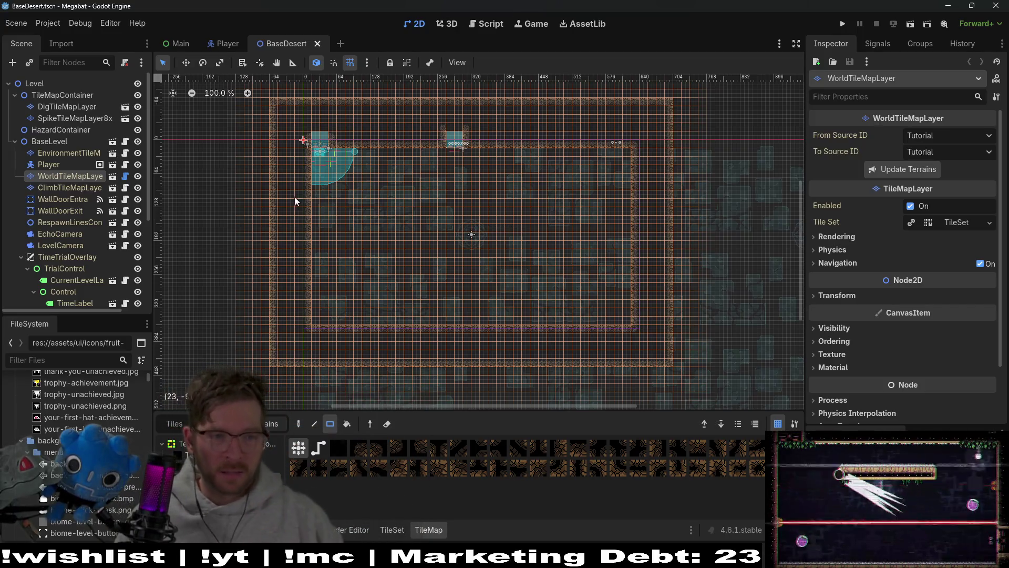
Search the project scenes for 'level_3_' and open Level_3_6.tscn in its own tab
key(shift+alt+o)
text(c)
key(BackSpace)
text(level_3_)
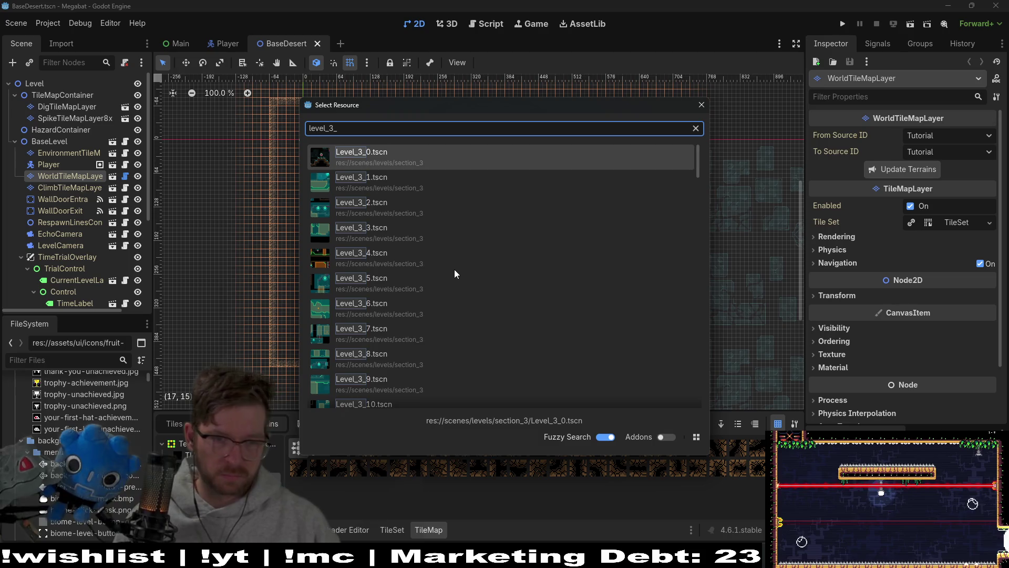
double_click(440, 304)
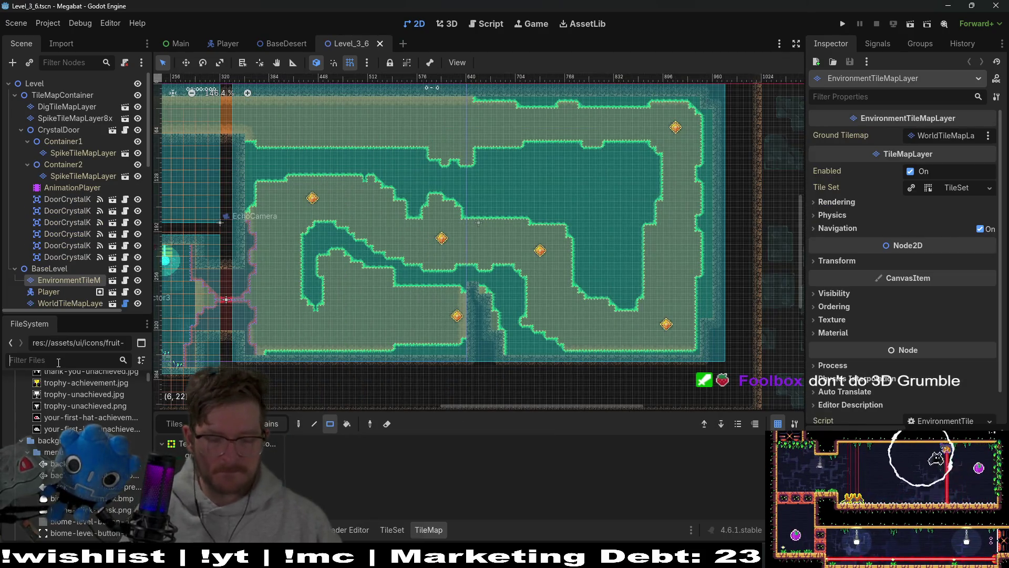
Filter the FileSystem dock by 'level_3' and scroll the list to the section_3 files
text(level_3)
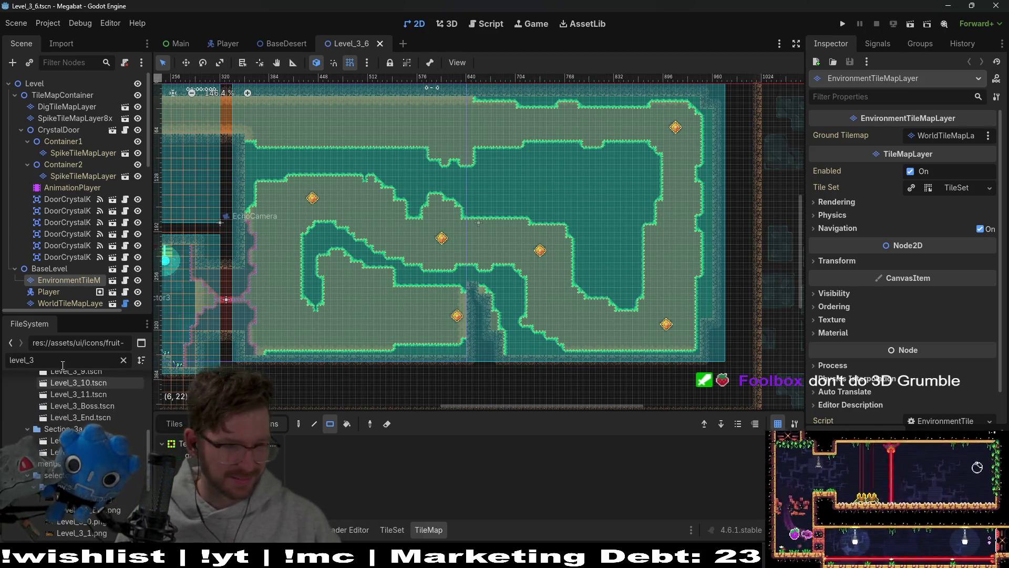
scroll(95, 425, up, 2)
scroll(93, 425, up, 4)
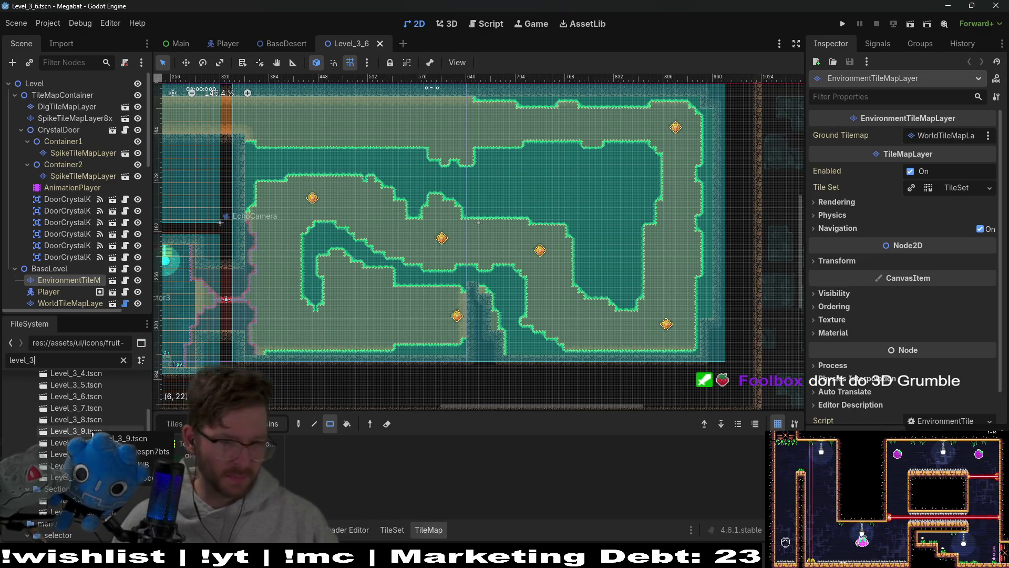
scroll(92, 431, up, 3)
scroll(102, 421, up, 3)
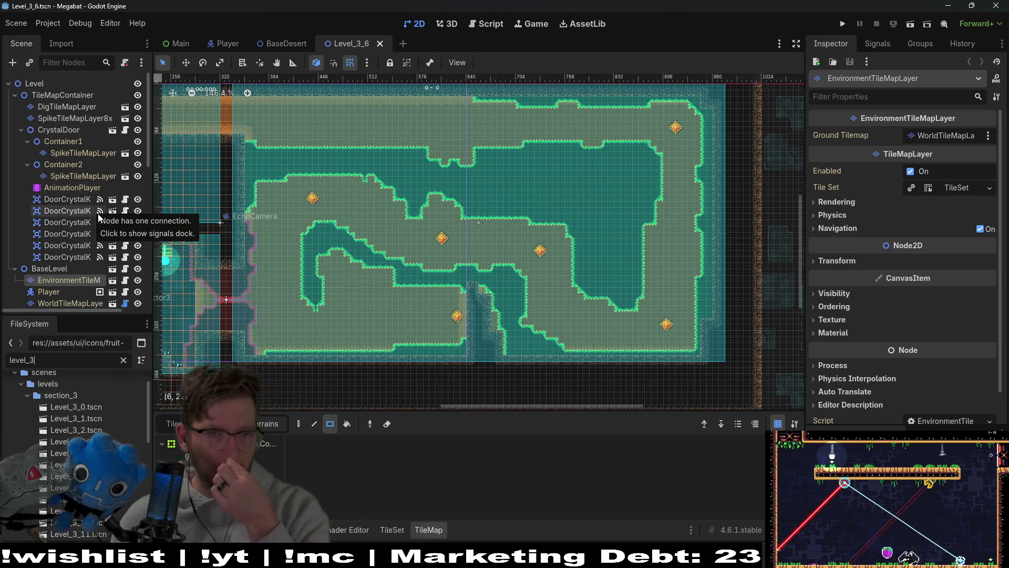
Inspect the CrystalDoor node, then select the SpikeTileMapLayer8x layer
click(72, 131)
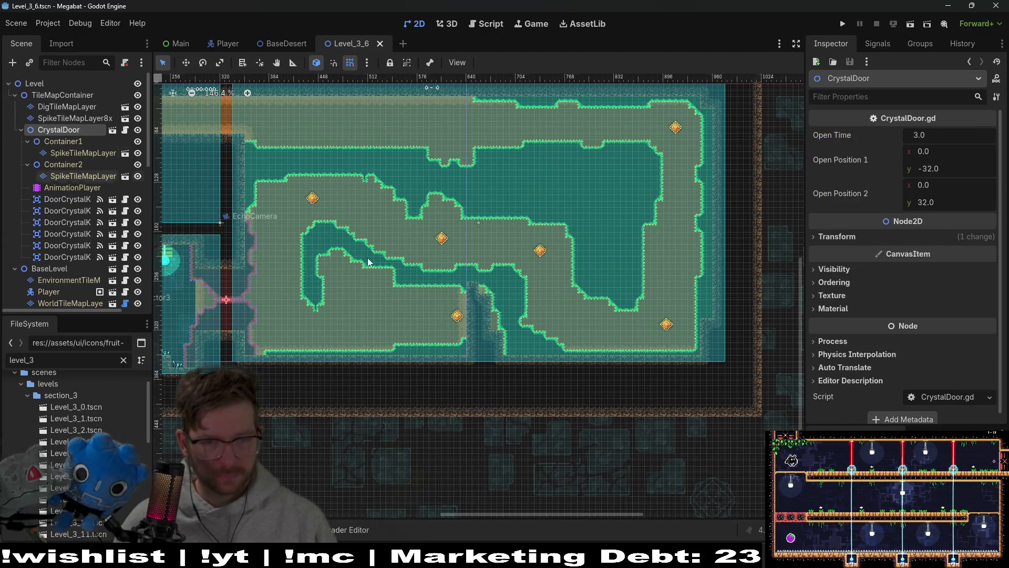
scroll(467, 263, up, 5)
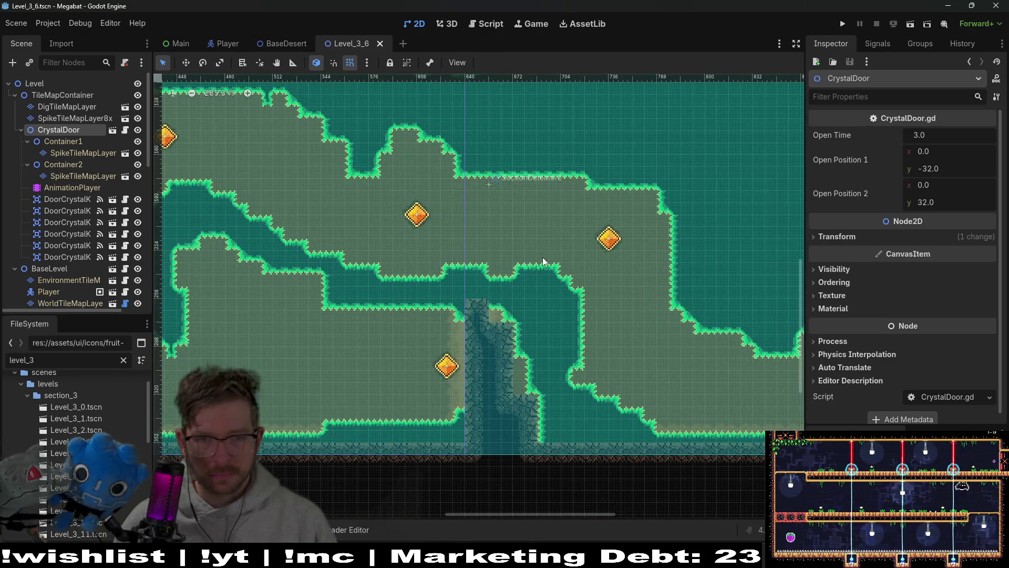
scroll(543, 257, down, 3)
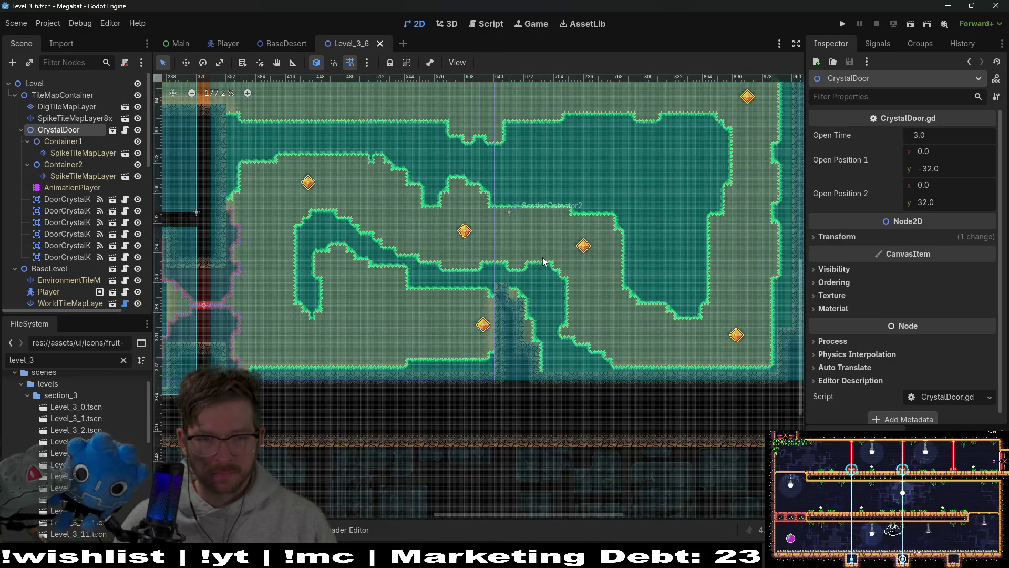
click(81, 117)
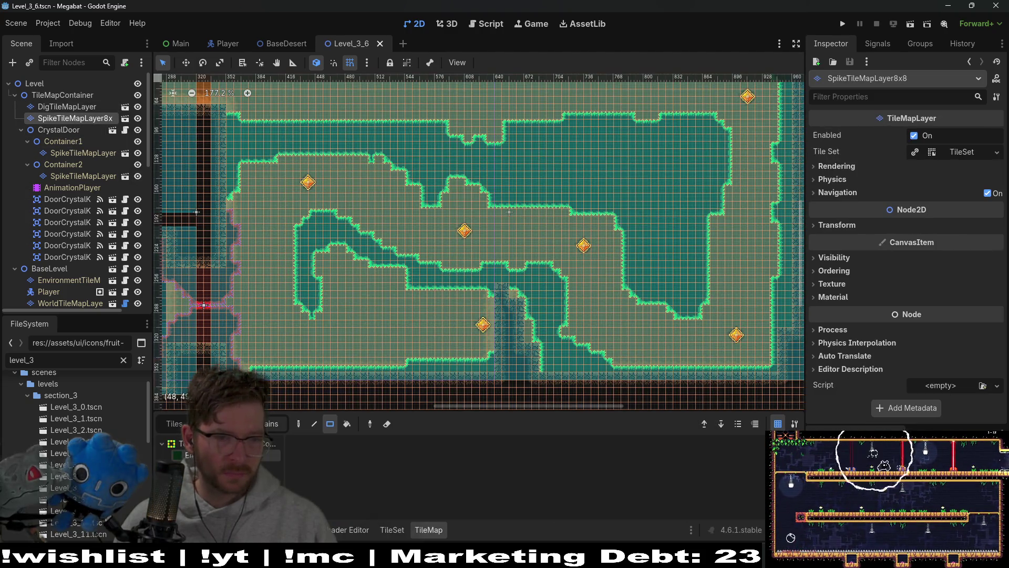
scroll(648, 169, up, 4)
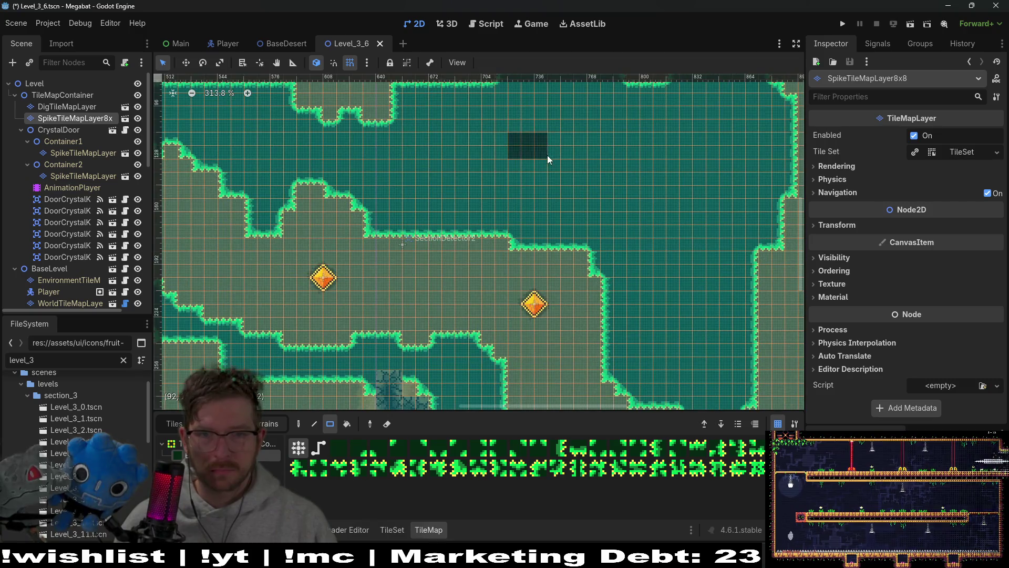
drag(547, 156, 548, 157)
drag(628, 173, 642, 185)
drag(640, 184, 655, 213)
drag(663, 209, 682, 227)
drag(680, 276, 693, 316)
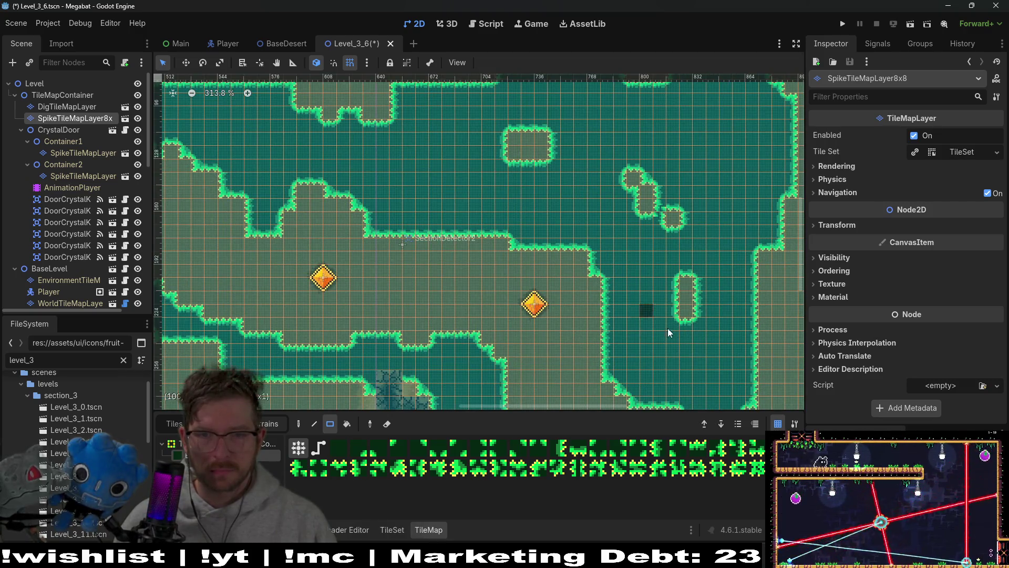
scroll(667, 328, down, 3)
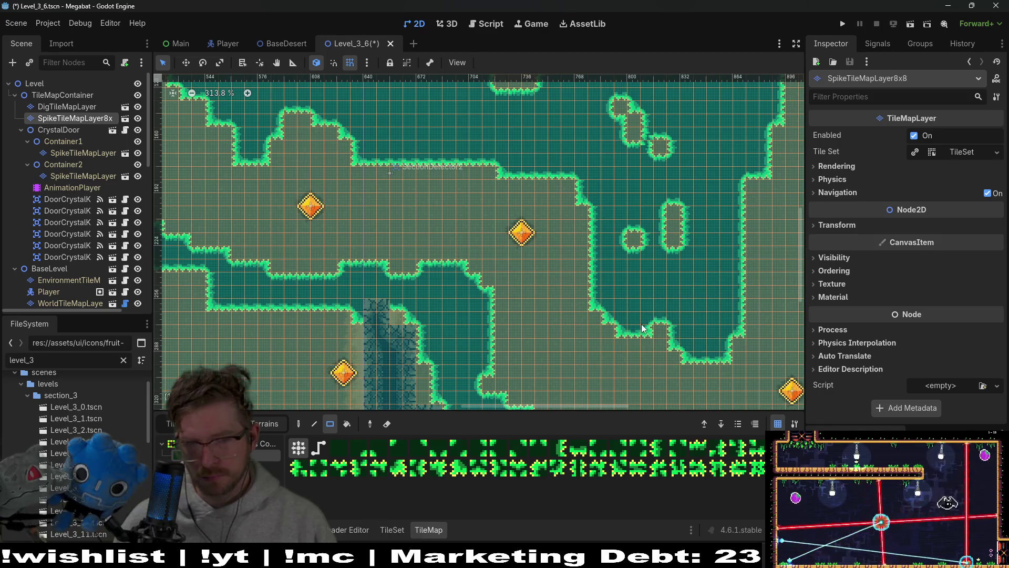
scroll(670, 273, up, 4)
scroll(670, 273, right, 2)
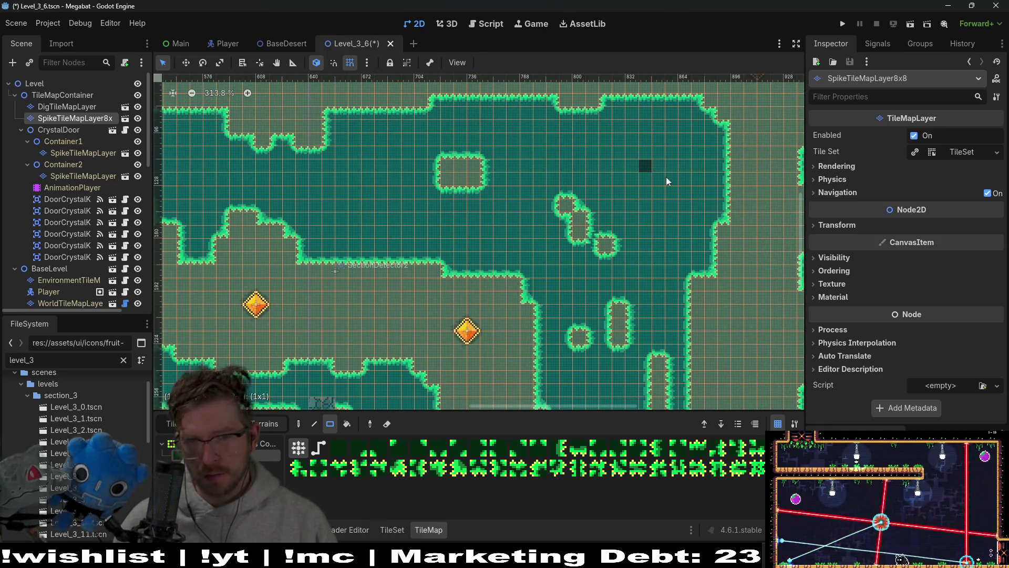
scroll(646, 198, up, 1)
scroll(646, 198, right, 1)
drag(652, 195, 654, 229)
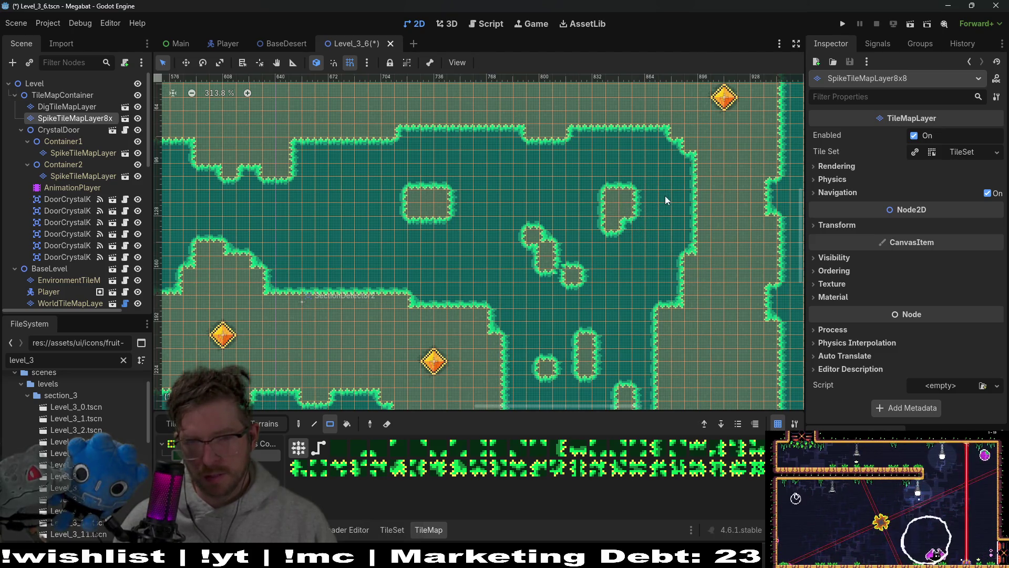
scroll(666, 200, up, 1)
scroll(666, 199, right, 1)
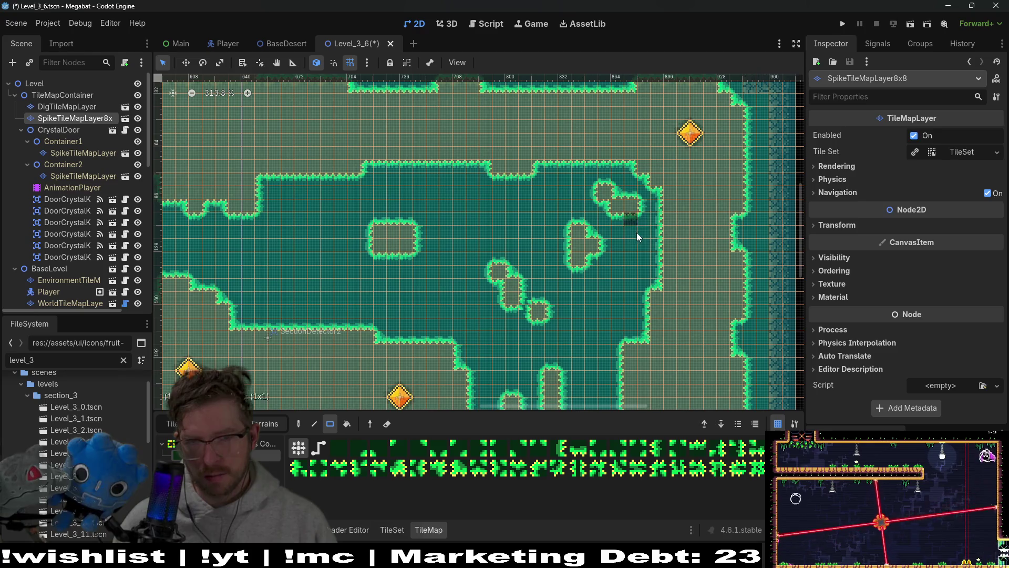
scroll(619, 285, up, 1)
scroll(618, 285, right, 1)
scroll(576, 235, left, 2)
scroll(576, 234, down, 1)
scroll(569, 194, up, 1)
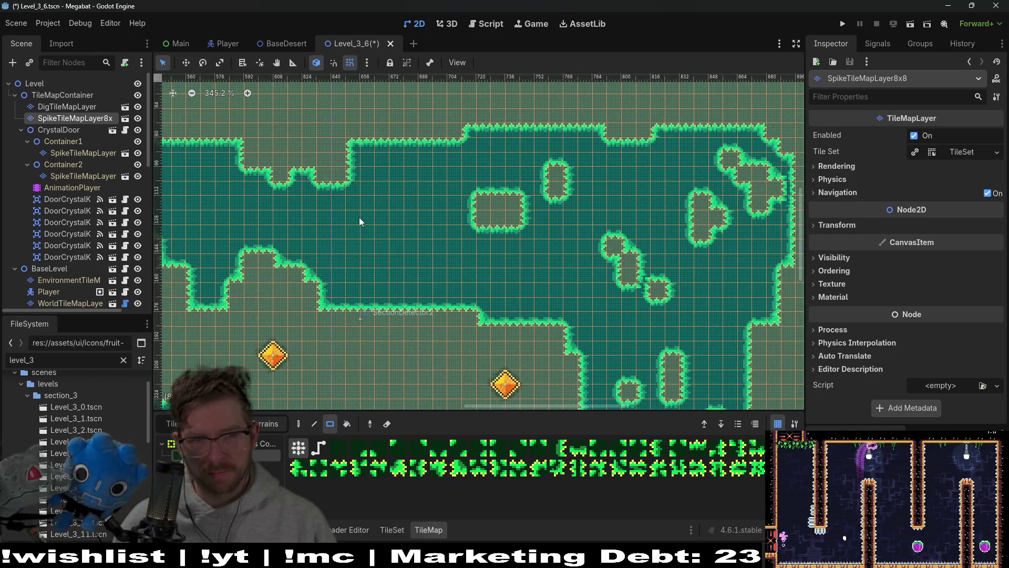
scroll(582, 258, down, 8)
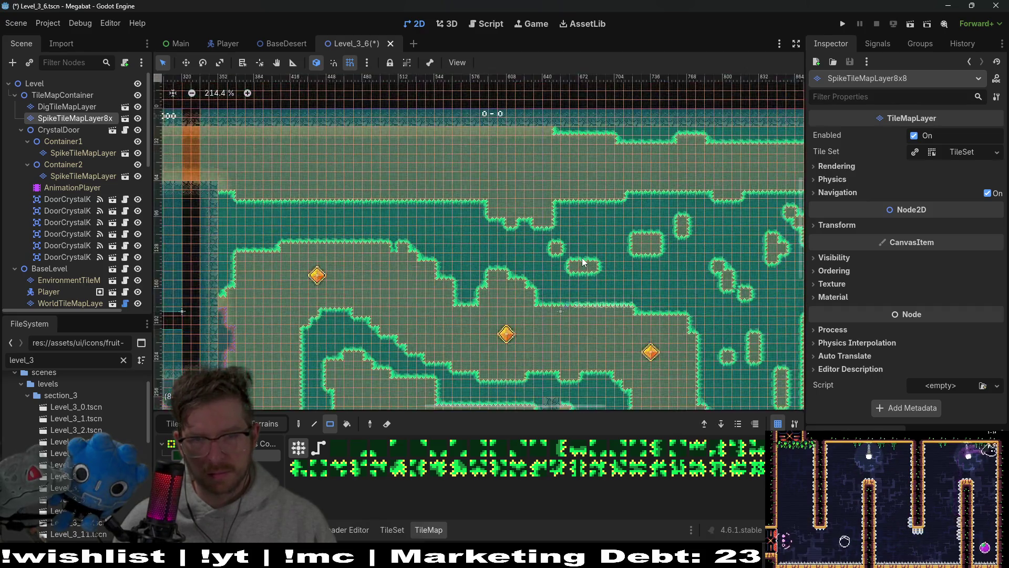
scroll(600, 191, up, 9)
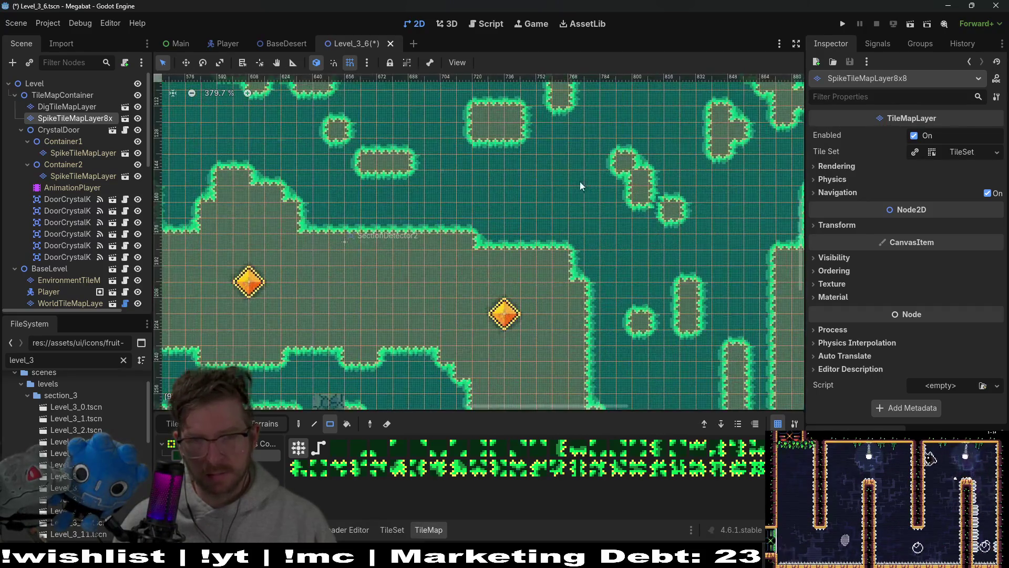
drag(601, 183, 601, 184)
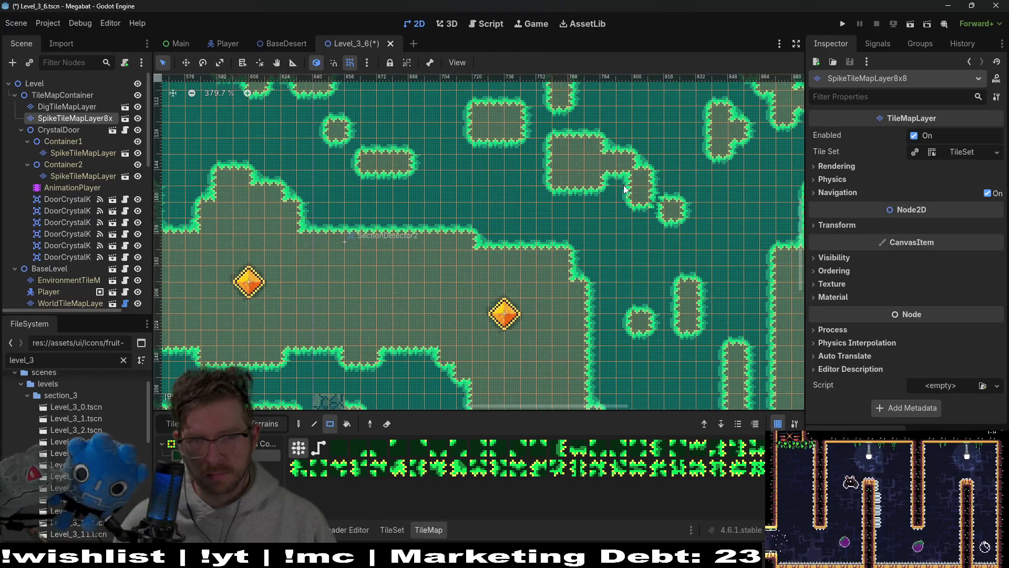
scroll(626, 188, down, 5)
click(599, 167)
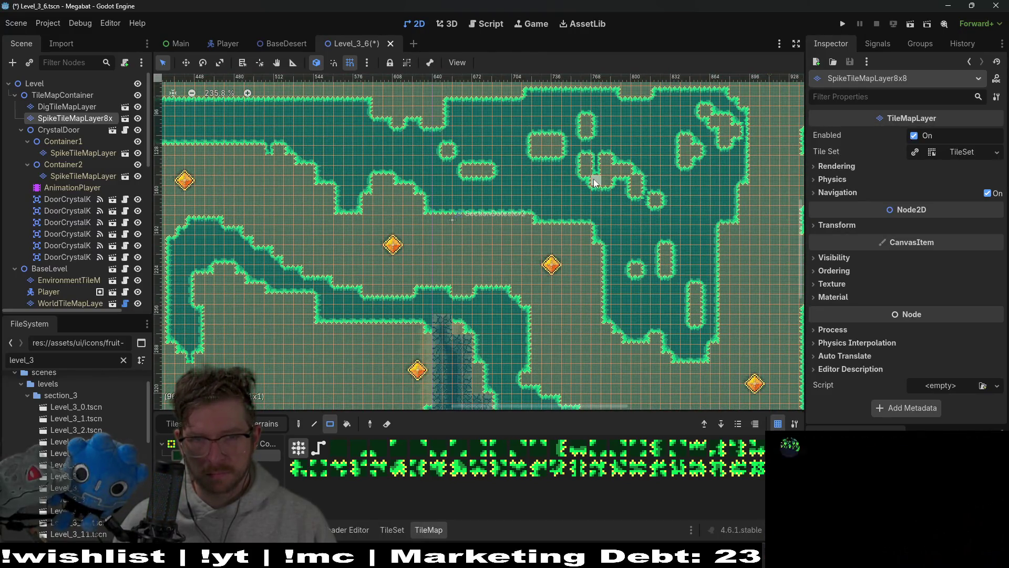
click(594, 182)
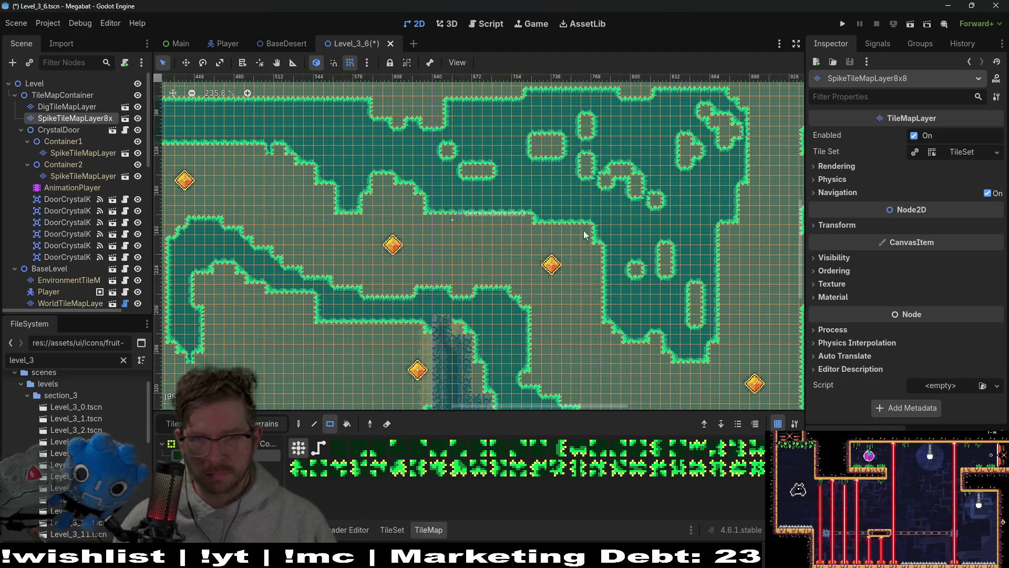
scroll(583, 154, up, 3)
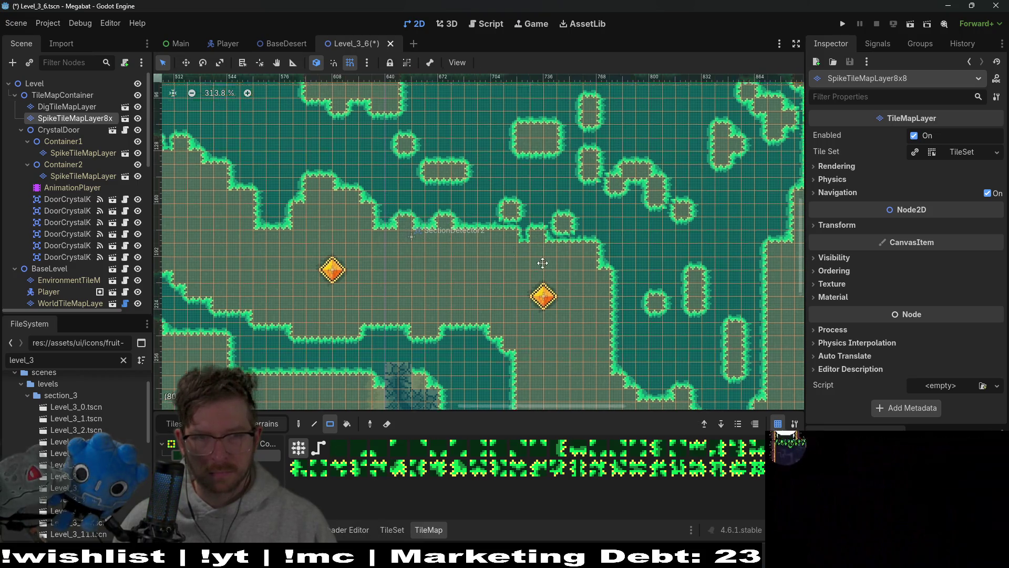
scroll(434, 231, left, 5)
scroll(433, 231, up, 3)
scroll(455, 220, up, 3)
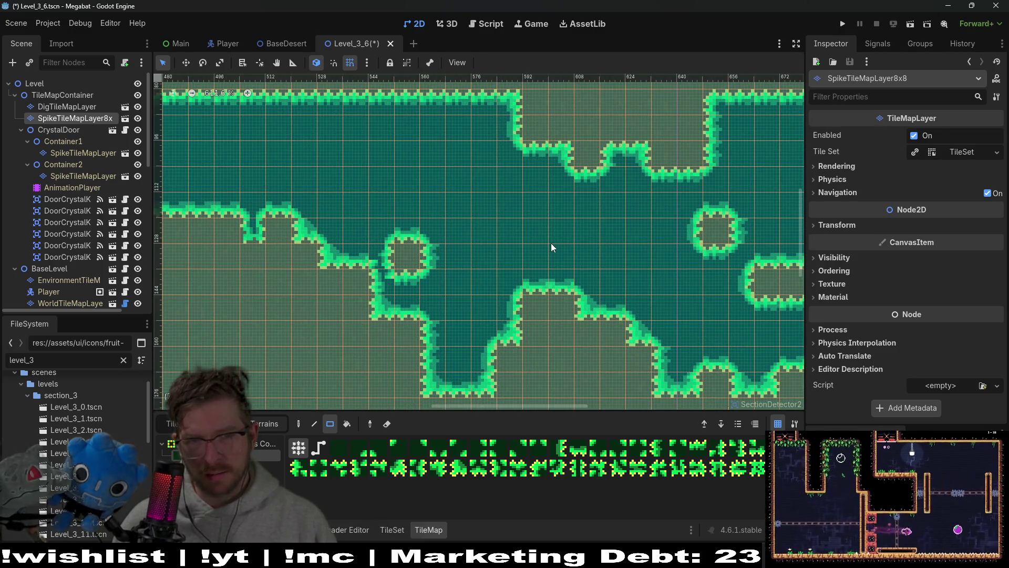
scroll(526, 216, down, 6)
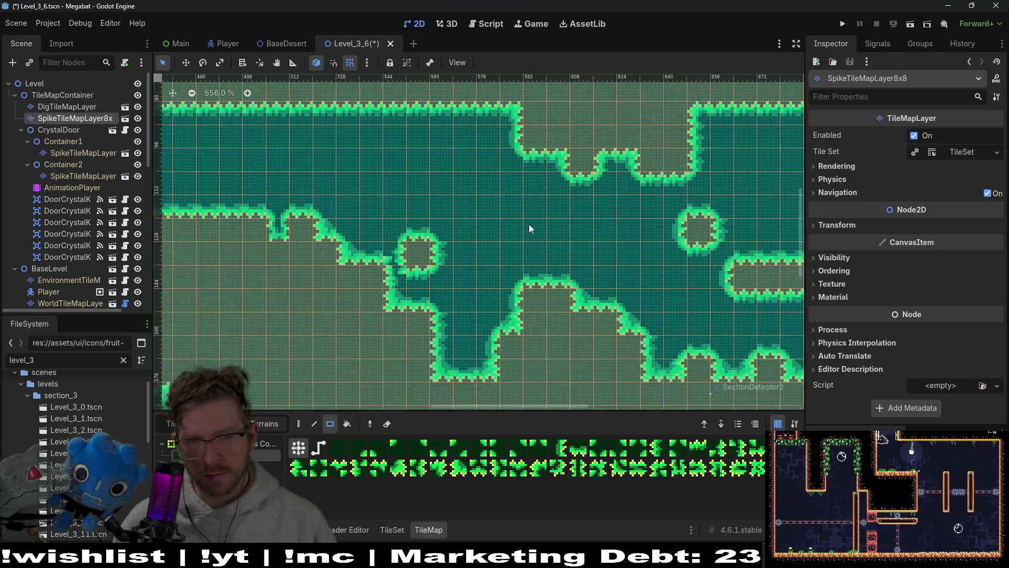
scroll(698, 270, up, 2)
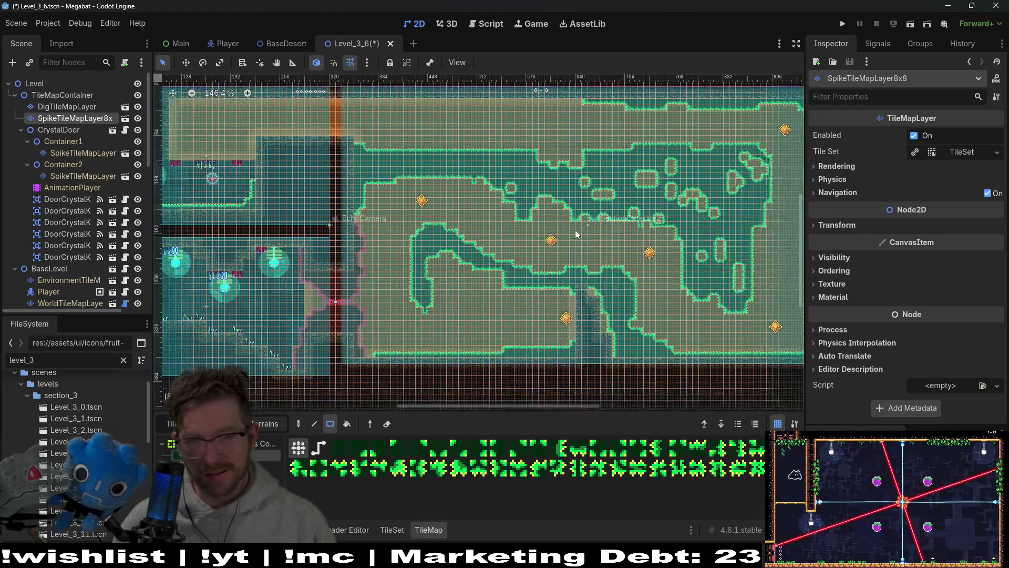
drag(674, 166, 553, 254)
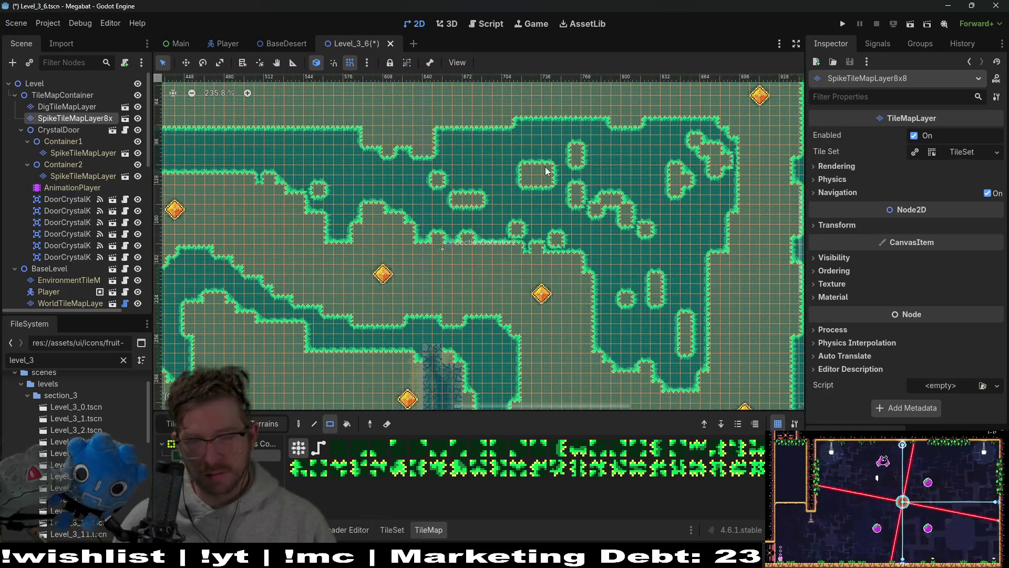
key(ctrl+z)
key(ctrl+z)
key(ctrl+z)
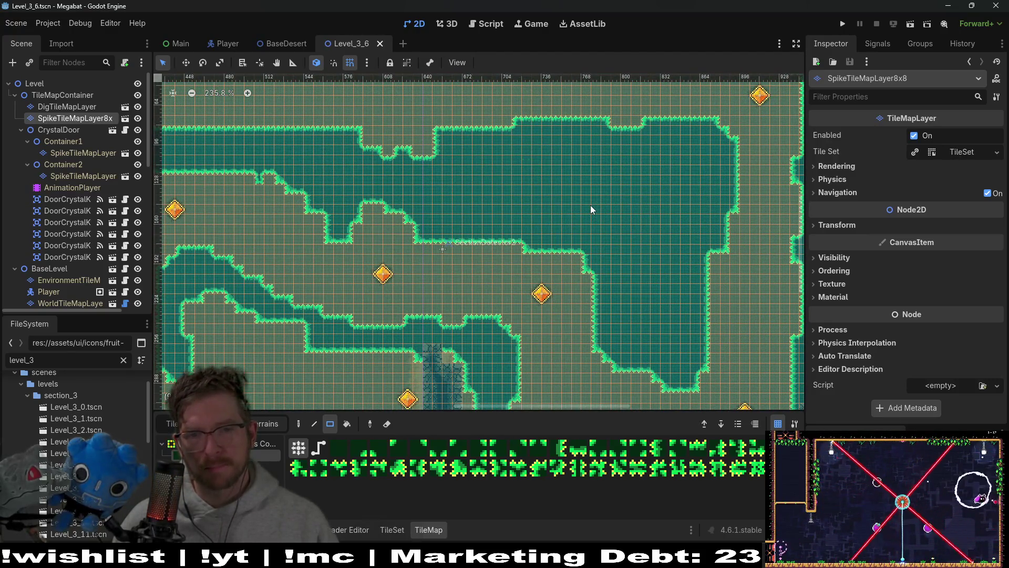
drag(632, 182, 676, 126)
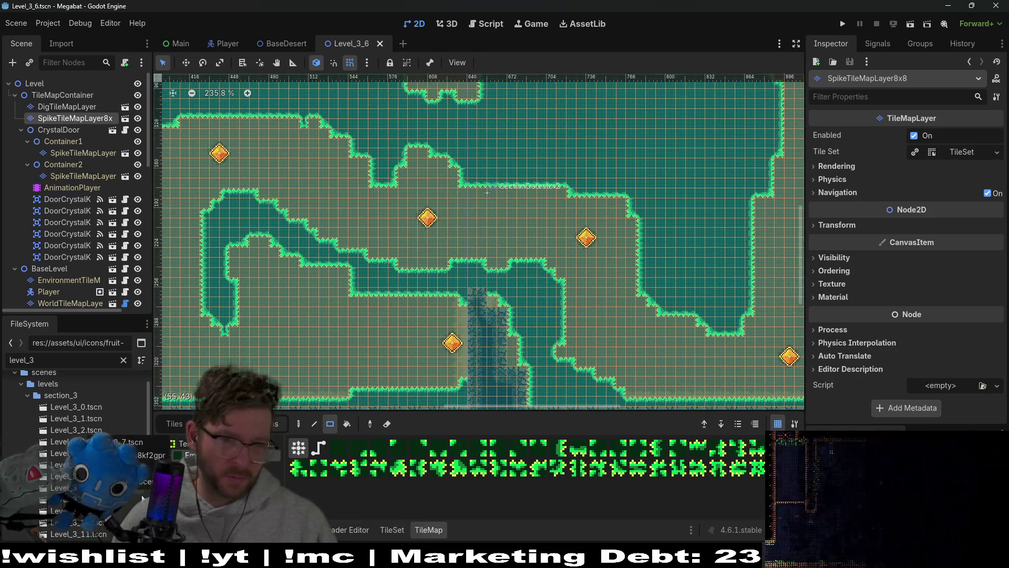
double_click(68, 487)
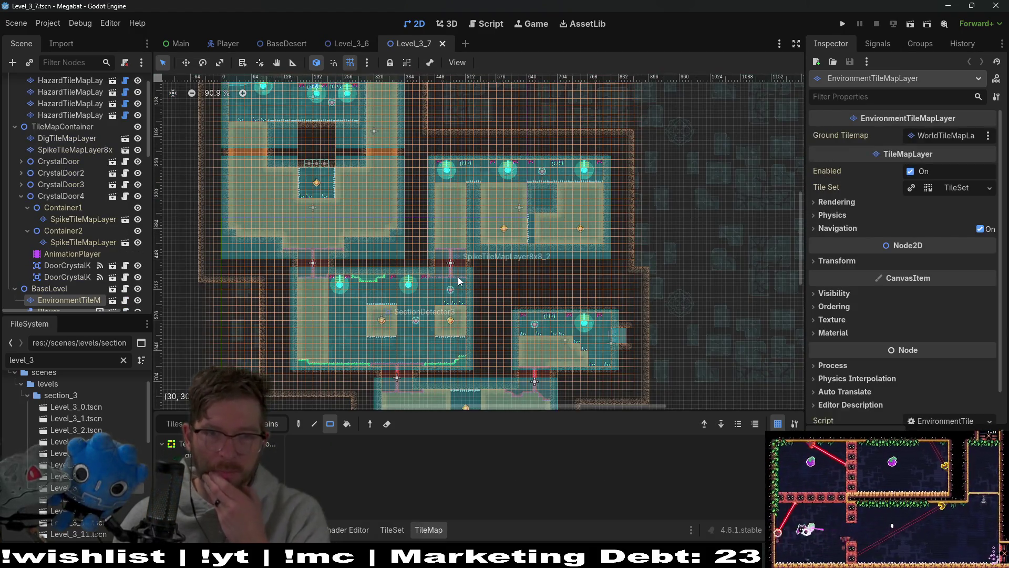
Open the Level_3_8, Level_3_9 and Level_3_10 scenes from the FileSystem dock
scroll(456, 276, down, 2)
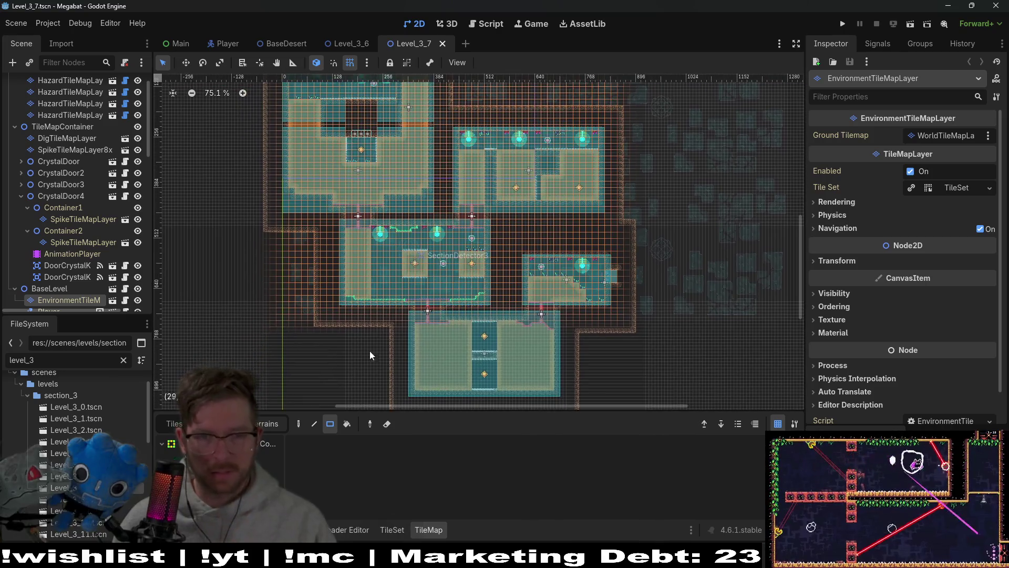
double_click(68, 499)
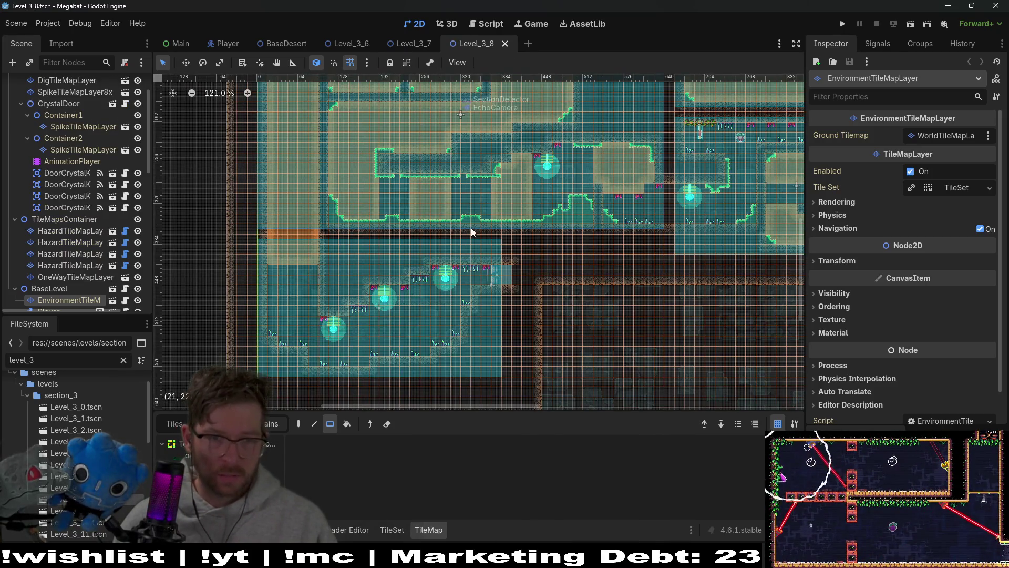
scroll(471, 229, down, 3)
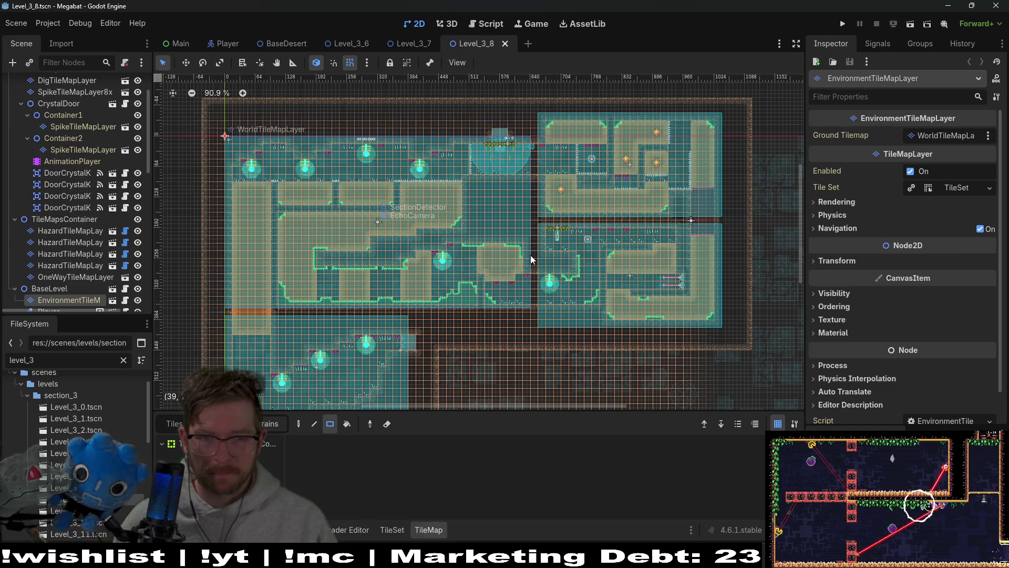
double_click(90, 513)
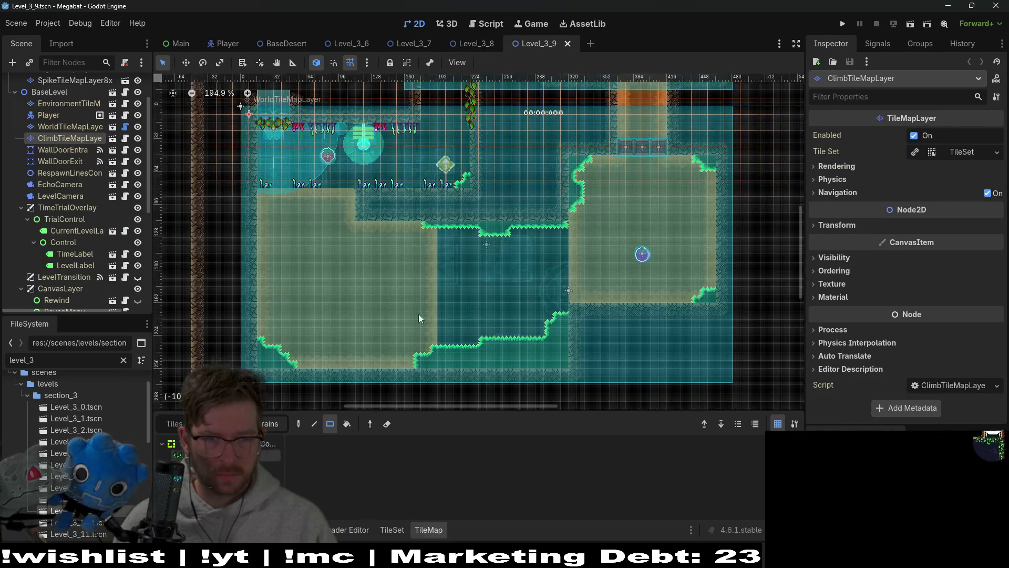
scroll(528, 261, down, 1)
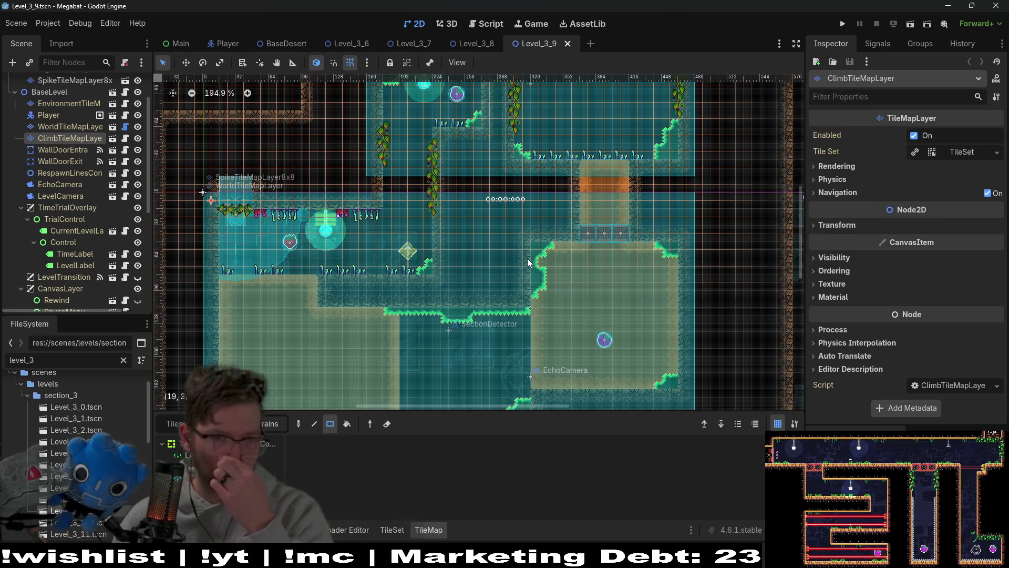
double_click(79, 522)
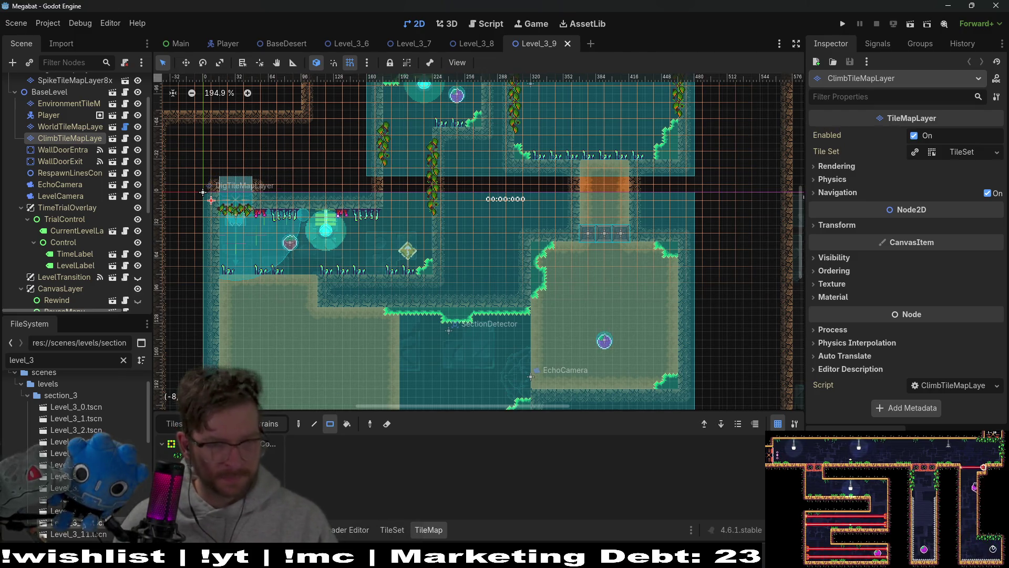
Select and inspect the FlameWheel enemy node in Level_3_10's Scene tree
scroll(473, 205, up, 1)
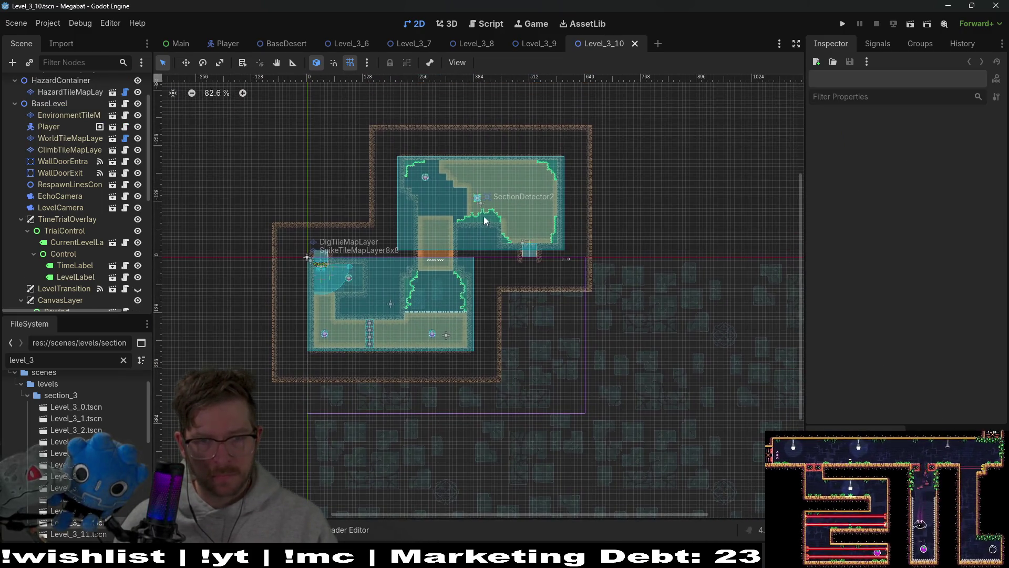
scroll(483, 211, up, 5)
scroll(488, 199, up, 2)
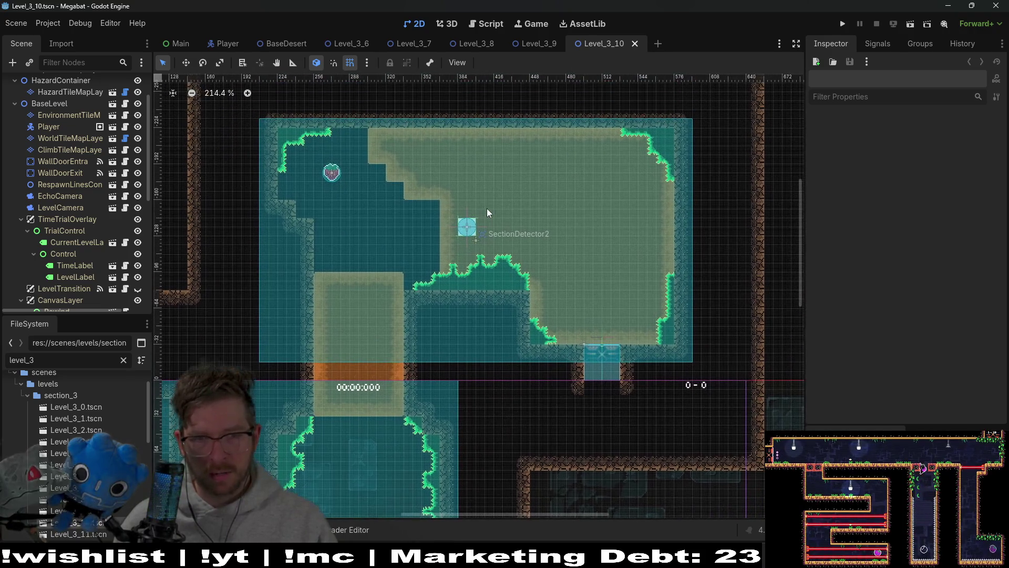
scroll(127, 270, down, 5)
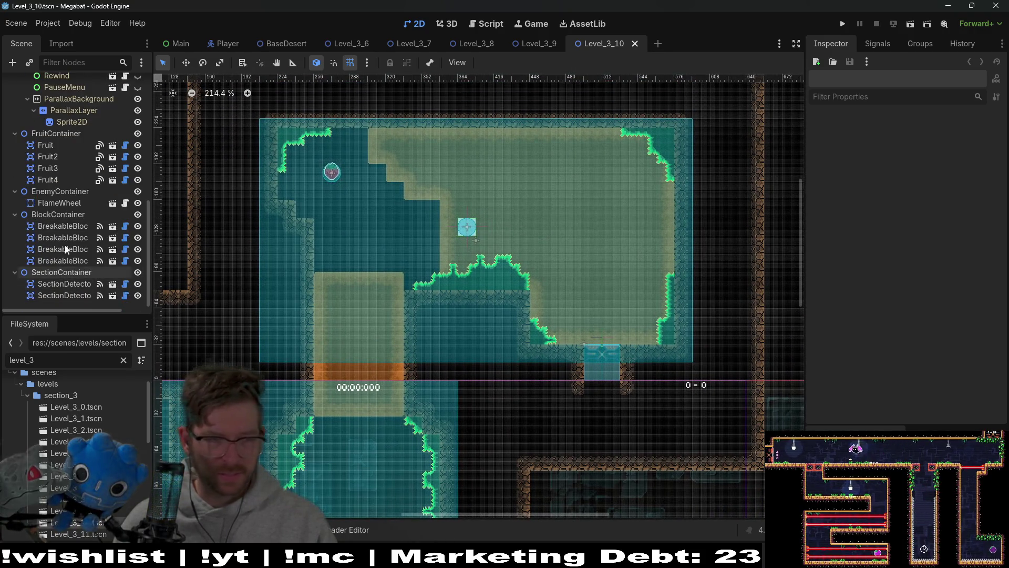
click(77, 207)
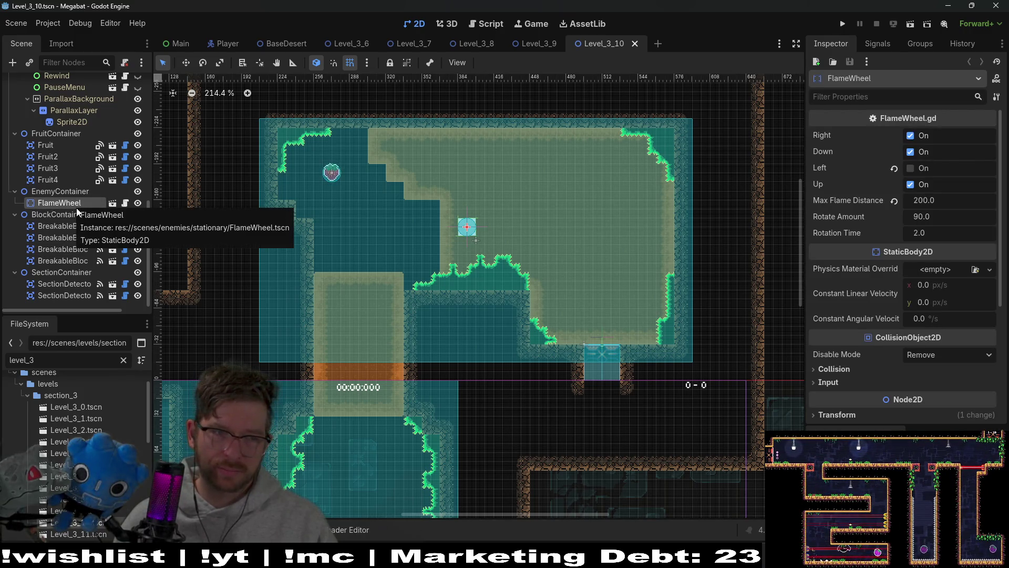
click(58, 194)
click(50, 206)
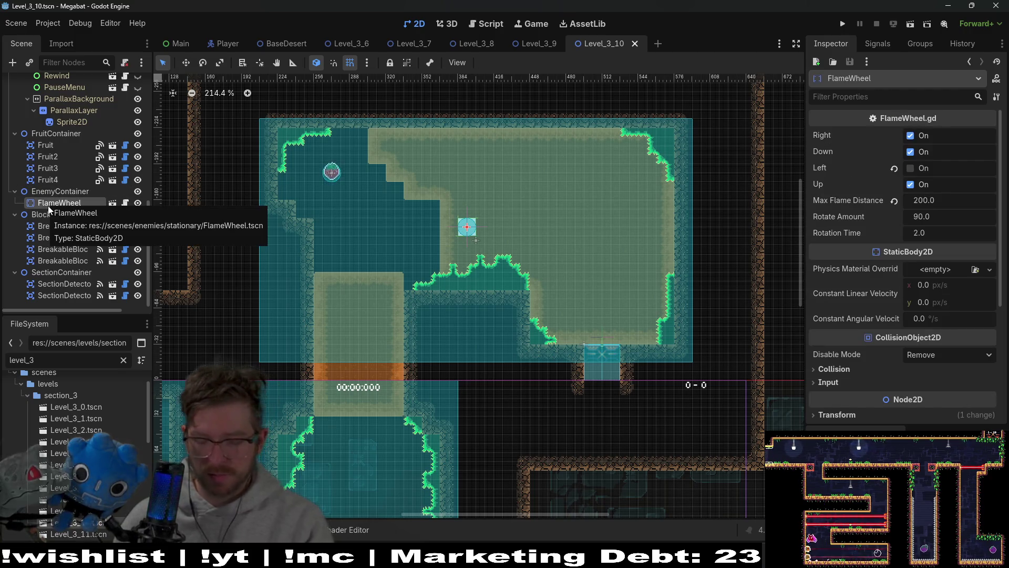
Delete the FlameWheel enemy, review the level, save Level_3_10, and return to Level_3_9
key(Delete)
key(Return)
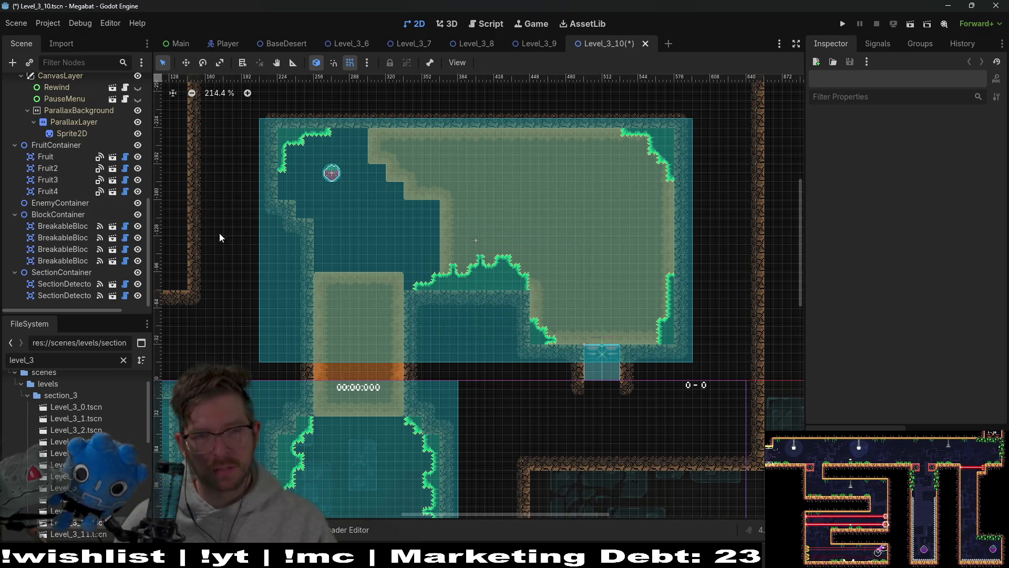
drag(516, 307, 564, 184)
drag(555, 128, 531, 237)
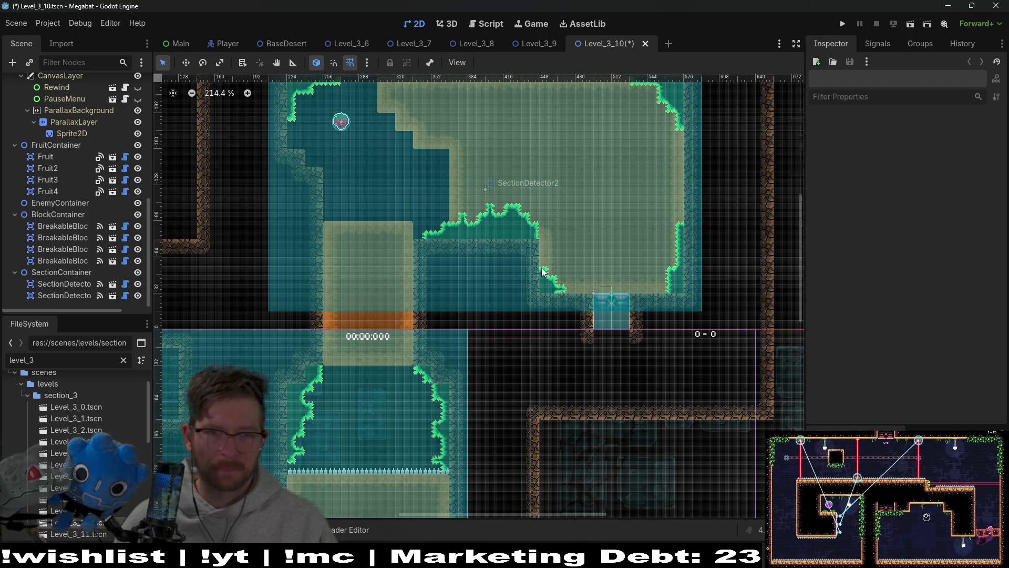
scroll(542, 267, down, 8)
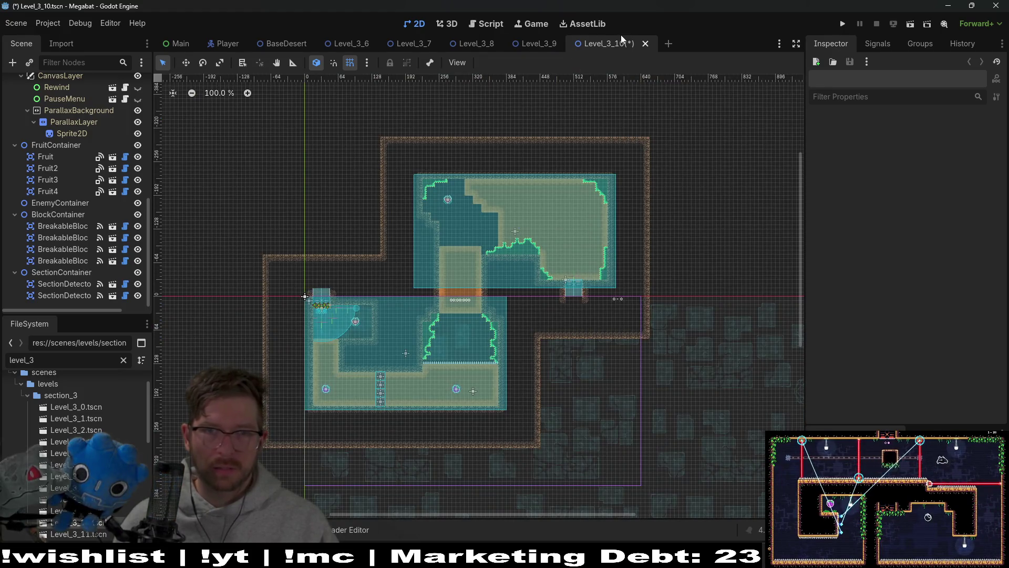
key(ctrl+s)
click(534, 47)
scroll(437, 250, down, 5)
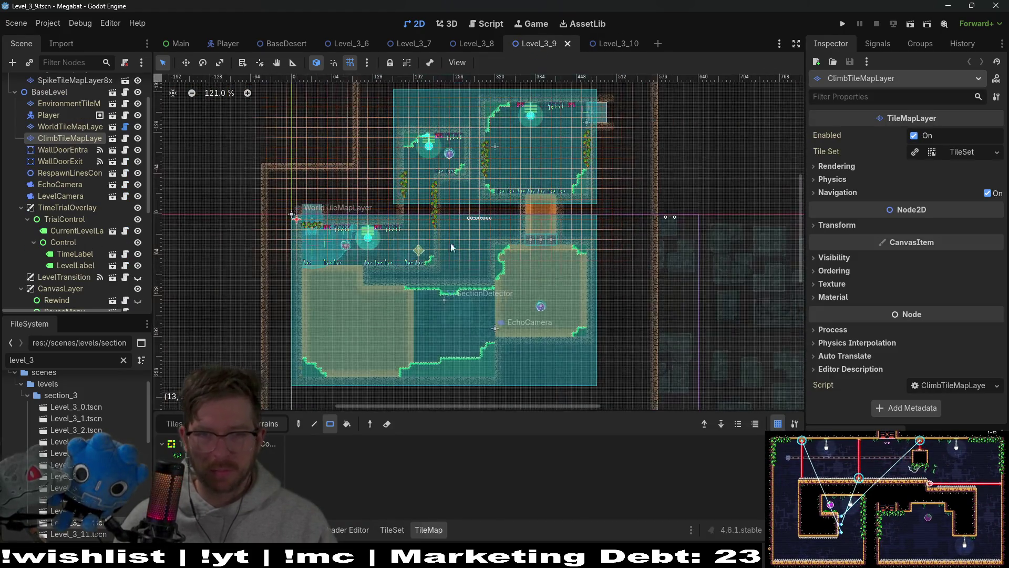
click(474, 43)
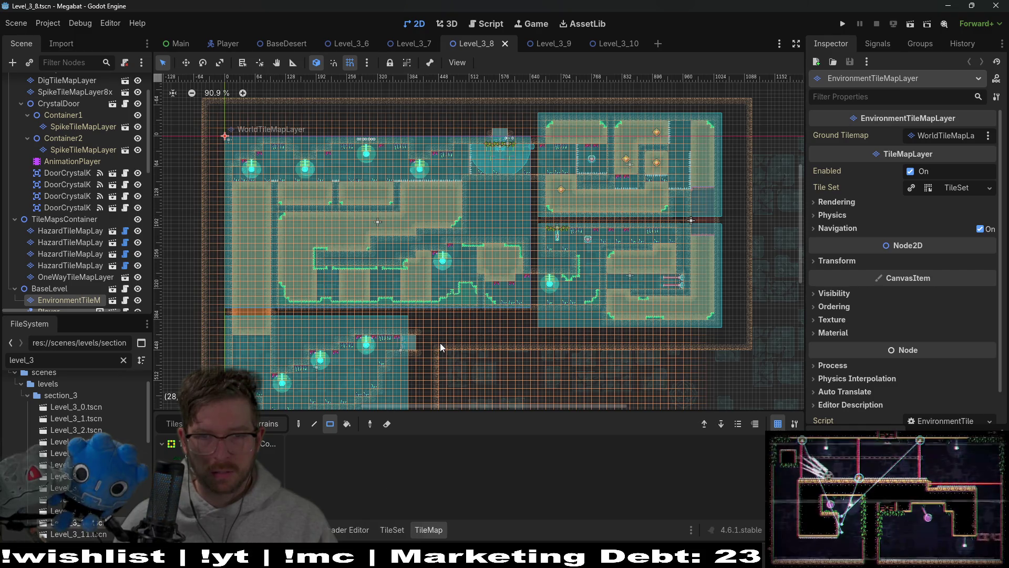
click(549, 43)
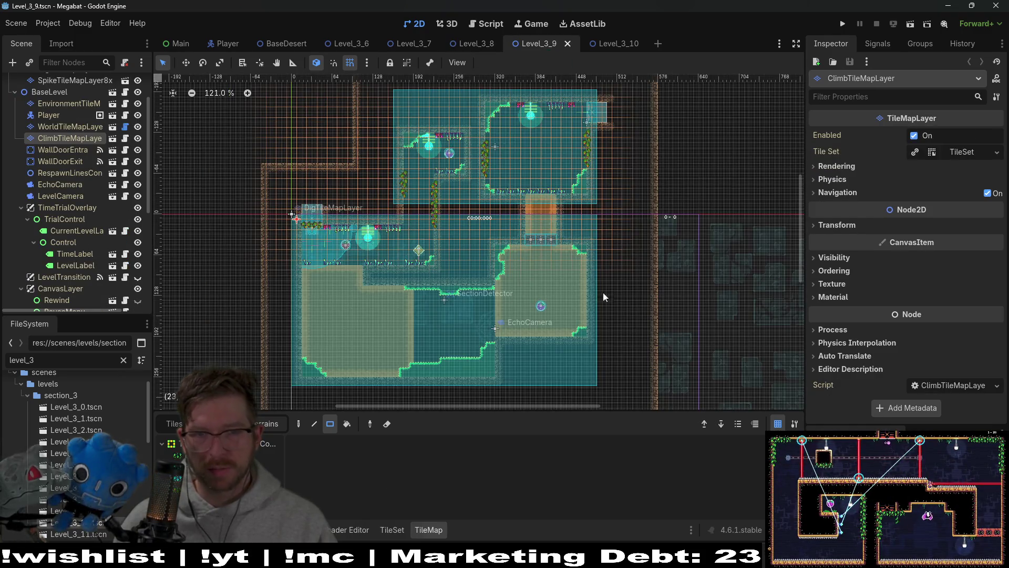
click(613, 44)
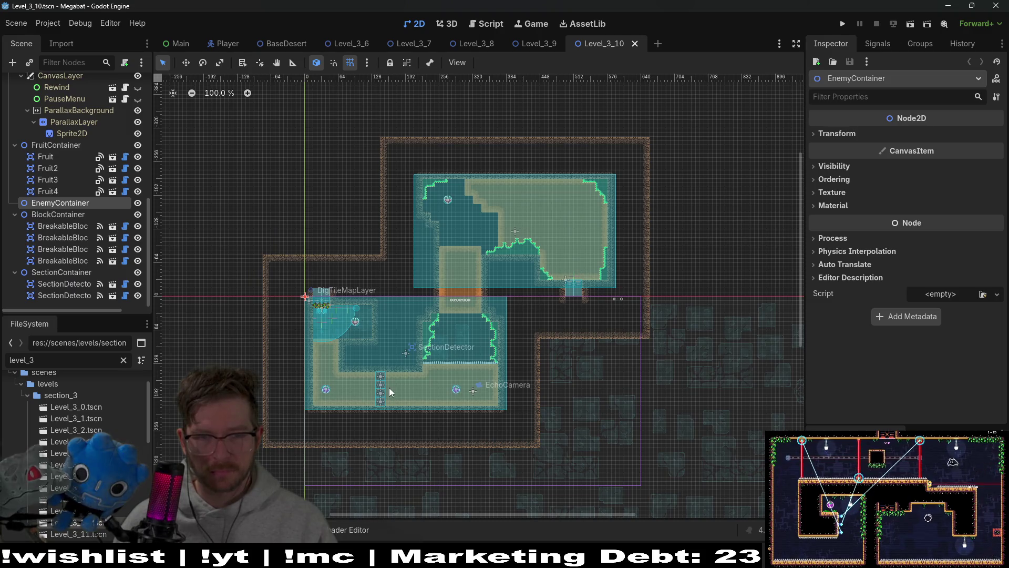
scroll(456, 251, up, 7)
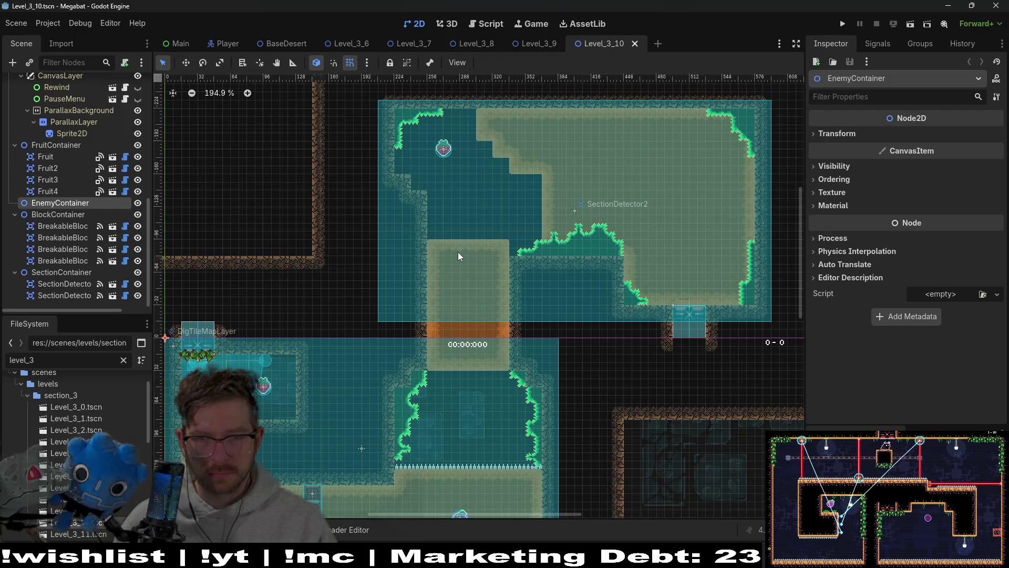
scroll(554, 293, right, 5)
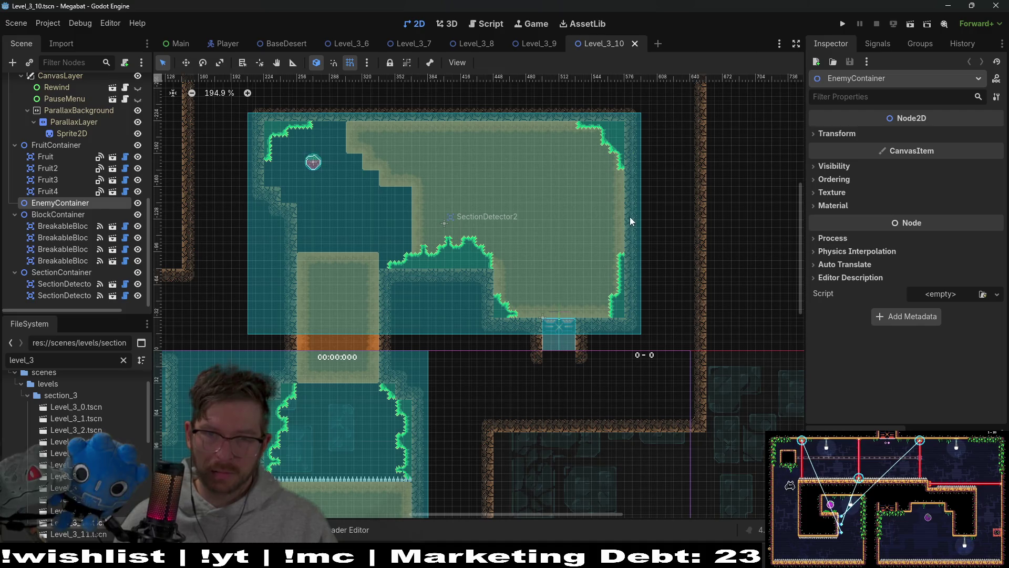
Instantiate a SectionDetector scene under SectionContainer and place it right of the upper room
right_click(93, 270)
click(137, 289)
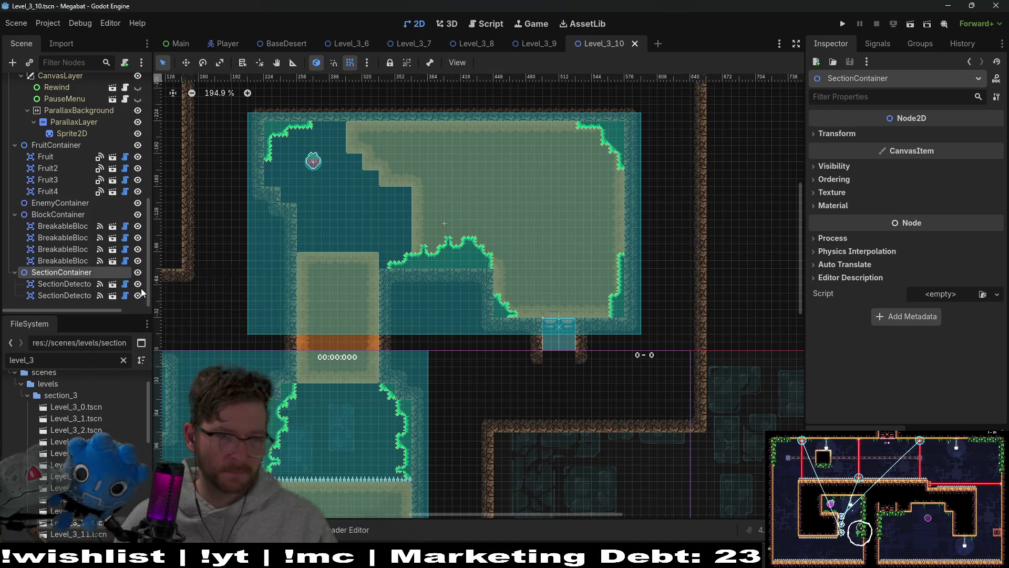
text(section)
key(Return)
key(w)
drag(619, 277, 503, 248)
scroll(706, 209, right, 3)
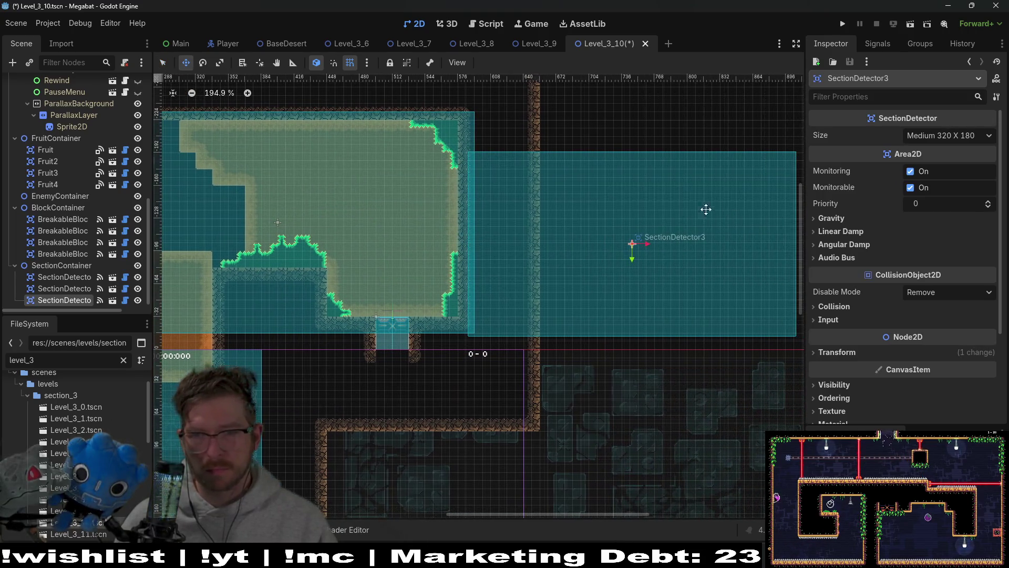
Set the detector's Size to Large 384 X 216 and shift it beside the upper room
click(945, 135)
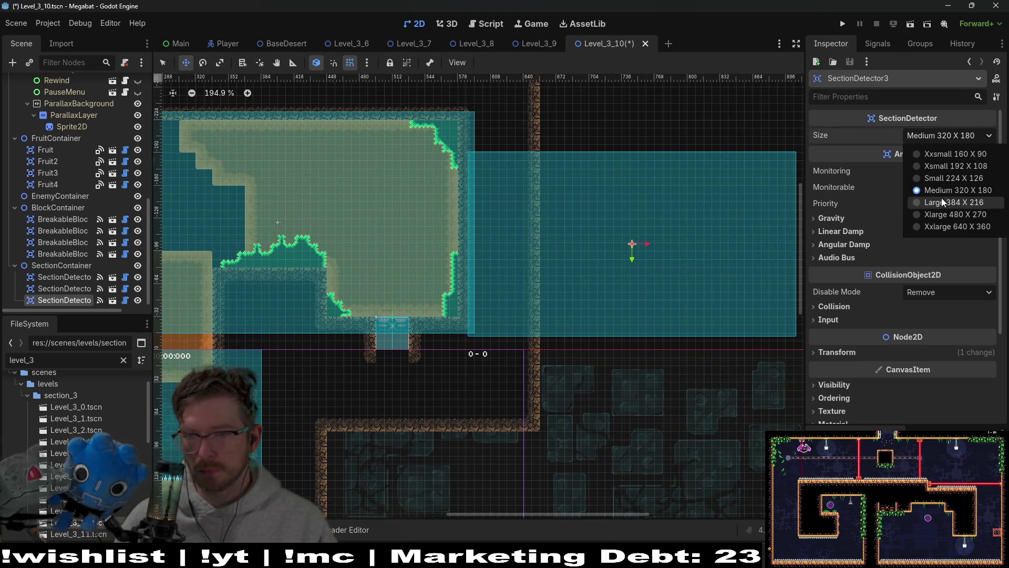
click(942, 200)
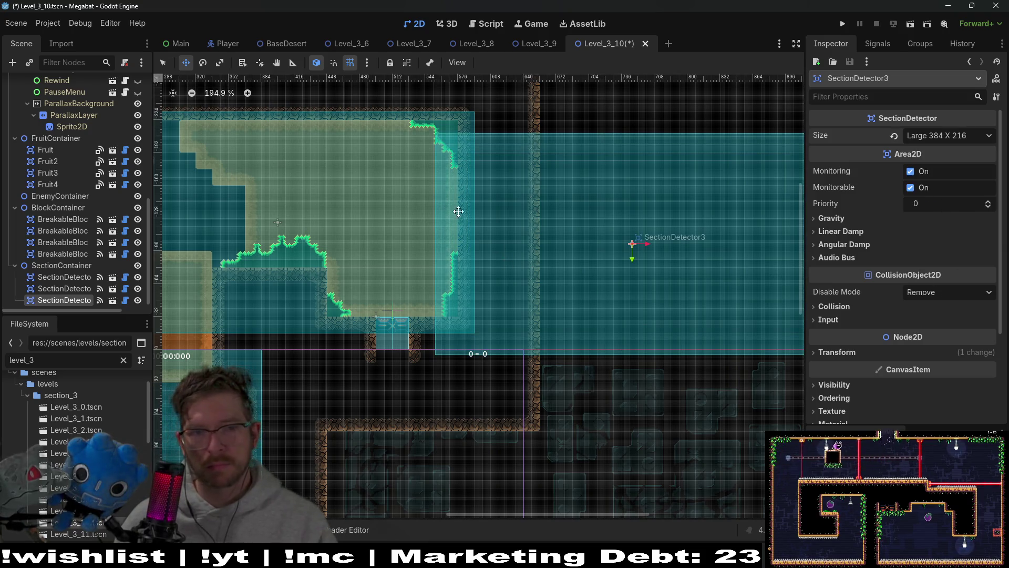
scroll(505, 267, up, 1)
mouse_move(505, 267)
mouse_down()
mouse_move(572, 229)
mouse_move(565, 244)
mouse_up()
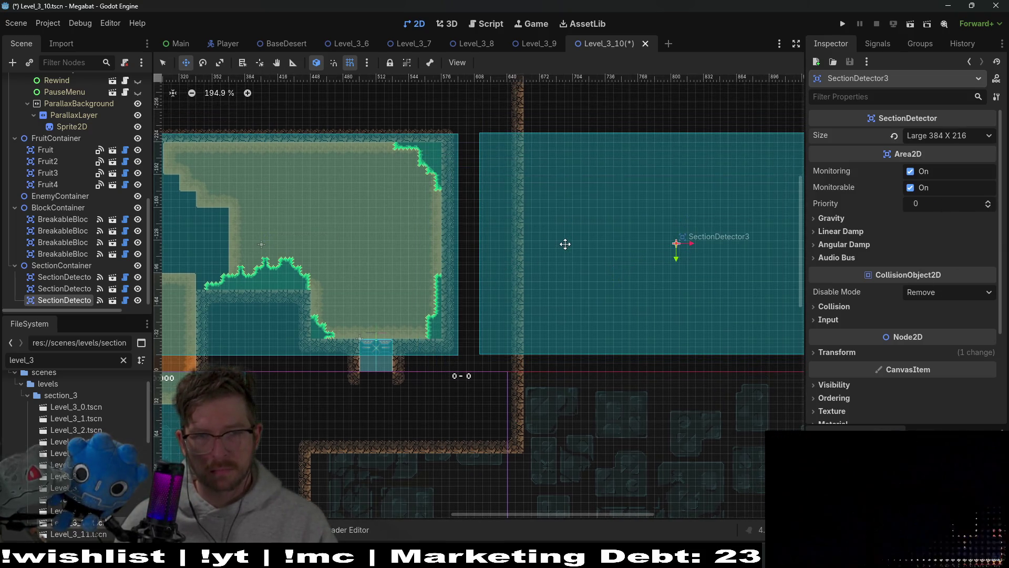
scroll(507, 213, up, 3)
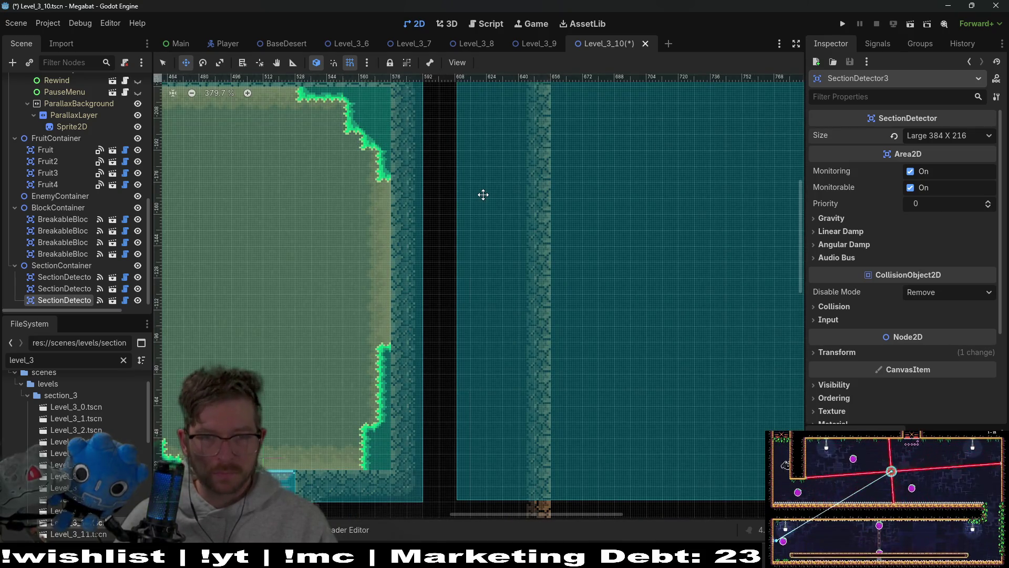
scroll(483, 194, down, 4)
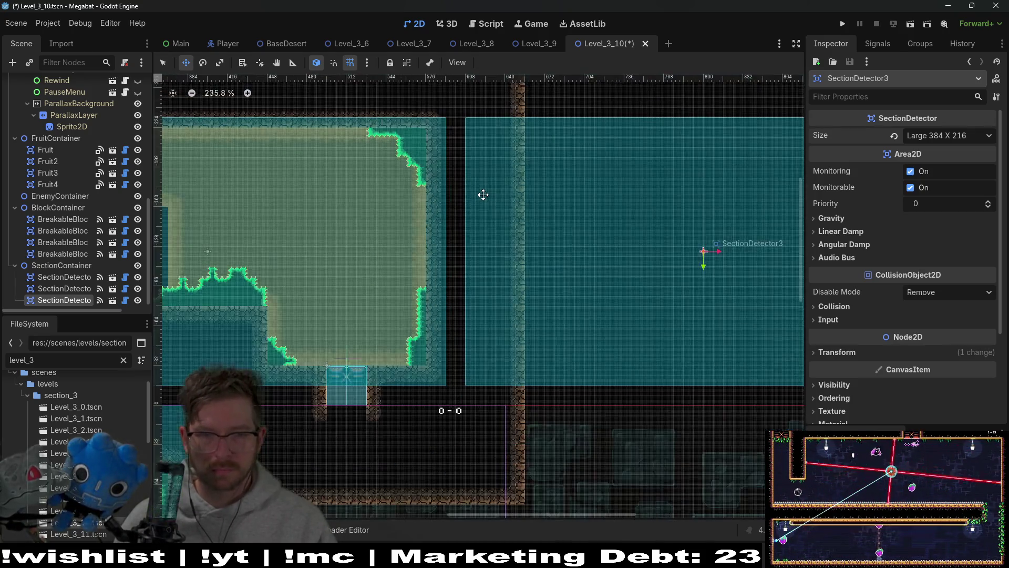
scroll(438, 298, up, 3)
scroll(91, 182, up, 5)
scroll(98, 183, up, 2)
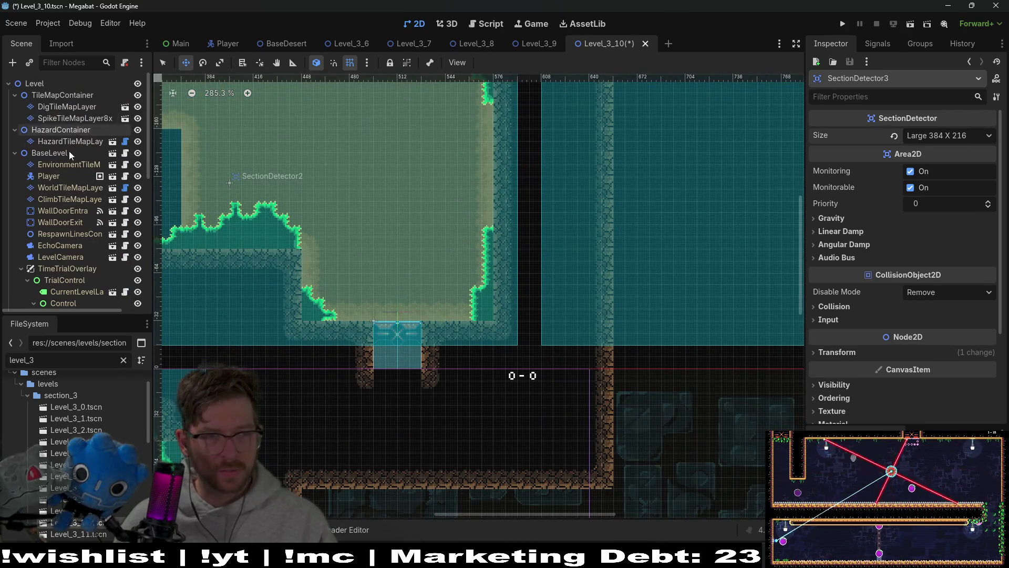
click(97, 188)
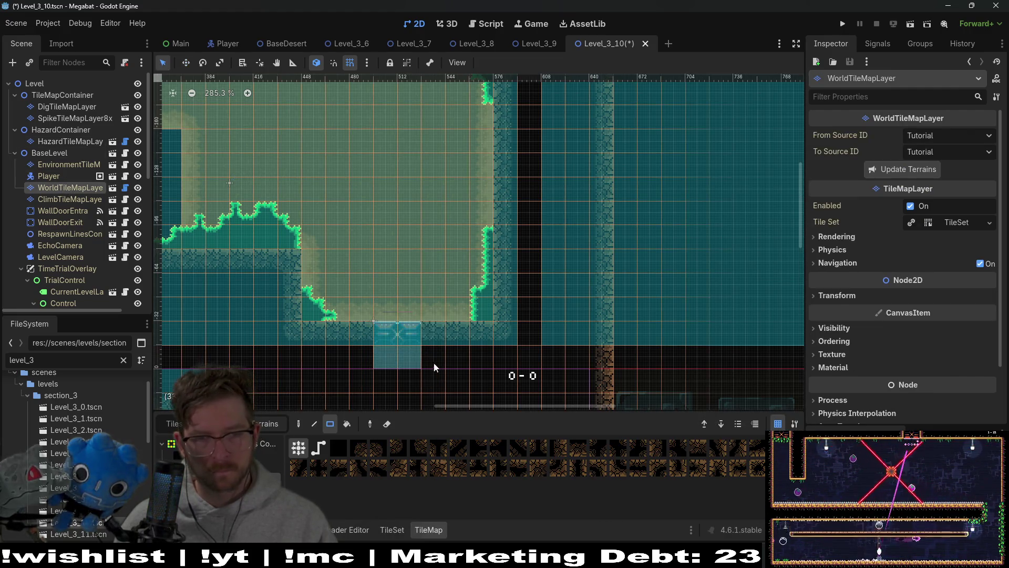
scroll(418, 346, down, 4)
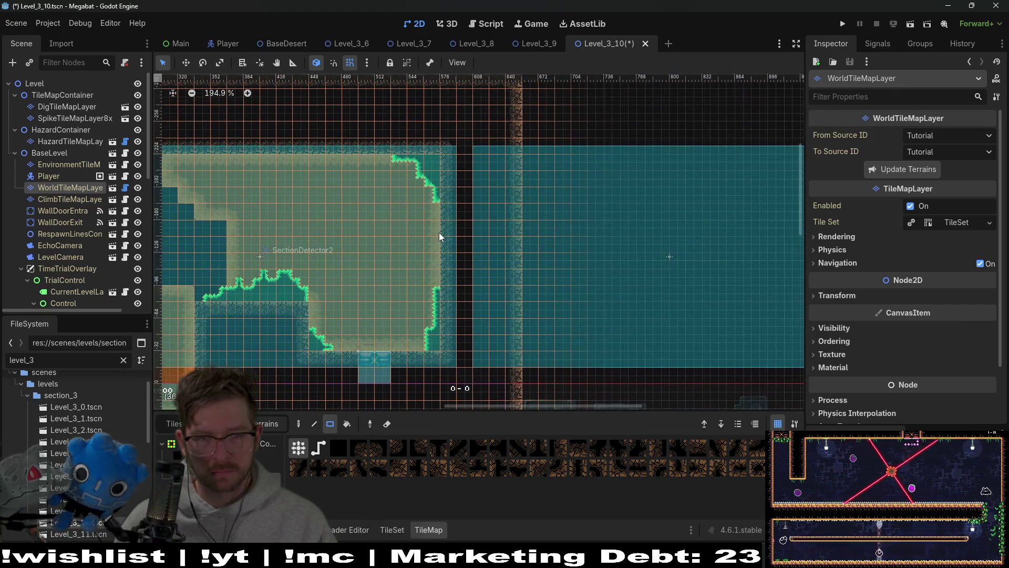
drag(445, 225, 515, 273)
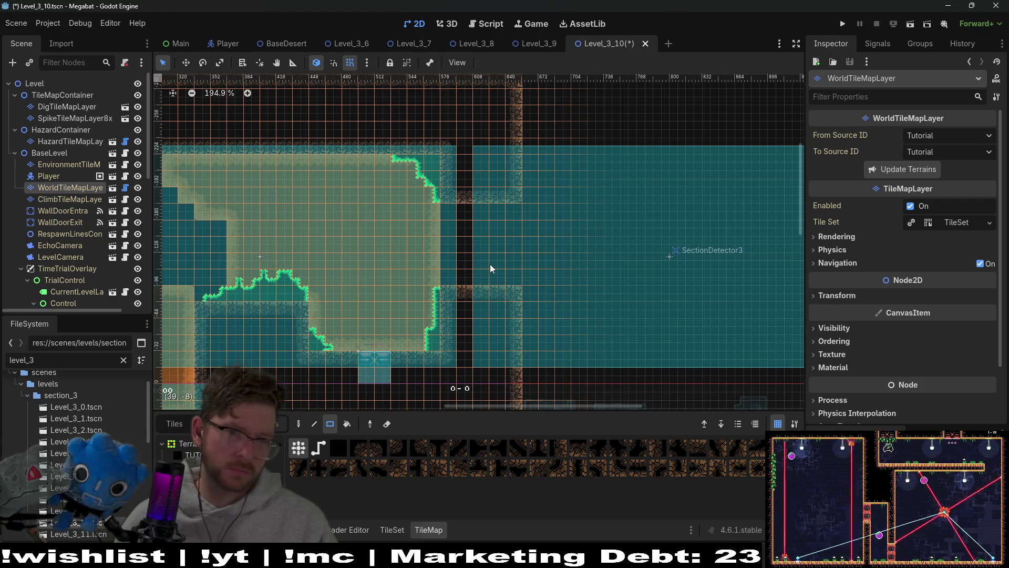
scroll(440, 218, up, 3)
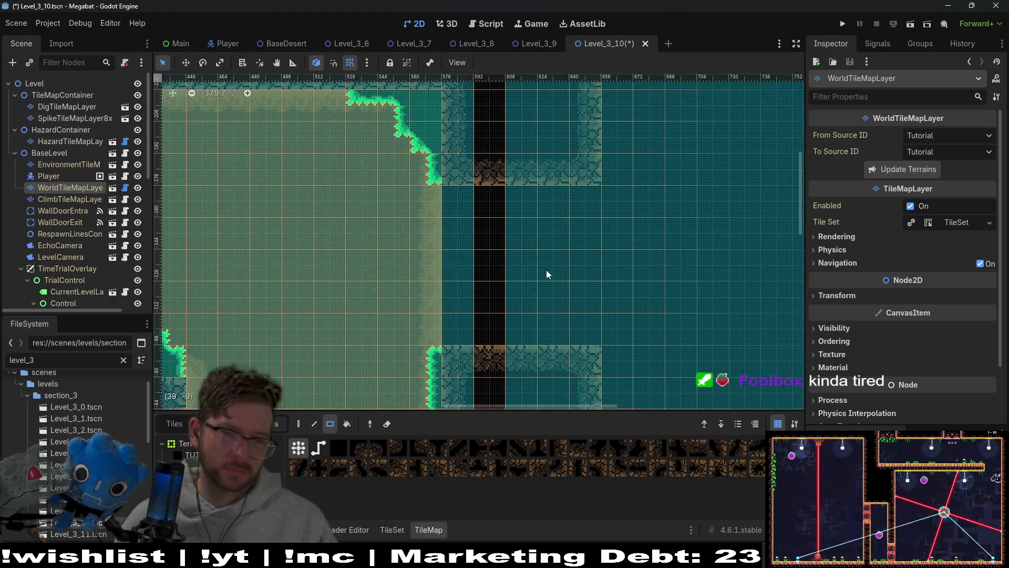
scroll(547, 273, down, 4)
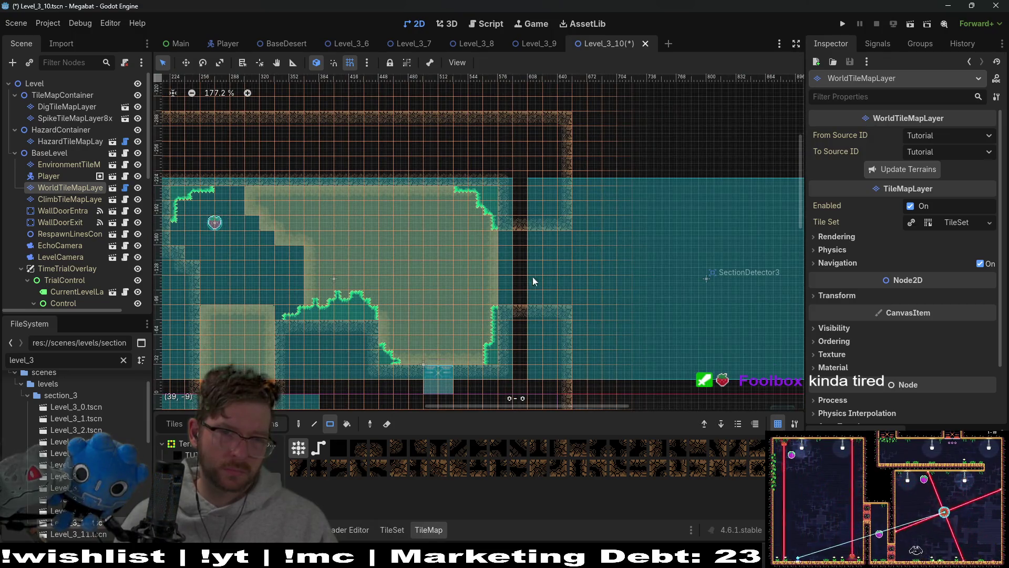
scroll(532, 277, down, 4)
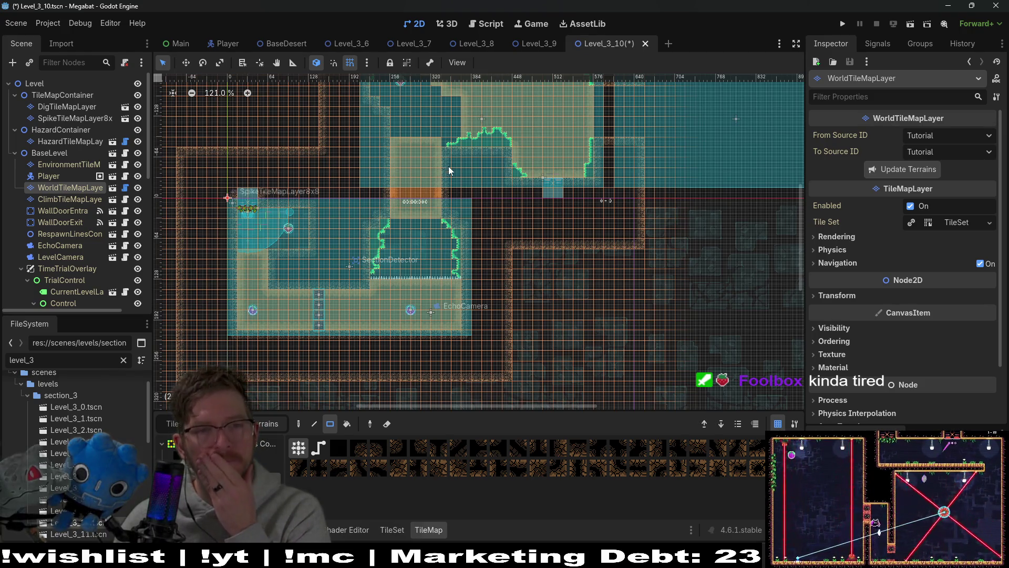
drag(449, 170, 415, 269)
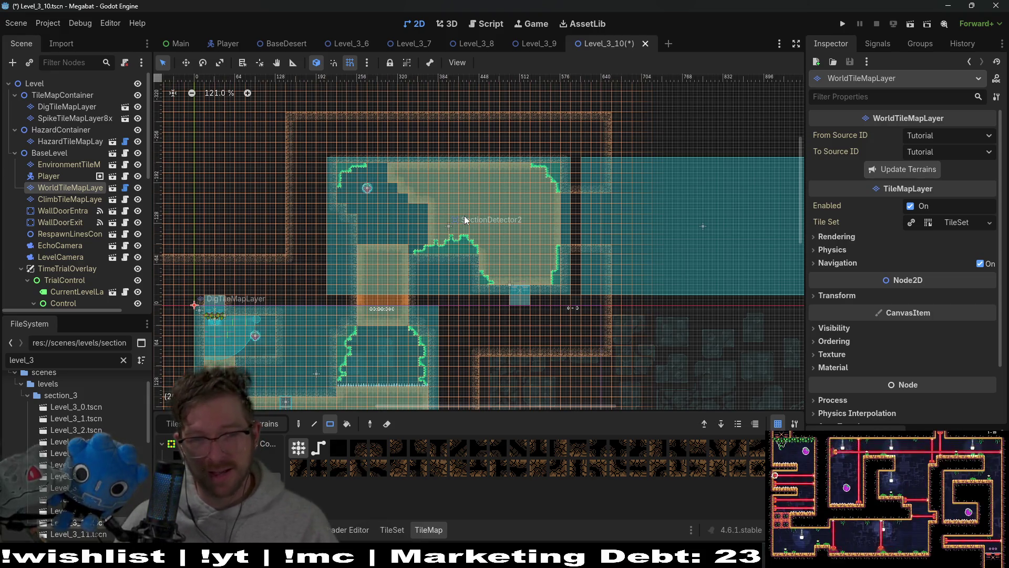
scroll(464, 215, up, 5)
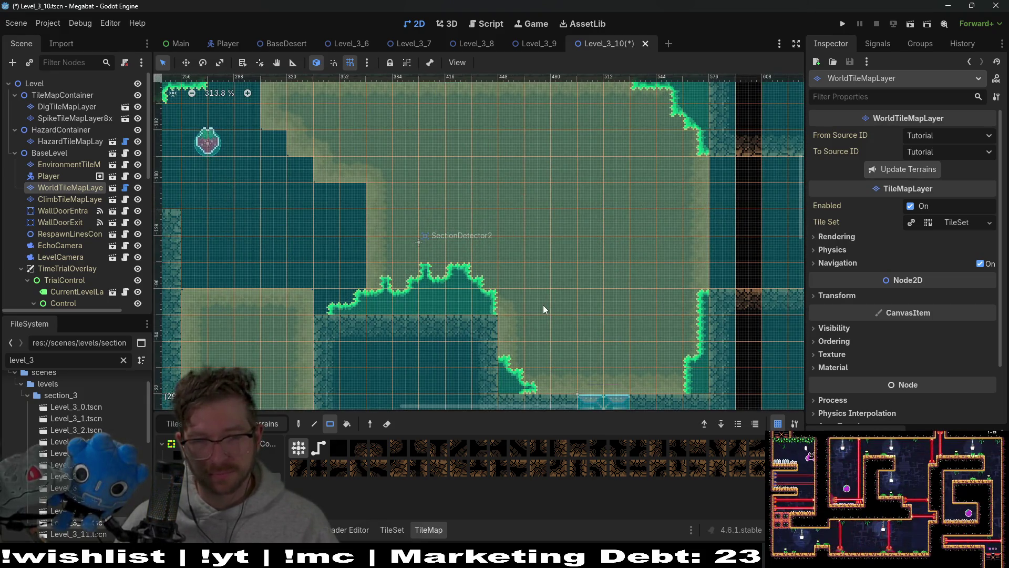
scroll(560, 247, down, 4)
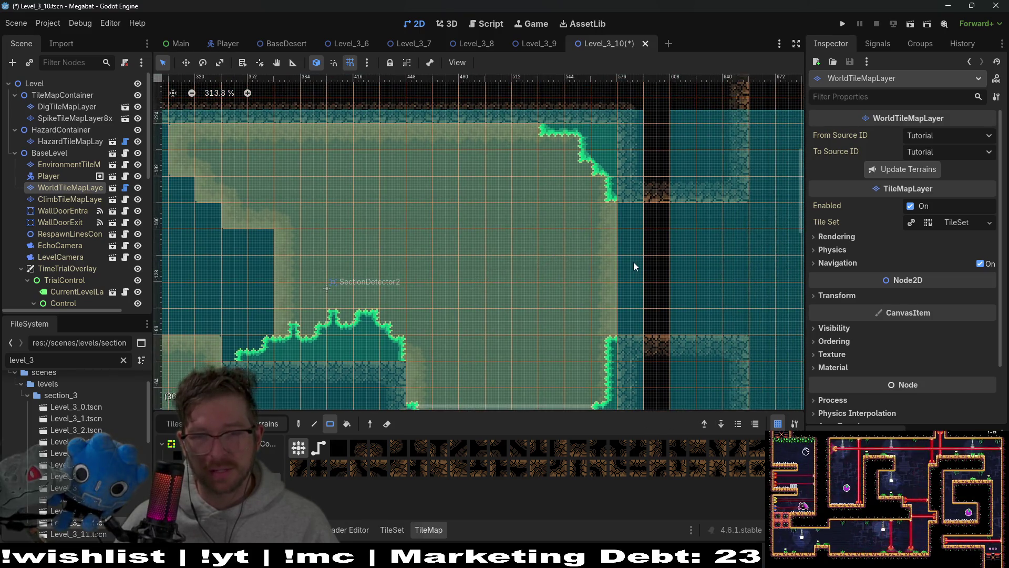
scroll(636, 267, down, 1)
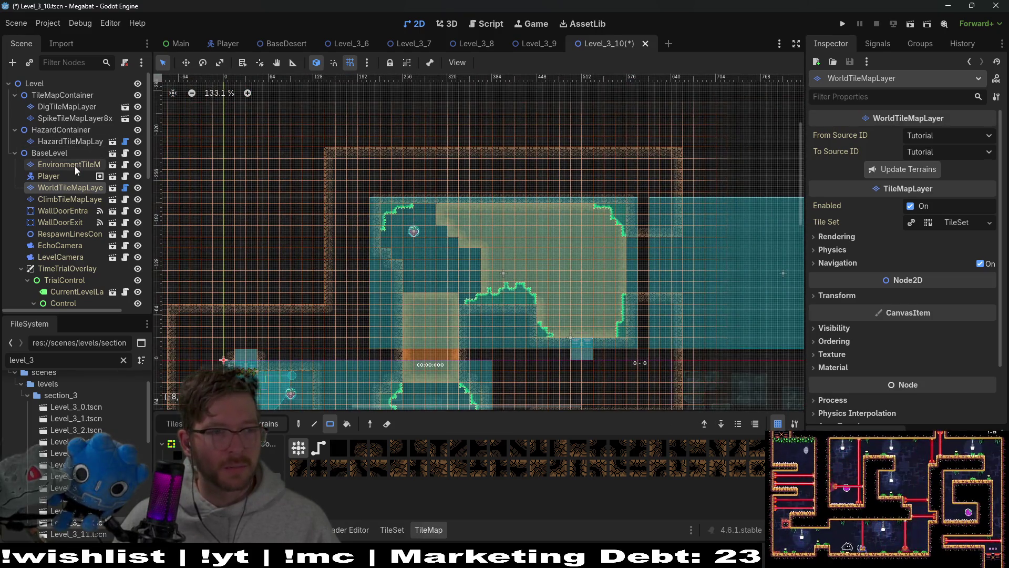
click(74, 164)
click(69, 221)
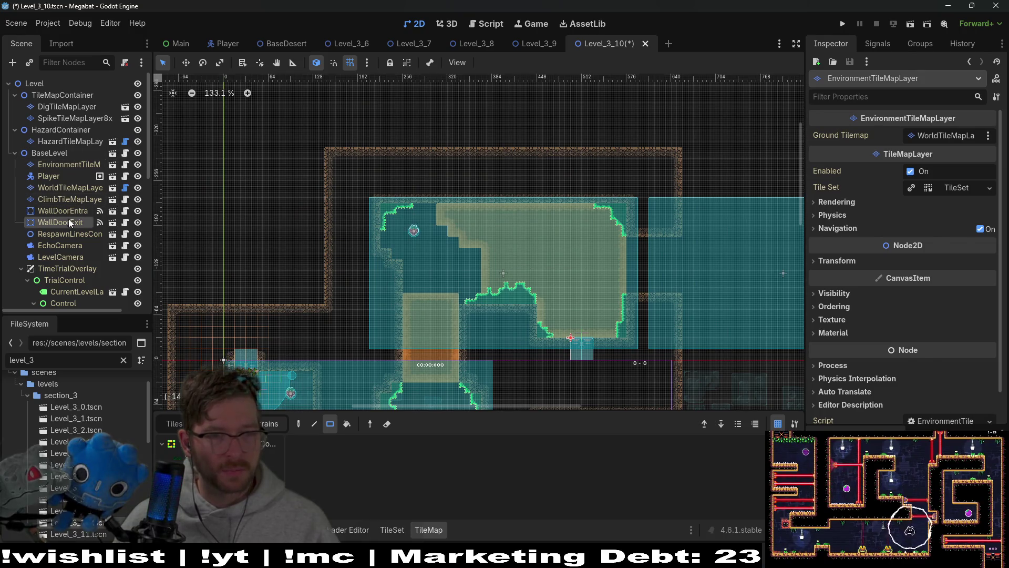
Drag WallDoorExit up above the new room to position (703, -324)
key(w)
mouse_move(500, 332)
mouse_down()
mouse_move(620, 176)
mouse_move(631, 113)
mouse_up()
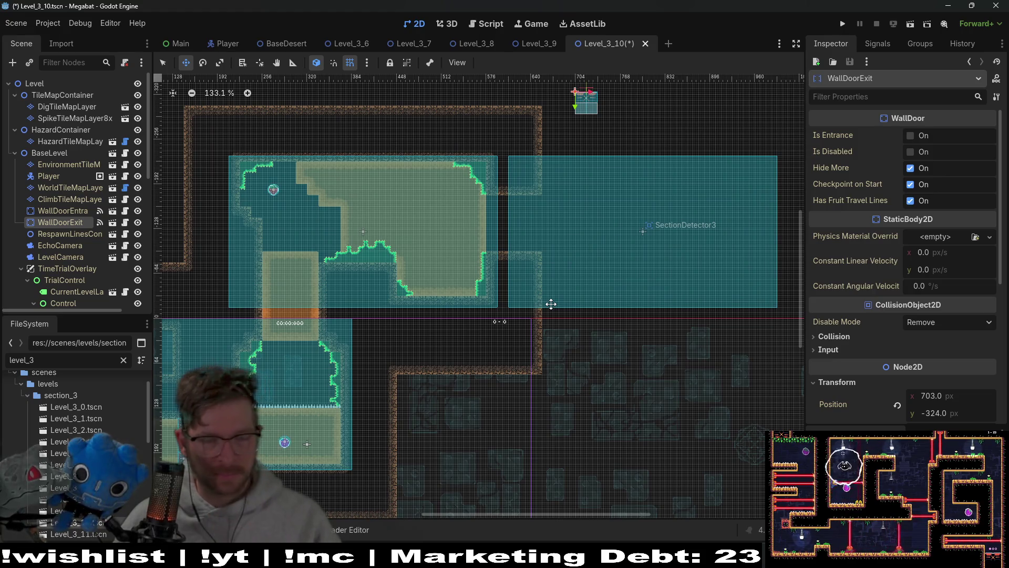
scroll(490, 334, up, 6)
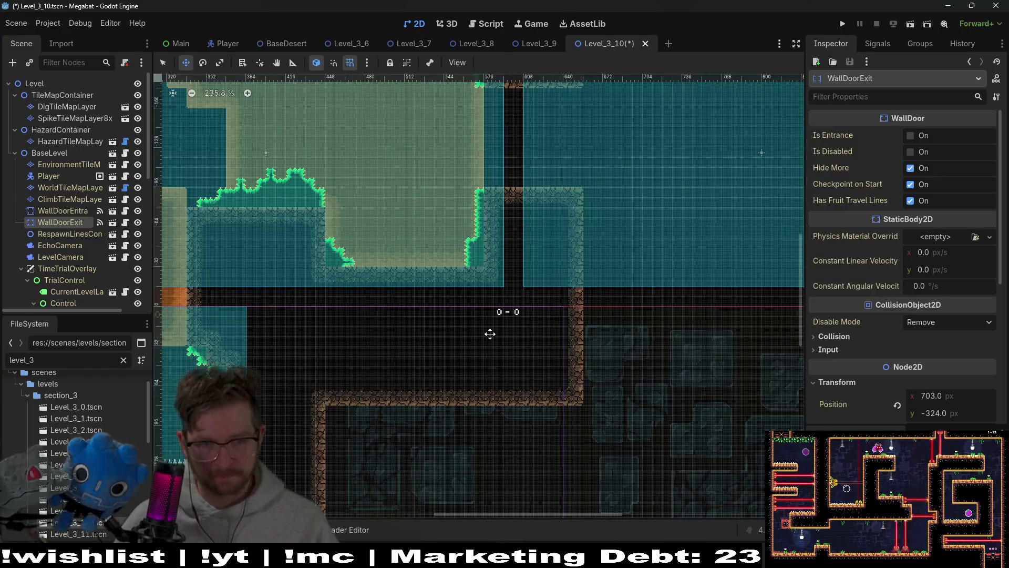
scroll(373, 306, up, 3)
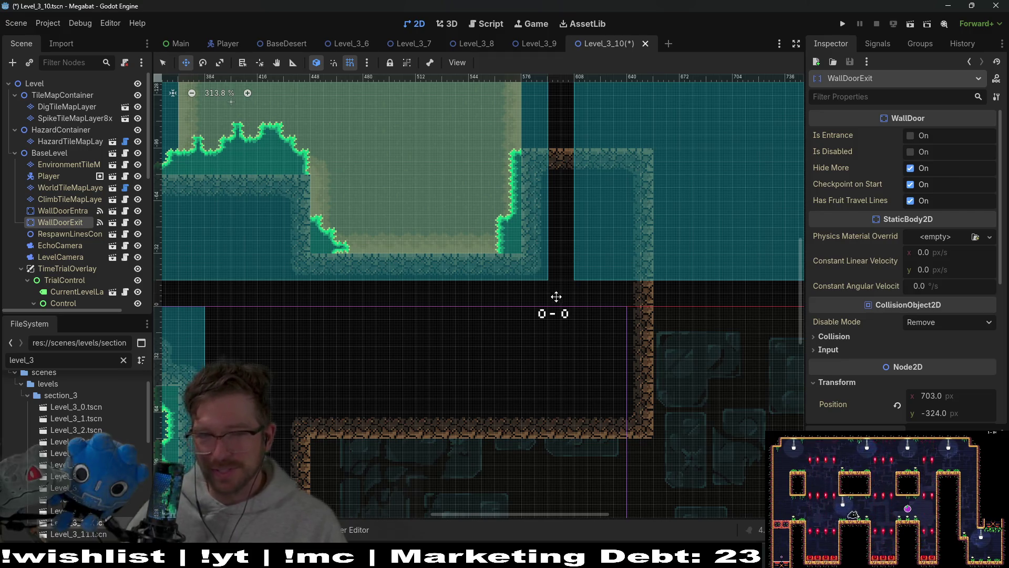
scroll(626, 302, down, 4)
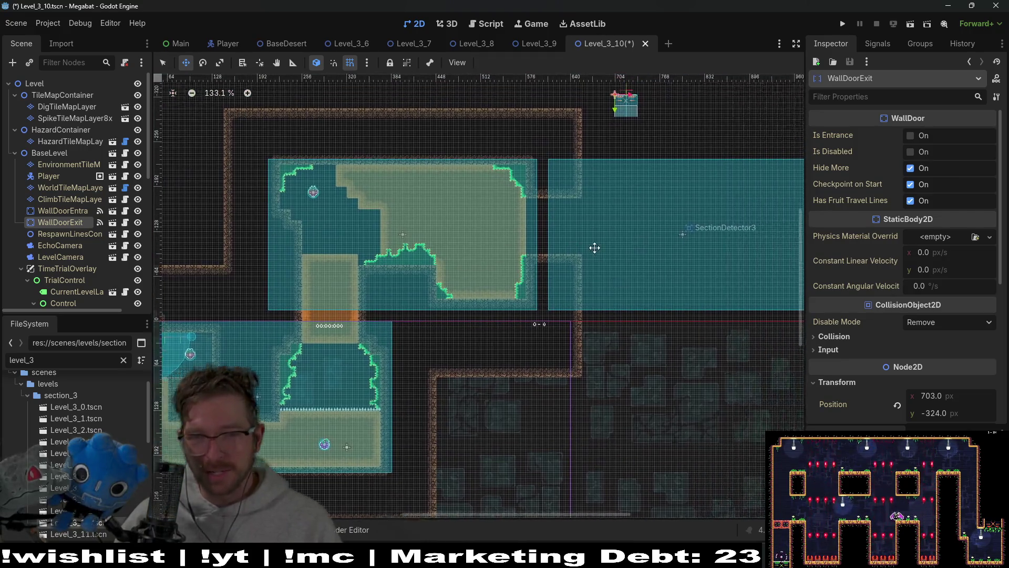
click(62, 190)
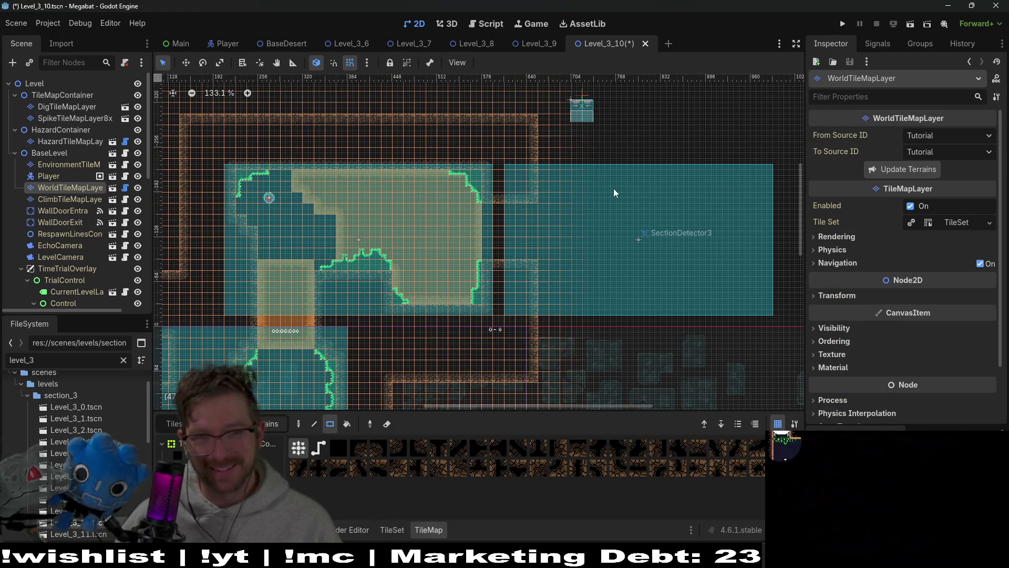
Paint a row of wall tiles along the top and nudge the exit door to (694, -369)
drag(613, 188, 552, 241)
drag(494, 172, 714, 204)
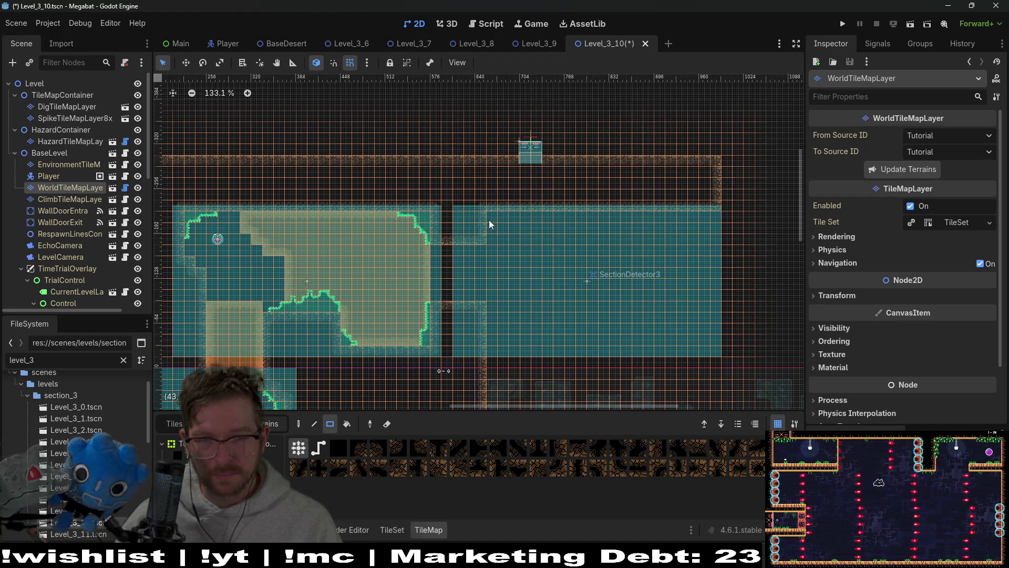
click(73, 223)
key(w)
drag(531, 150, 523, 118)
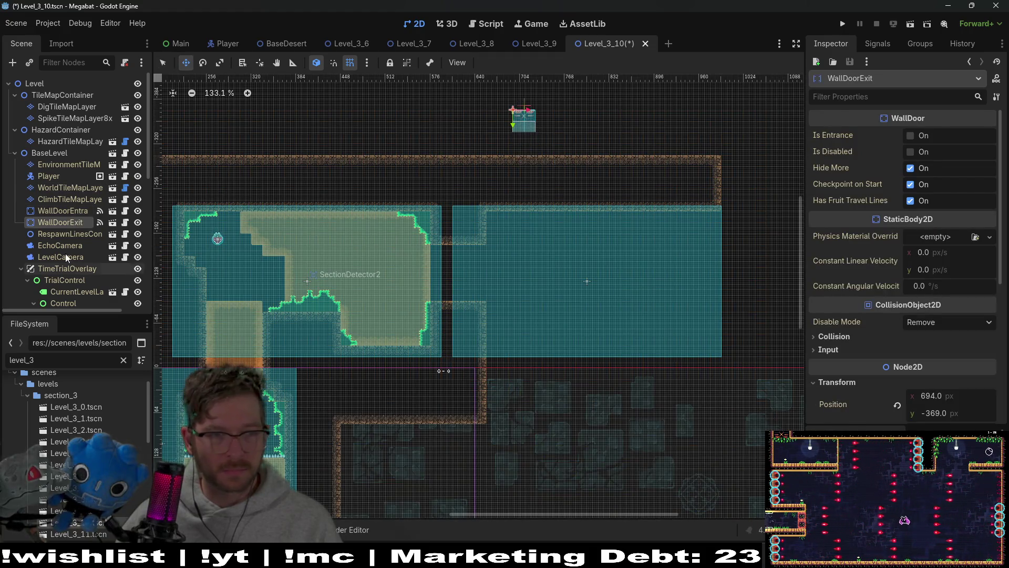
Clear a rectangle of tiles inside the new room on WorldTileMapLayer
click(56, 188)
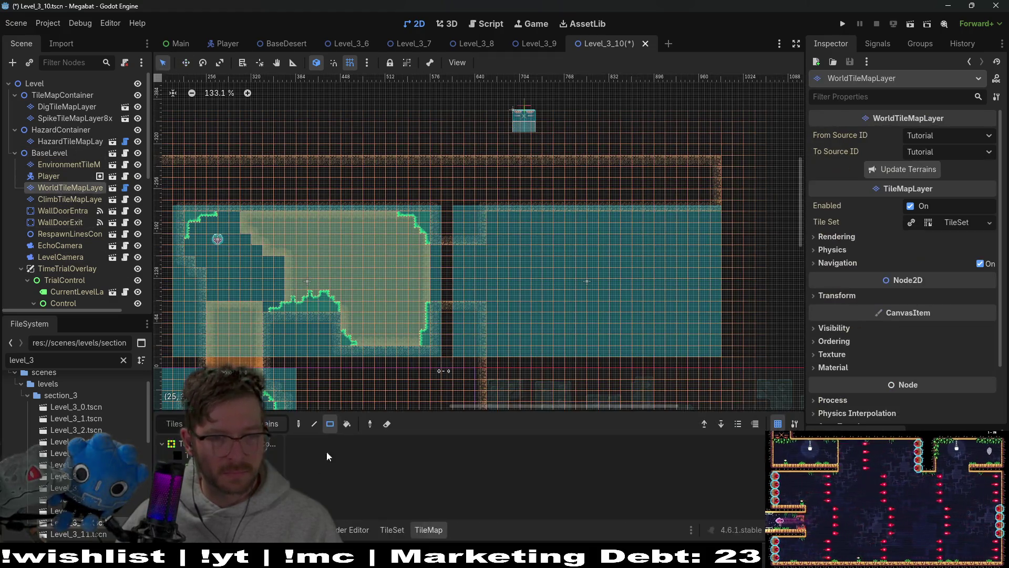
mouse_move(486, 361)
mouse_down()
mouse_move(437, 272)
mouse_move(661, 316)
mouse_up()
drag(430, 330, 665, 324)
scroll(721, 234, right, 5)
scroll(720, 235, up, 1)
Paint a wall column along the new room's right side
mouse_move(523, 96)
mouse_down()
mouse_move(550, 210)
mouse_move(563, 348)
mouse_up()
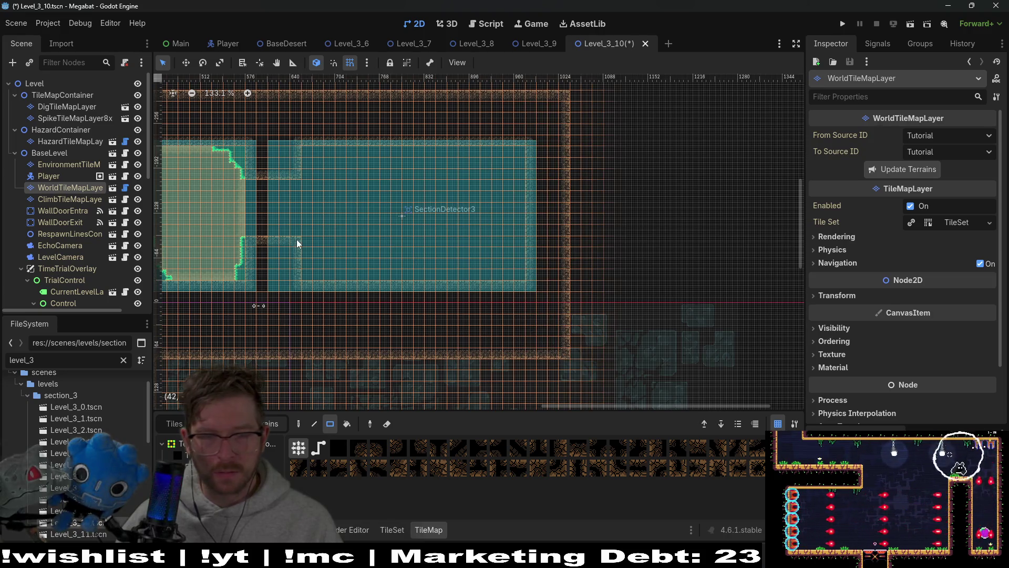
scroll(297, 243, up, 5)
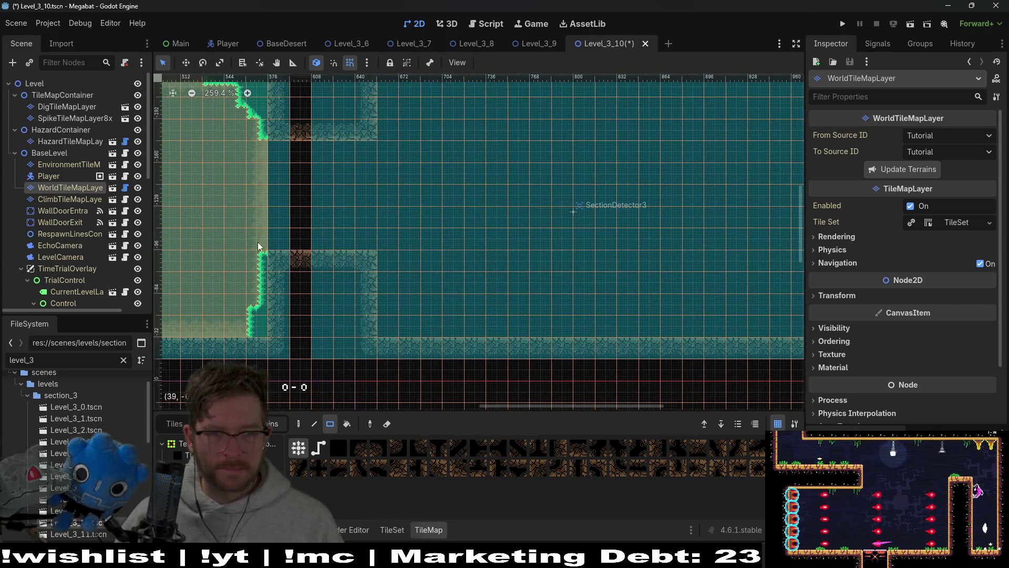
scroll(258, 245, left, 5)
scroll(313, 201, down, 3)
scroll(393, 295, down, 2)
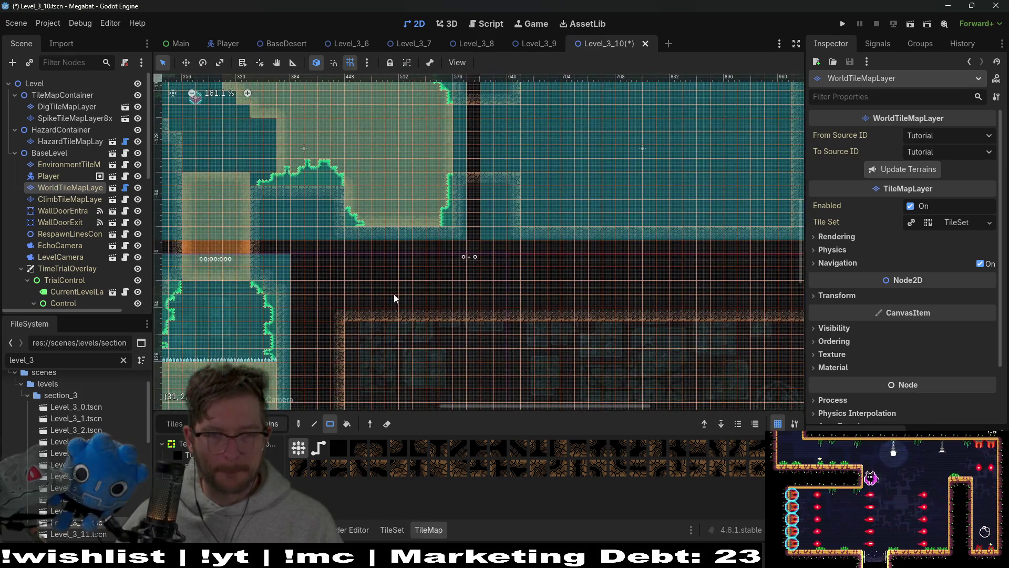
scroll(400, 284, down, 2)
scroll(421, 252, left, 2)
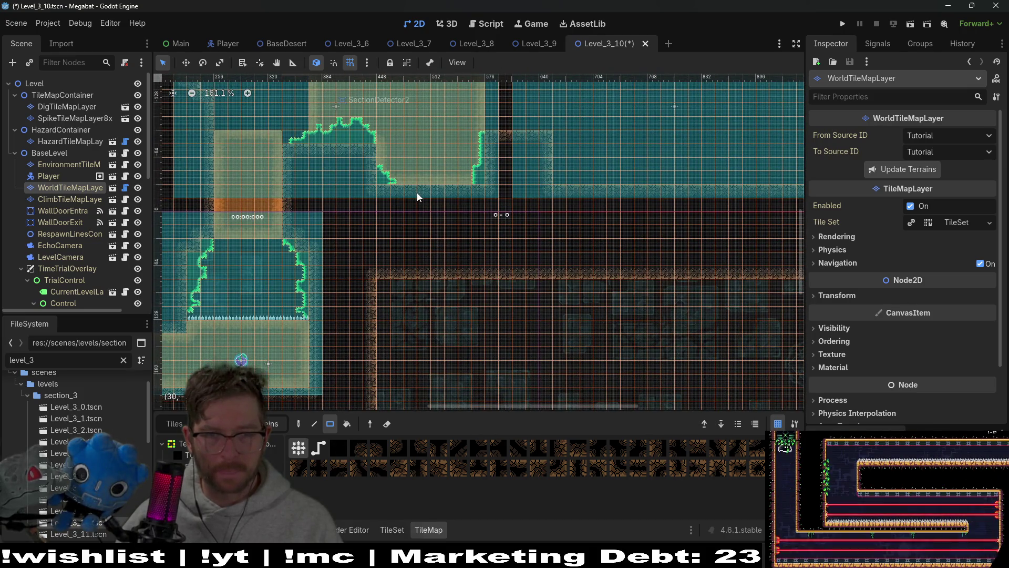
scroll(474, 220, down, 5)
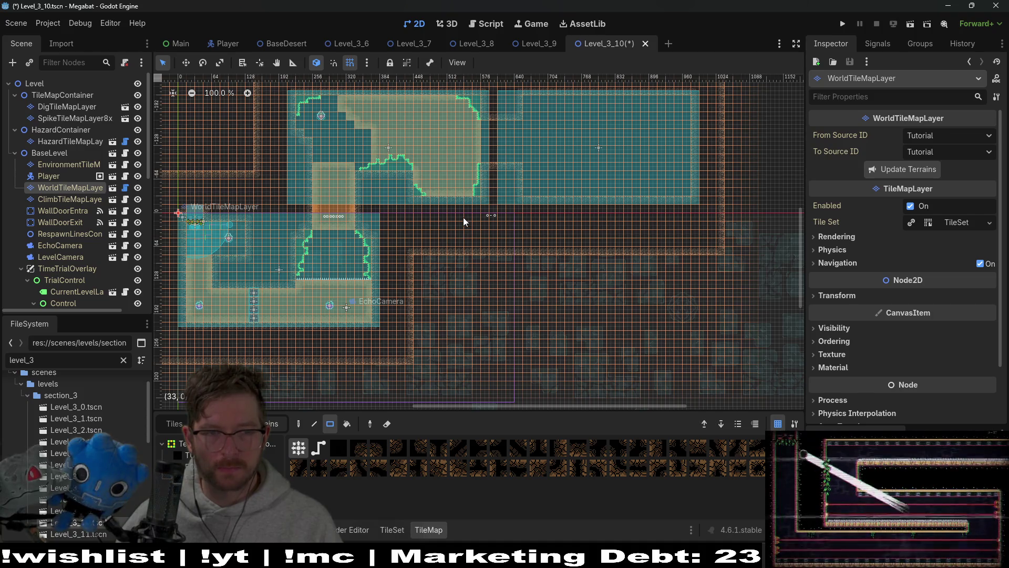
scroll(458, 215, up, 3)
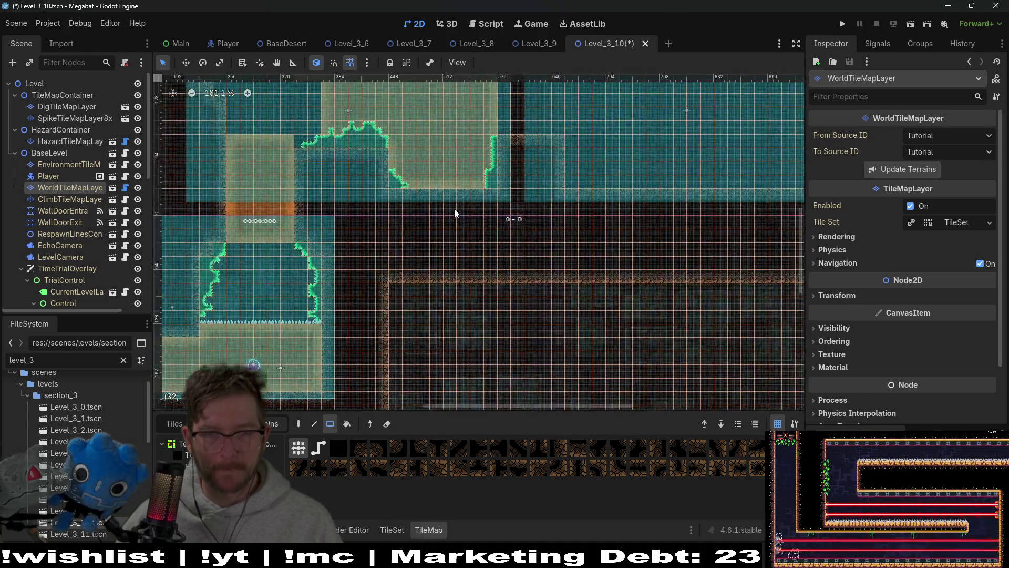
scroll(455, 213, up, 3)
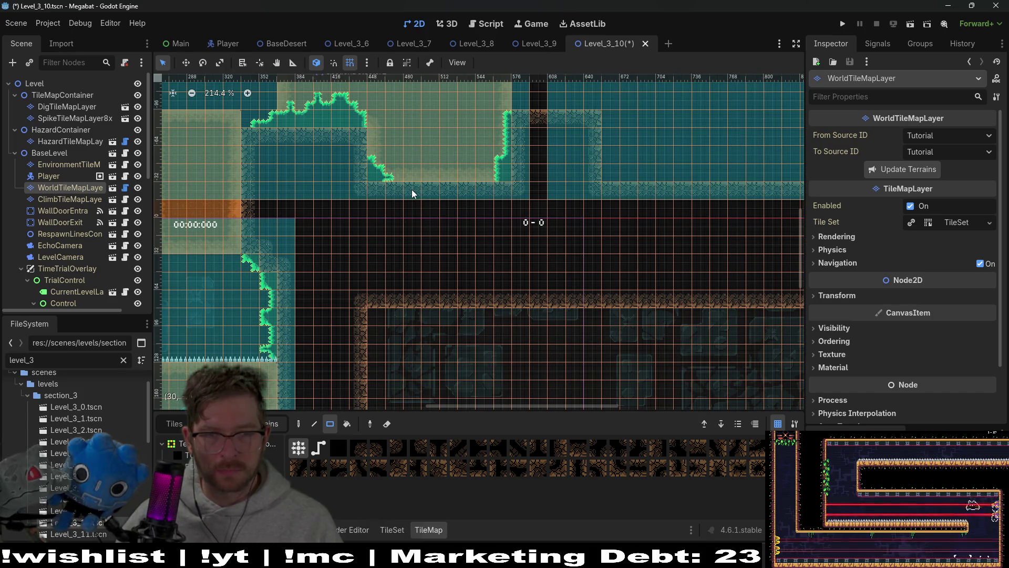
Undo the last erase and cover the small brown platform with dark wall tiles
key(ctrl+z)
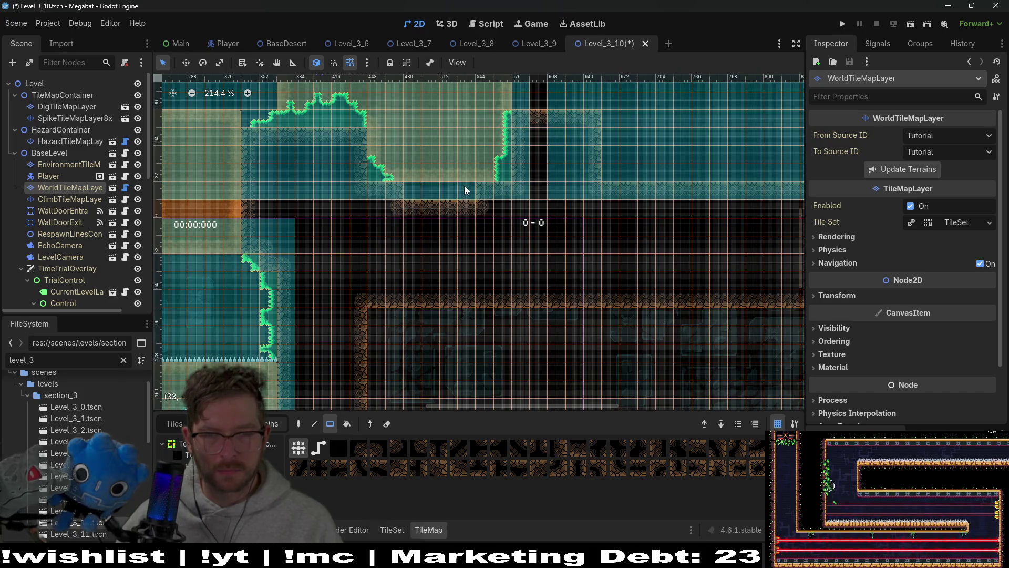
drag(410, 199, 466, 185)
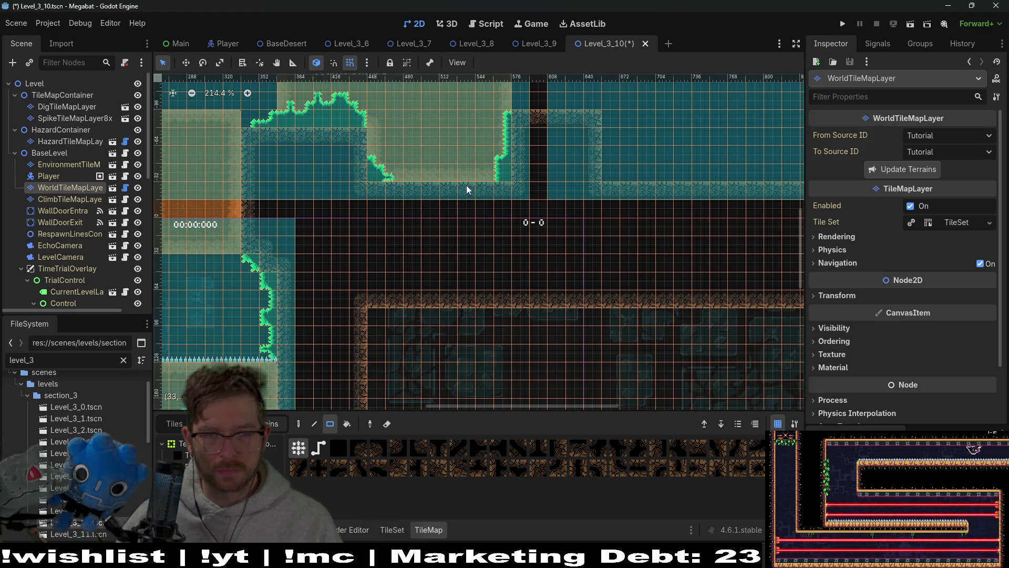
scroll(546, 198, down, 5)
mouse_move(500, 220)
mouse_down()
mouse_move(435, 251)
mouse_move(407, 232)
mouse_up()
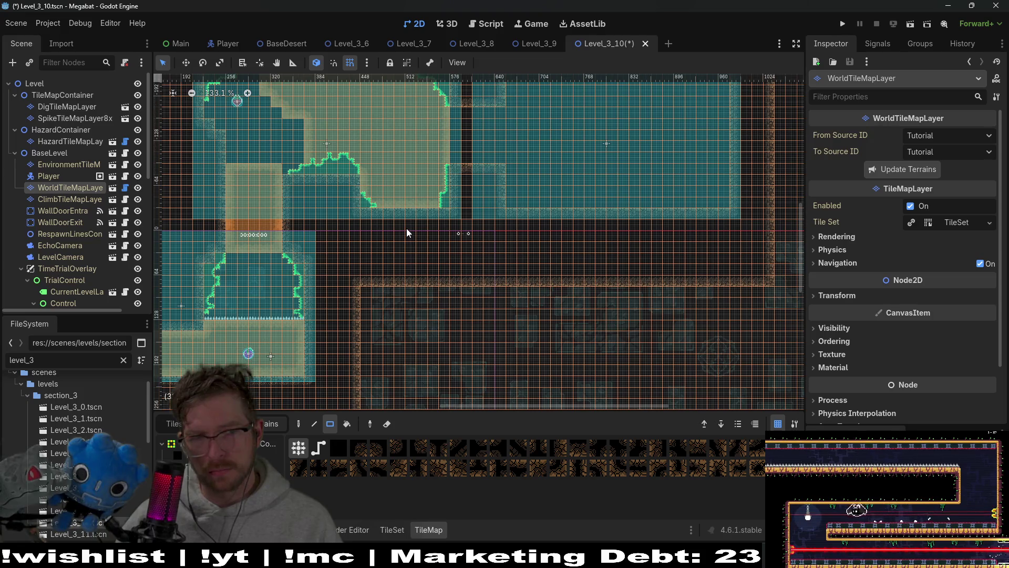
scroll(69, 220, down, 10)
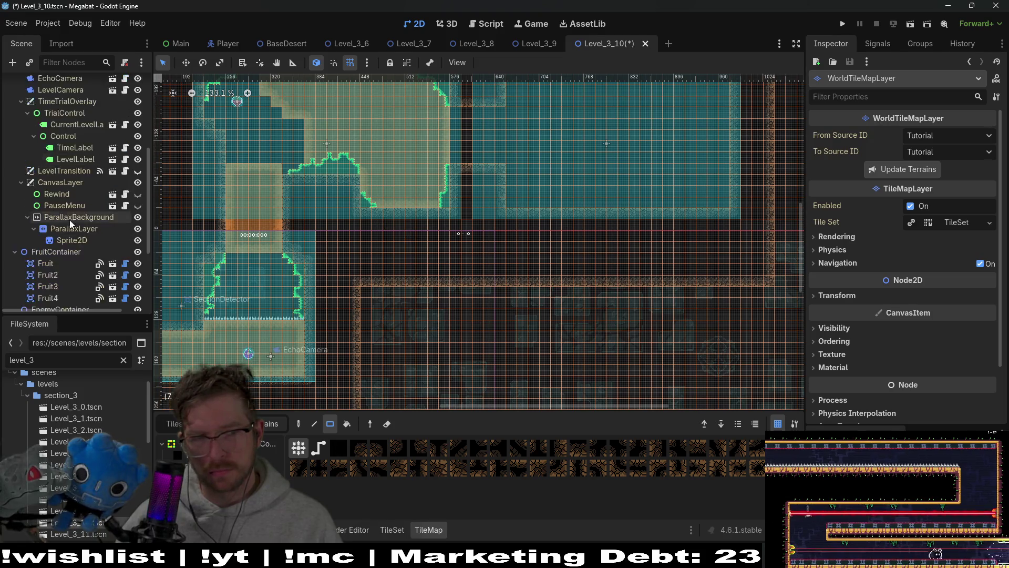
Instantiate SectionDetector.tscn, found by searching 'sectionde', as a child of SectionContainer
click(74, 258)
right_click(74, 259)
click(118, 278)
text(sectionde)
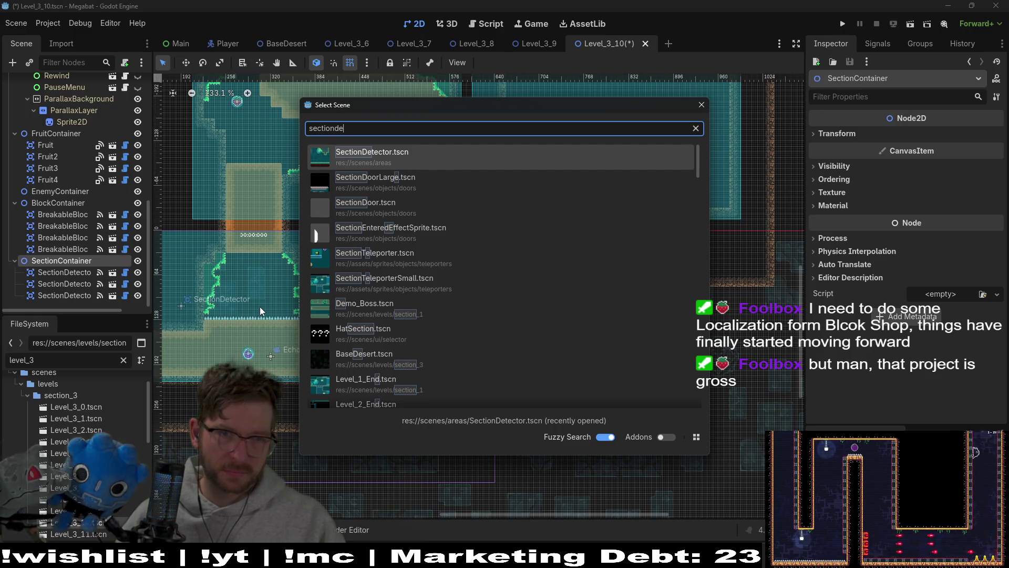
key(Return)
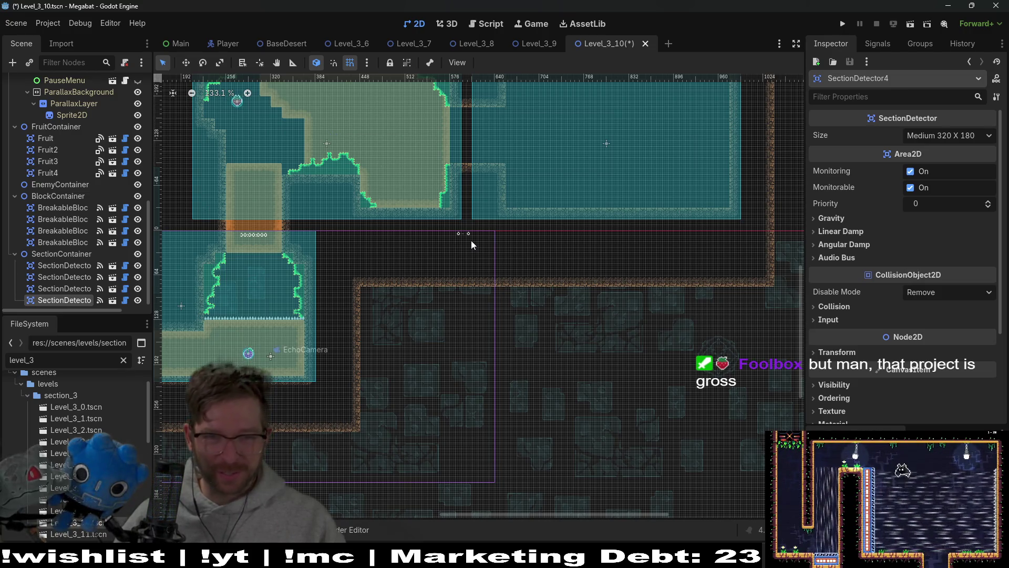
Set SectionDetector4 to Large 384 X 216 and align it precisely over the lower room
key(w)
mouse_move(352, 264)
mouse_down()
mouse_move(320, 273)
mouse_move(443, 289)
mouse_move(445, 276)
mouse_up()
click(946, 135)
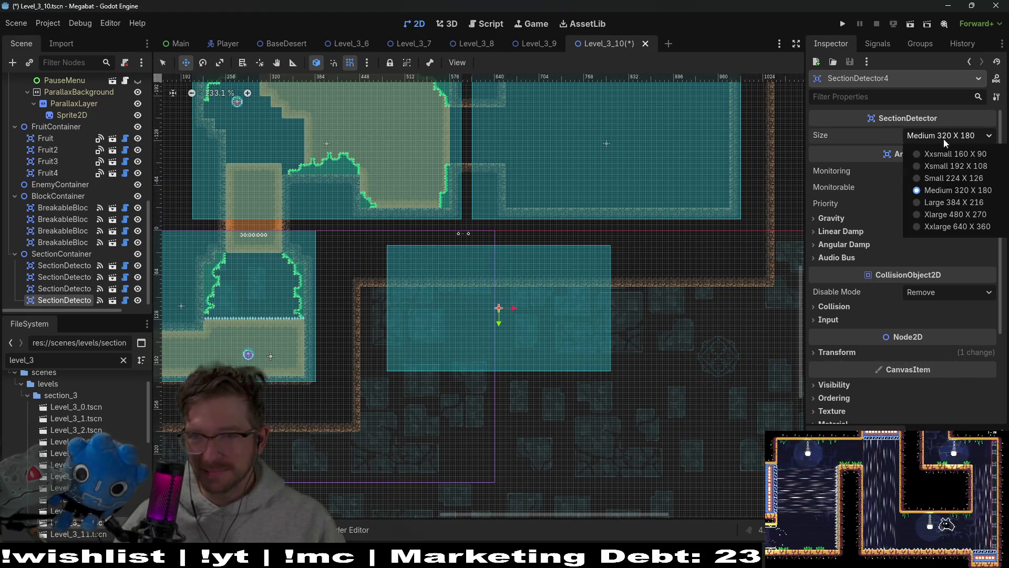
click(958, 207)
scroll(457, 242, up, 10)
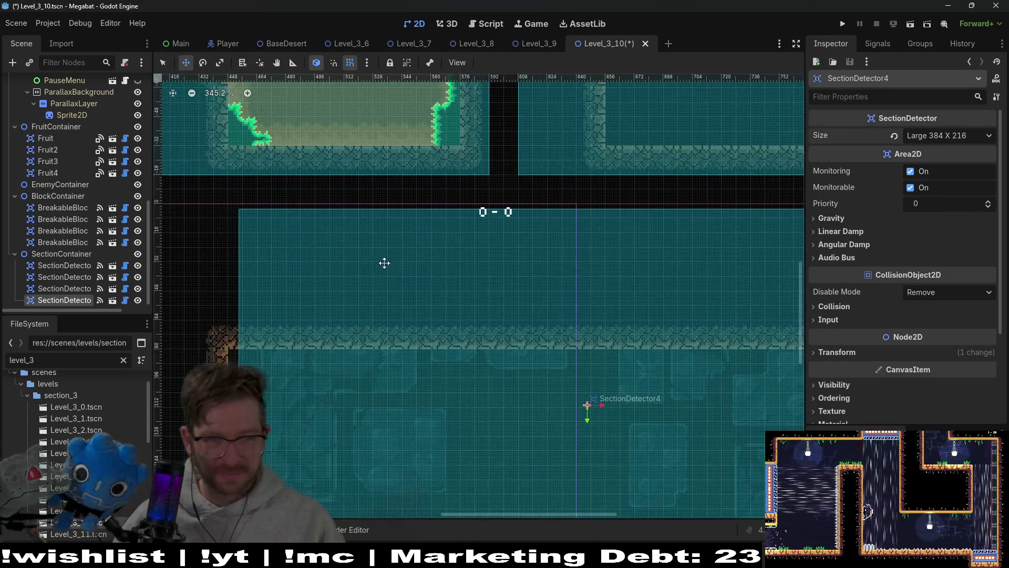
mouse_move(500, 290)
mouse_down()
mouse_move(497, 271)
mouse_move(482, 275)
mouse_up()
key(Right)
key(Down)
key(Down)
key(Down)
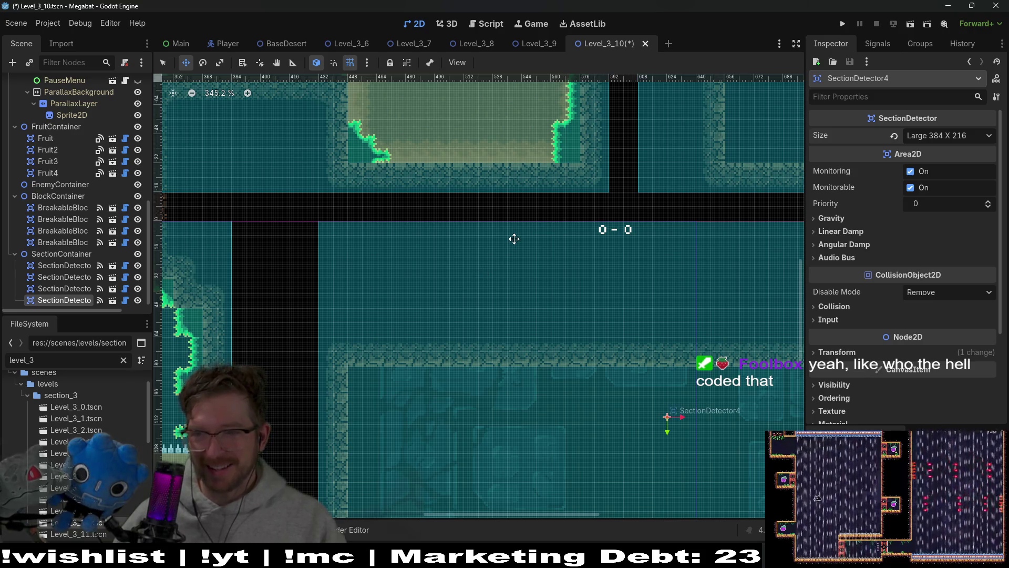
scroll(514, 239, down, 5)
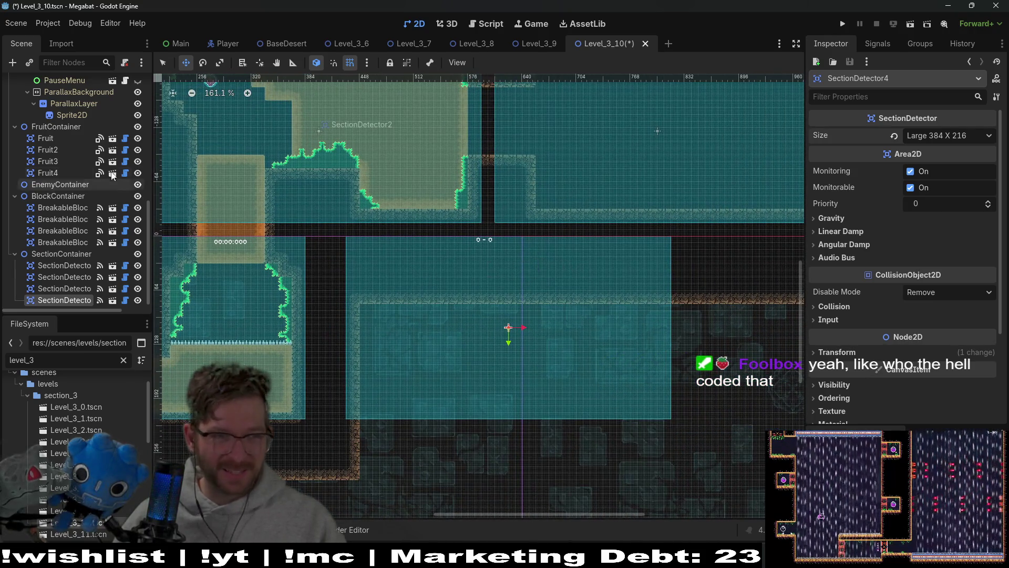
scroll(90, 173, up, 10)
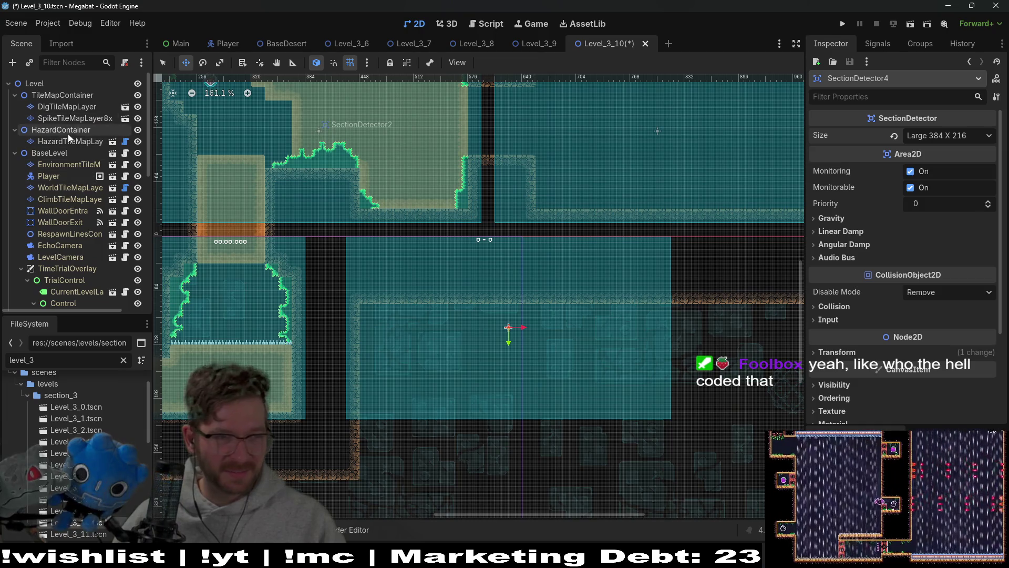
click(59, 141)
click(70, 189)
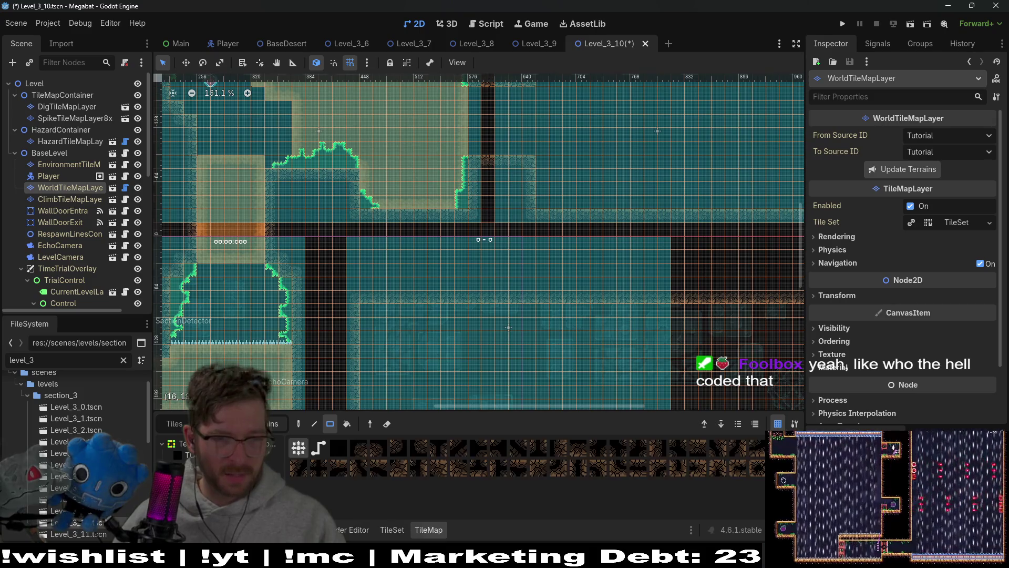
Paint a block of wall tiles in the new room and a wall column beside it
scroll(549, 292, down, 3)
scroll(374, 325, down, 1)
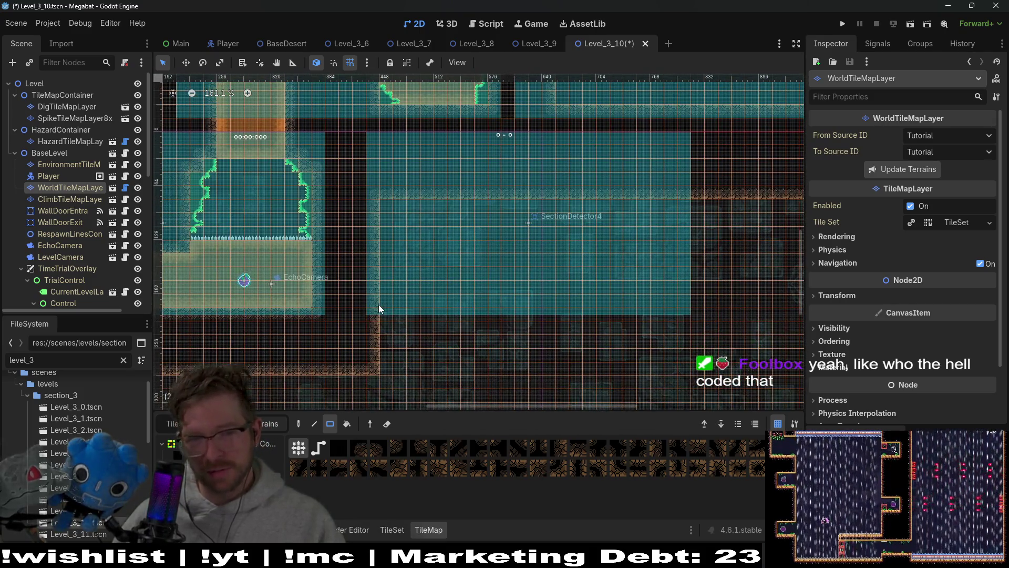
mouse_move(369, 307)
mouse_down()
mouse_move(472, 355)
mouse_move(702, 372)
mouse_up()
scroll(631, 236, up, 1)
scroll(631, 236, right, 2)
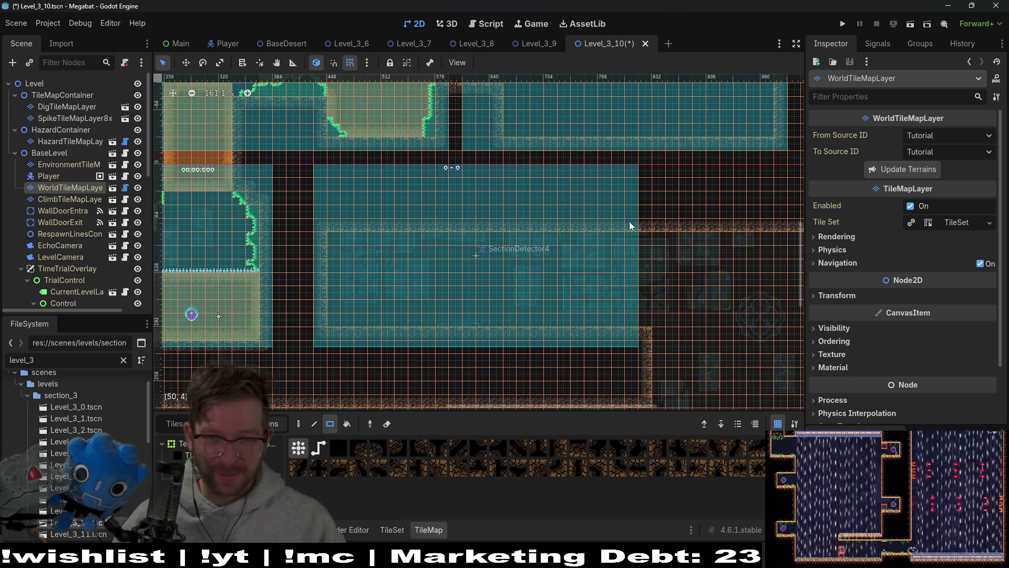
drag(627, 166, 690, 405)
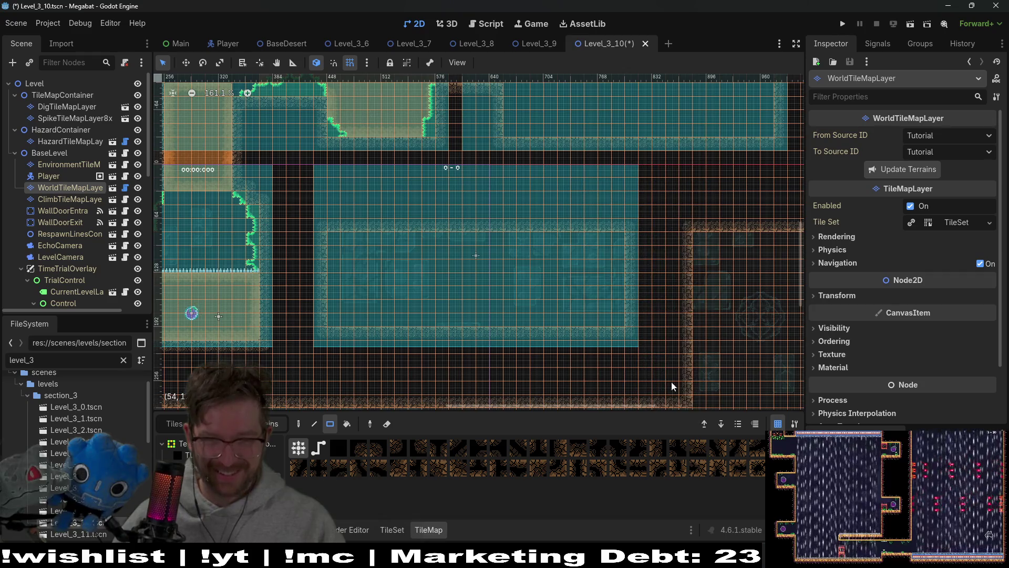
Fill the remaining open areas around the room with two more blocks of wall tiles
scroll(673, 280, up, 2)
scroll(618, 339, left, 1)
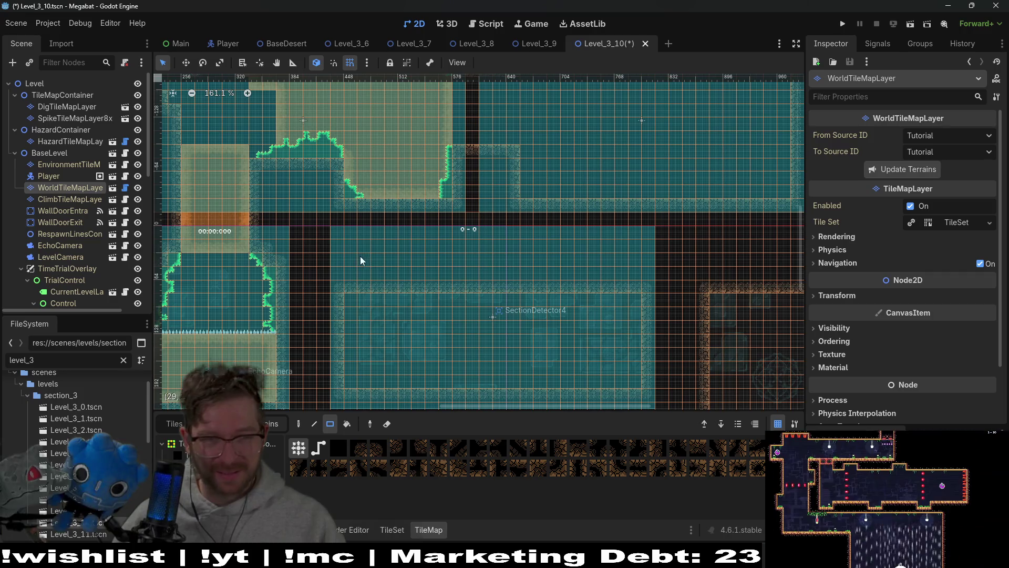
mouse_move(350, 246)
mouse_down()
mouse_move(439, 290)
mouse_move(629, 298)
mouse_up()
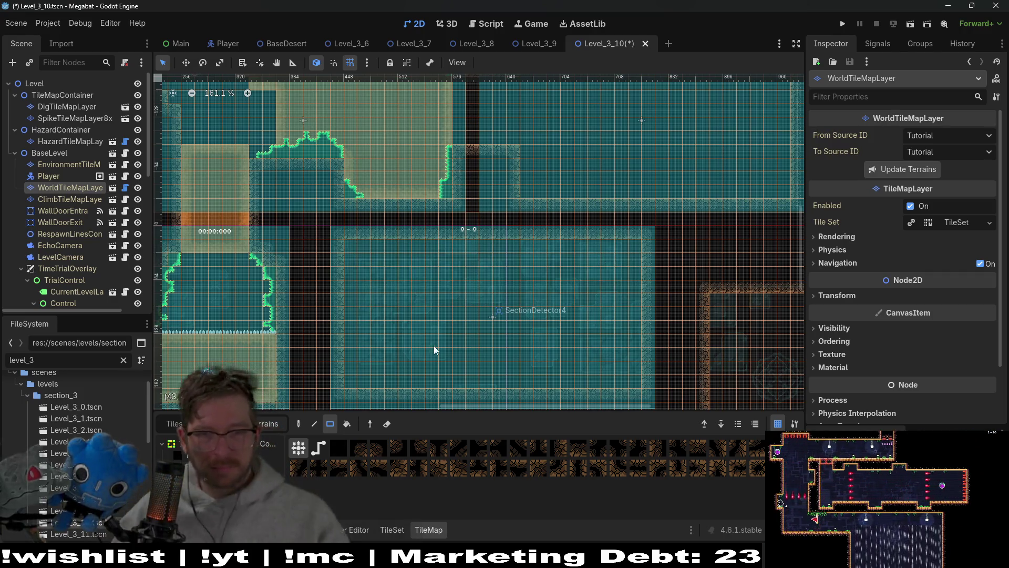
scroll(389, 232, up, 5)
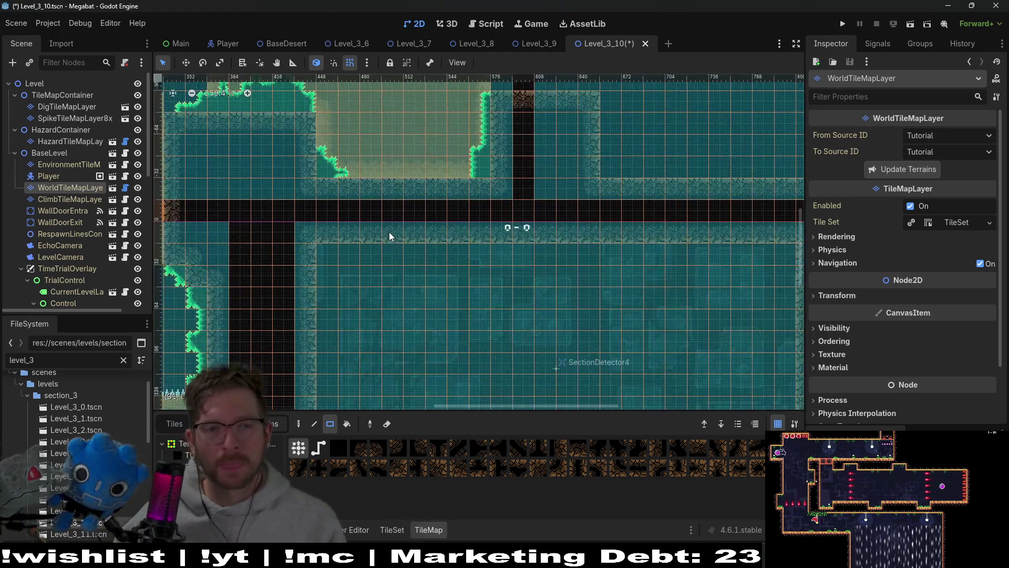
drag(361, 183, 467, 241)
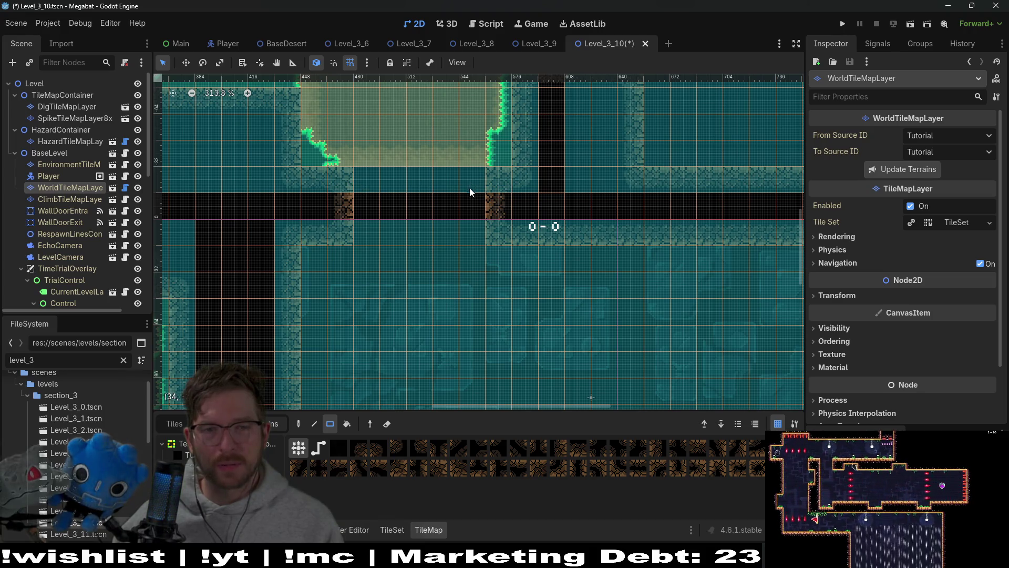
scroll(483, 252, down, 3)
scroll(484, 252, down, 4)
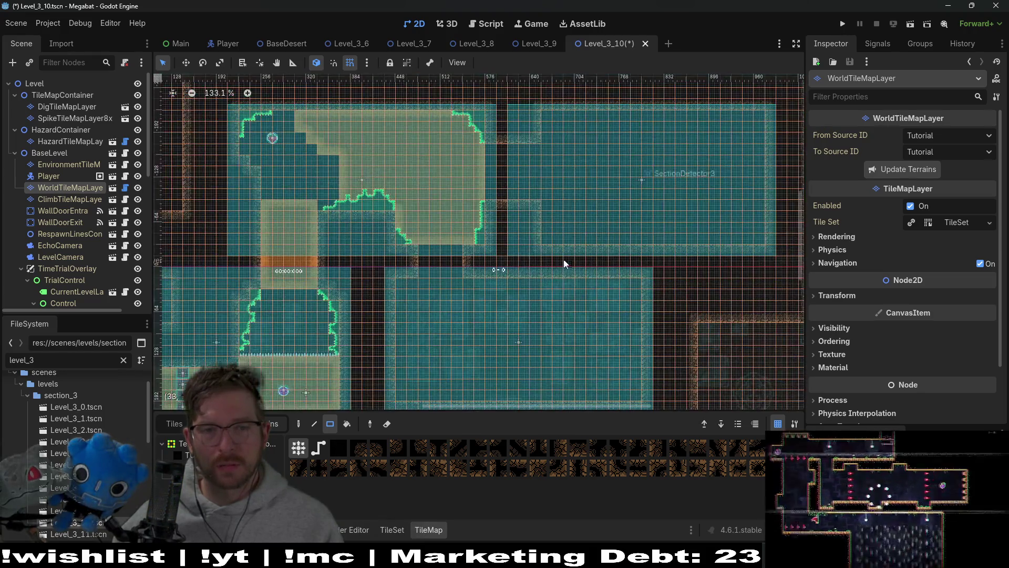
scroll(573, 237, right, 3)
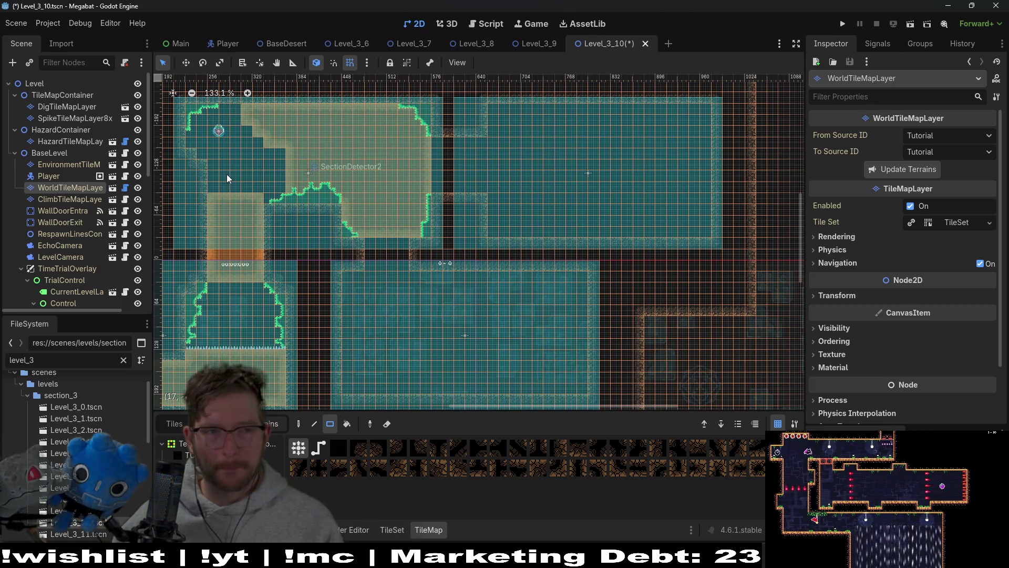
scroll(229, 175, up, 2)
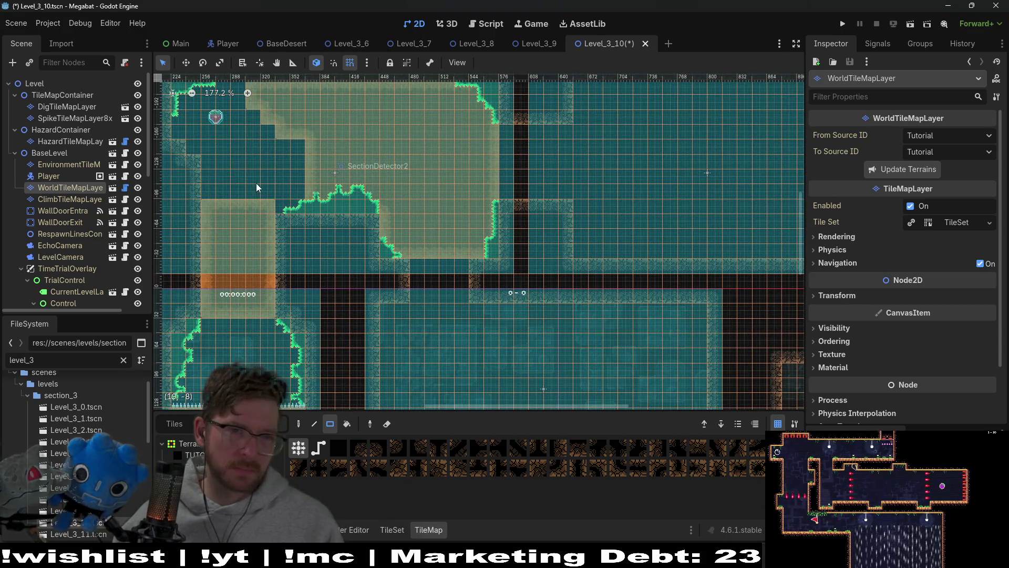
scroll(300, 196, up, 1)
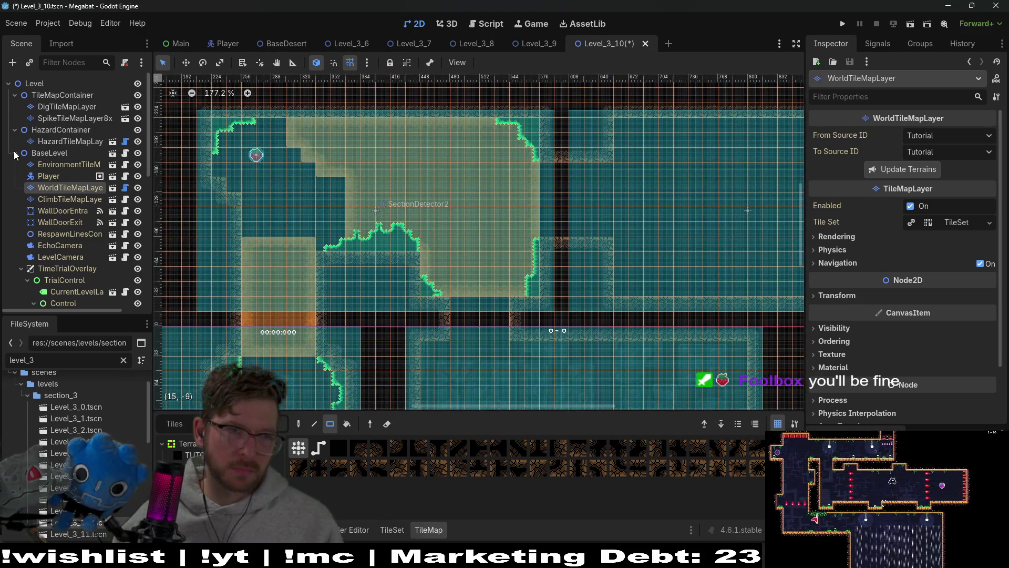
click(62, 119)
Paint dig tiles across the upper-left room on DigTileMapLayer, then clear a small two-tile strip
click(63, 106)
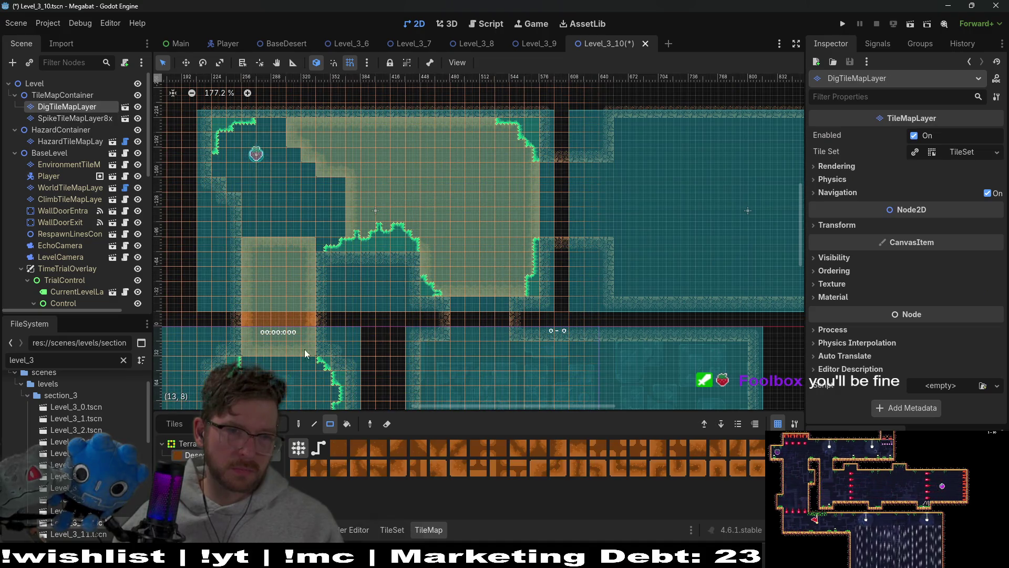
drag(347, 246, 216, 126)
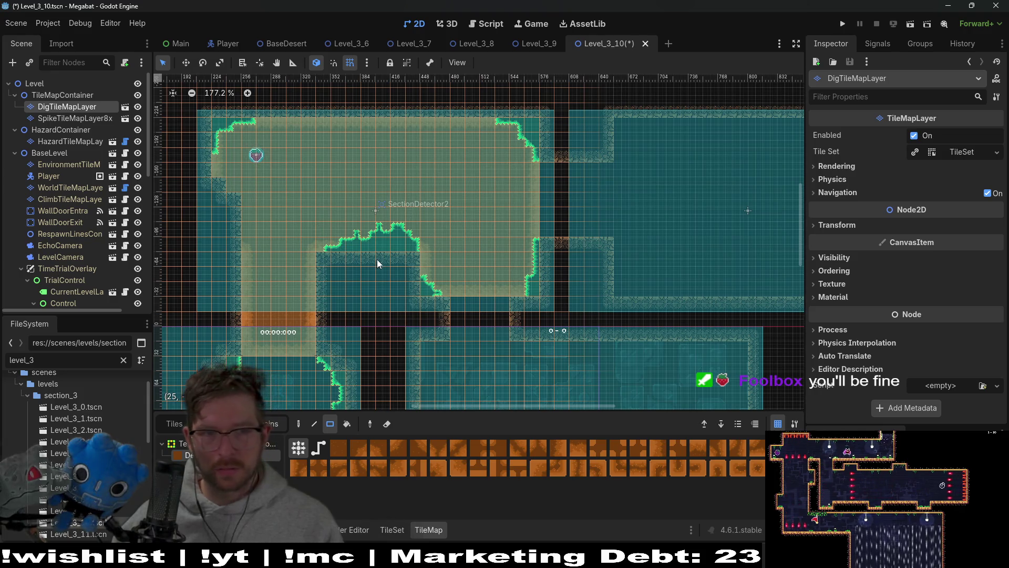
drag(242, 225, 334, 232)
drag(293, 194, 312, 229)
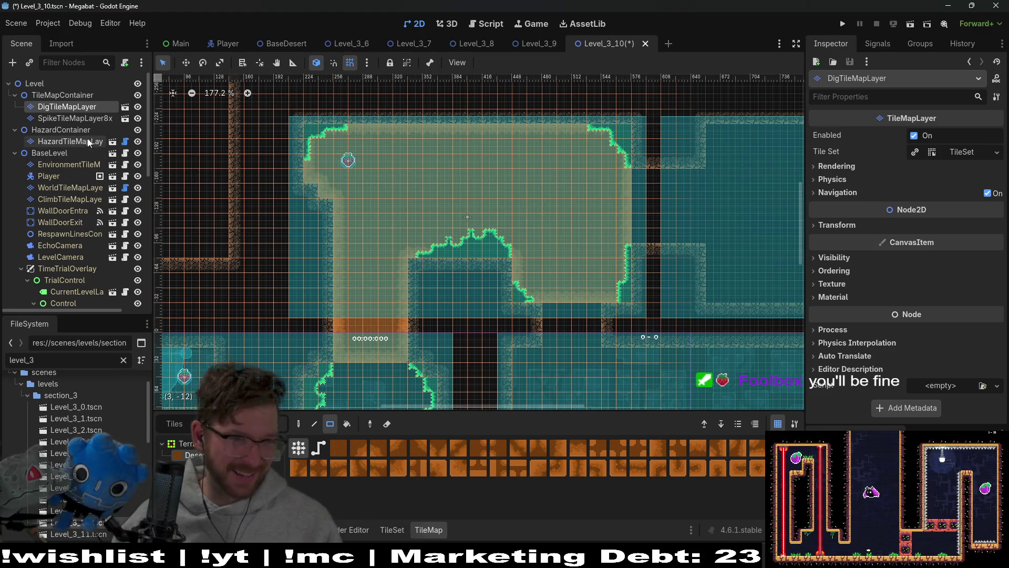
scroll(60, 279, down, 6)
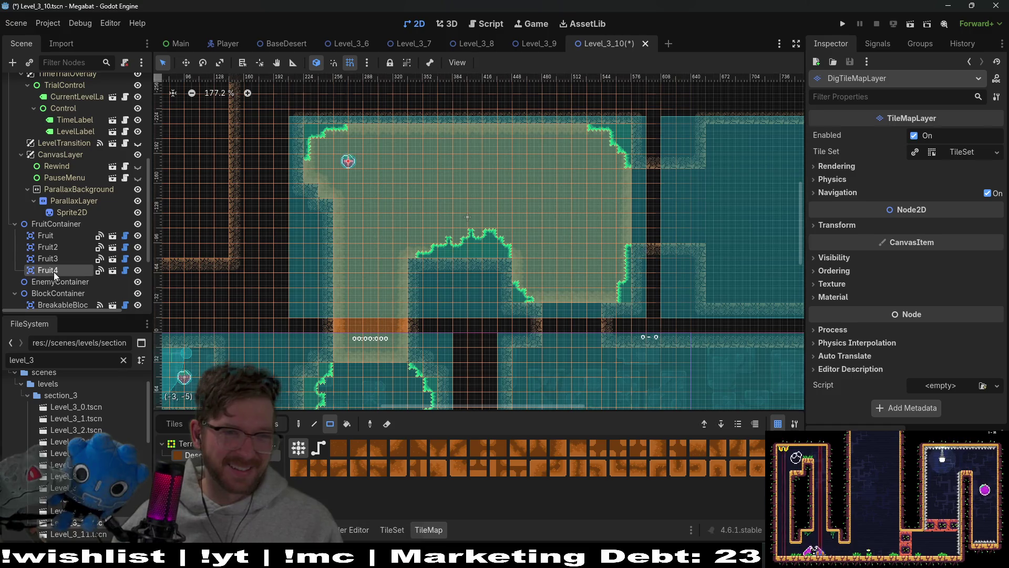
Select Fruit4 and zoom in on it inside the dig-tile room
click(54, 274)
key(w)
scroll(354, 172, up, 4)
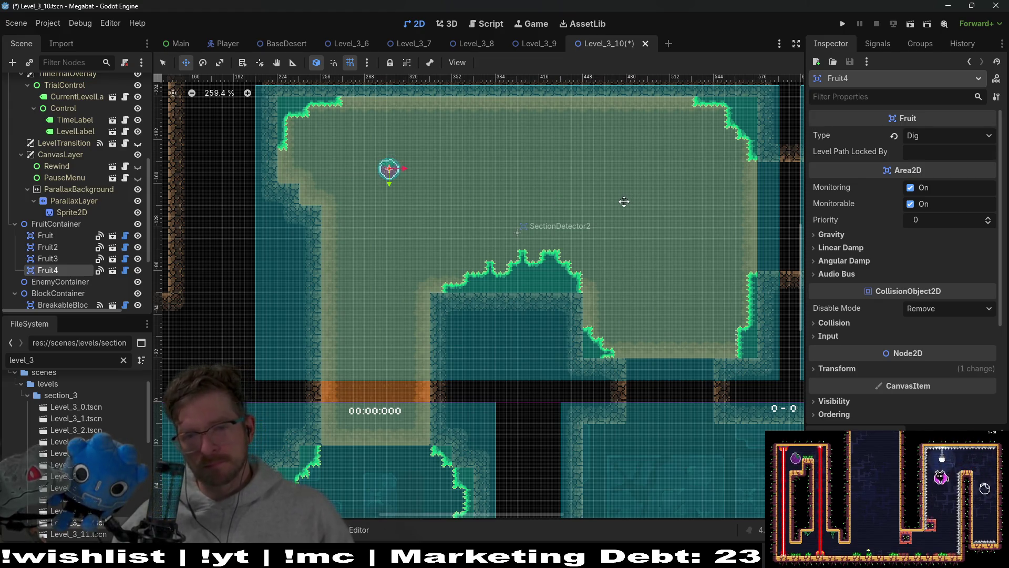
scroll(599, 175, down, 5)
scroll(599, 175, right, 10)
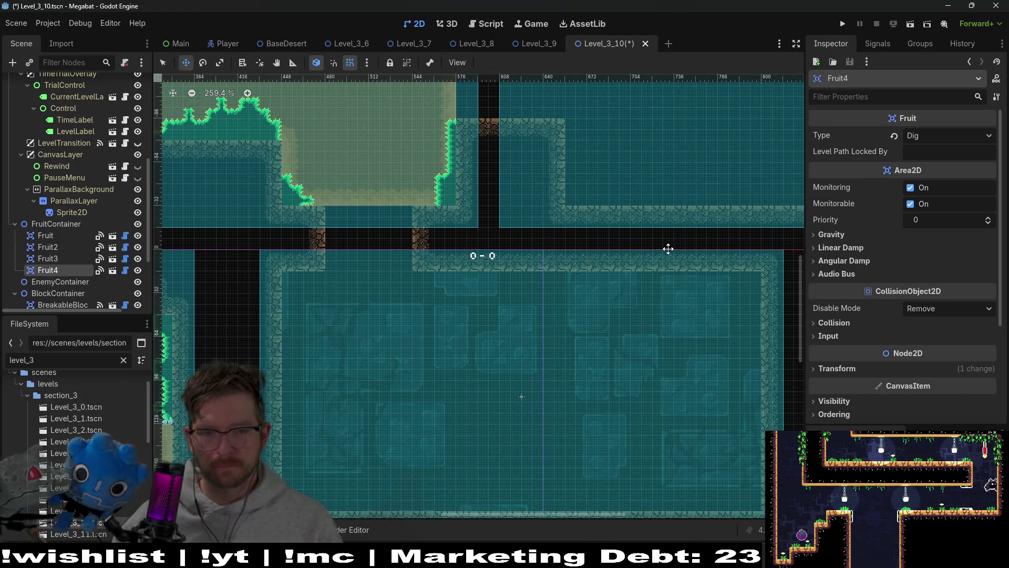
scroll(467, 218, up, 2)
scroll(466, 218, left, 3)
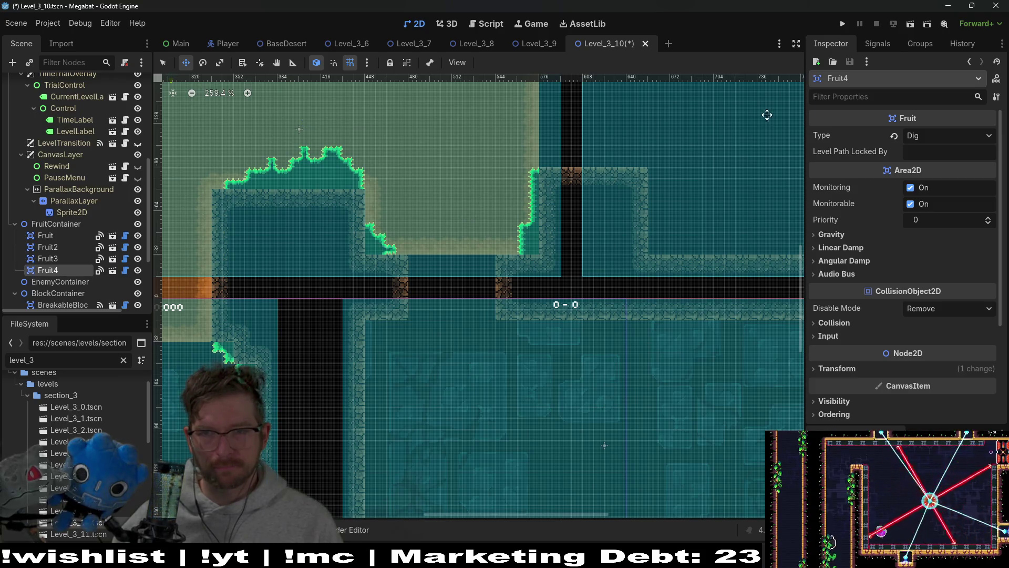
Change Fruit4's Type in the Inspector from Dig to Teleport
click(926, 136)
click(927, 136)
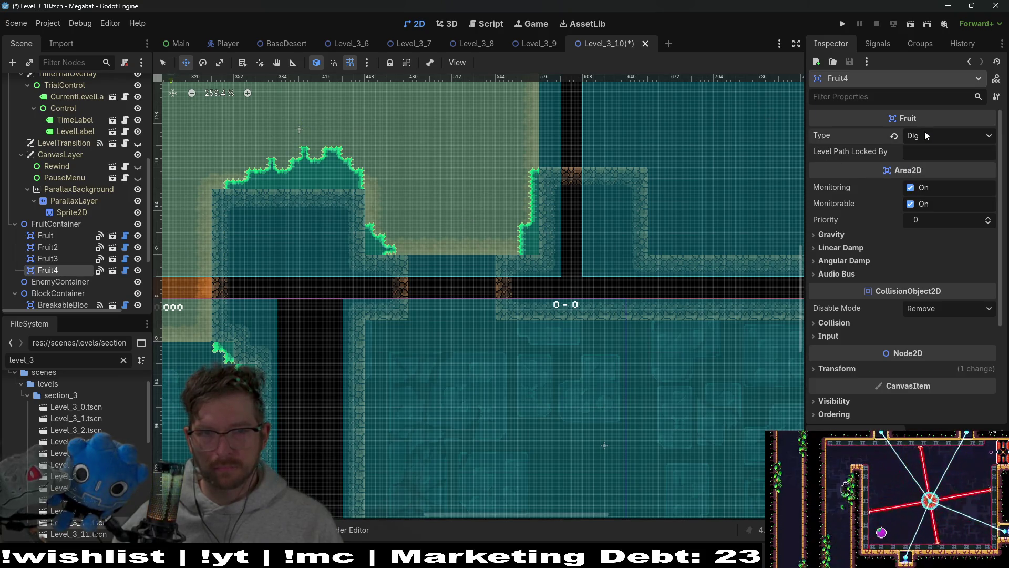
drag(430, 160, 553, 220)
click(924, 138)
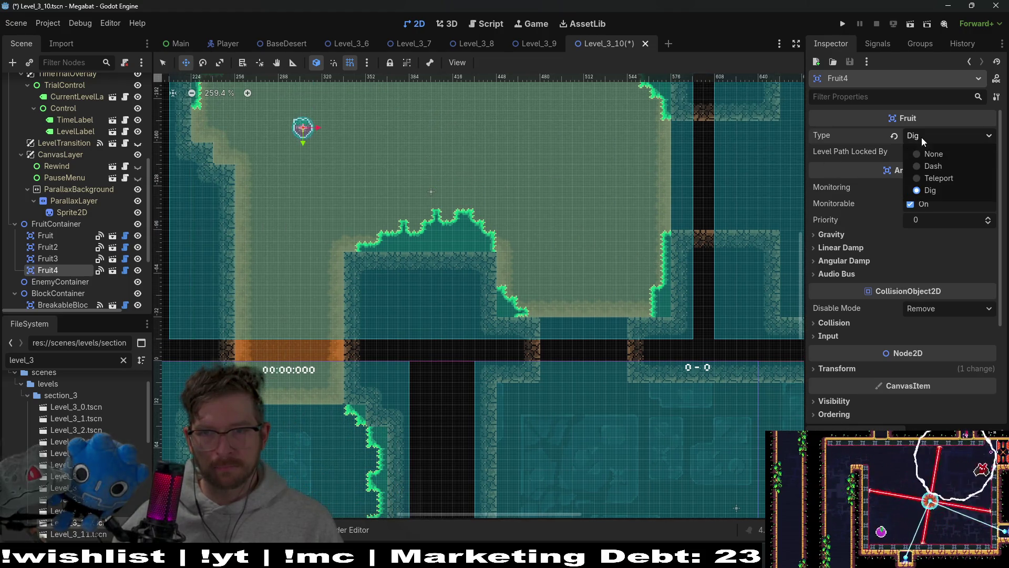
click(934, 179)
drag(454, 153, 546, 219)
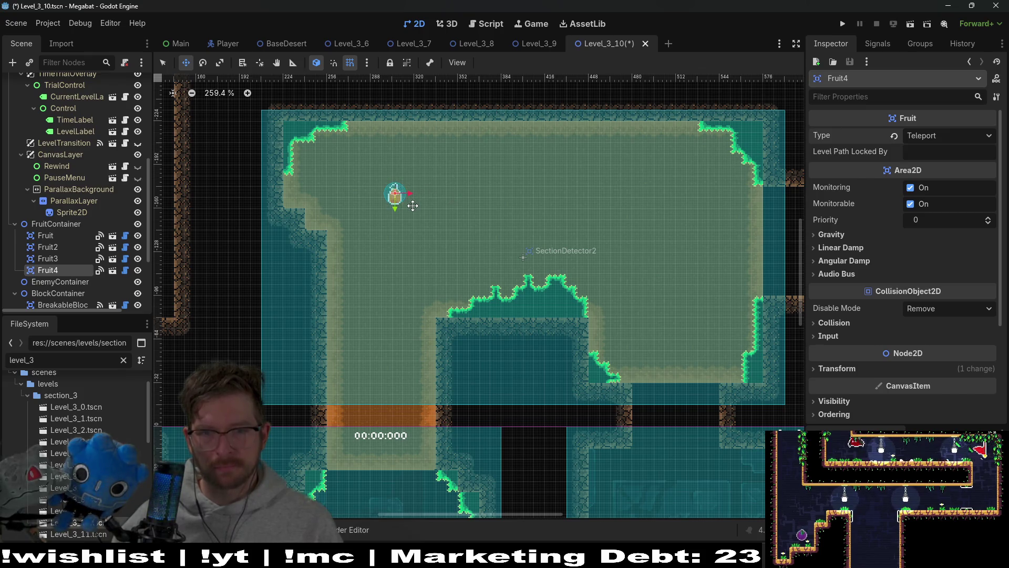
mouse_move(716, 245)
mouse_down()
mouse_move(640, 214)
mouse_move(497, 196)
mouse_up()
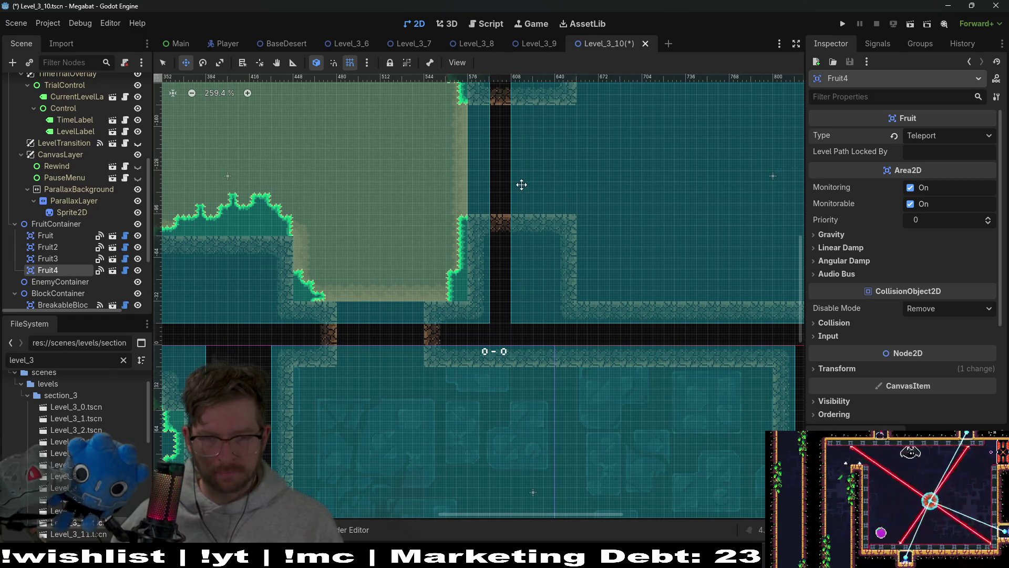
mouse_move(371, 175)
mouse_down()
mouse_move(526, 201)
mouse_move(587, 246)
mouse_up()
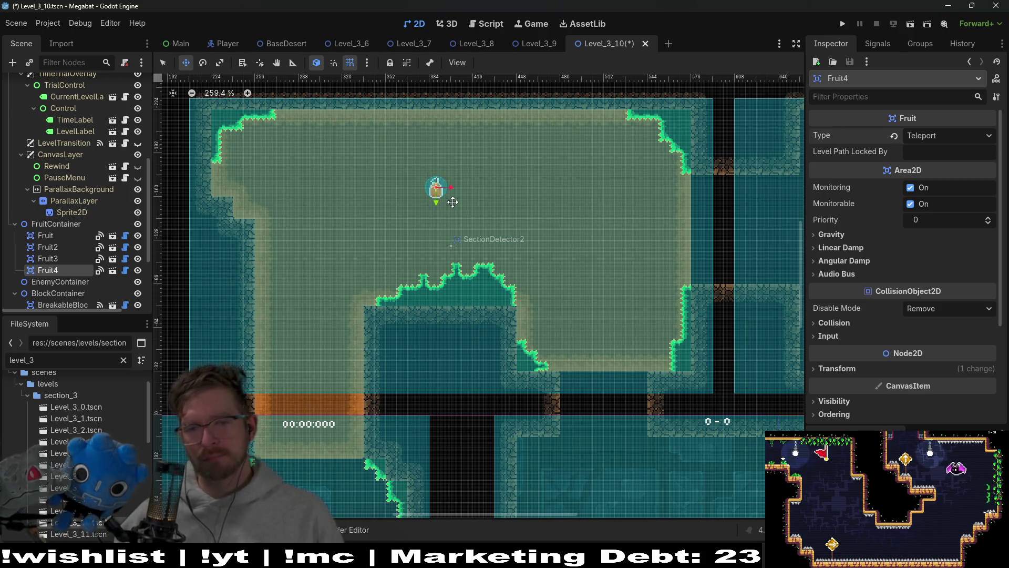
scroll(62, 177, up, 5)
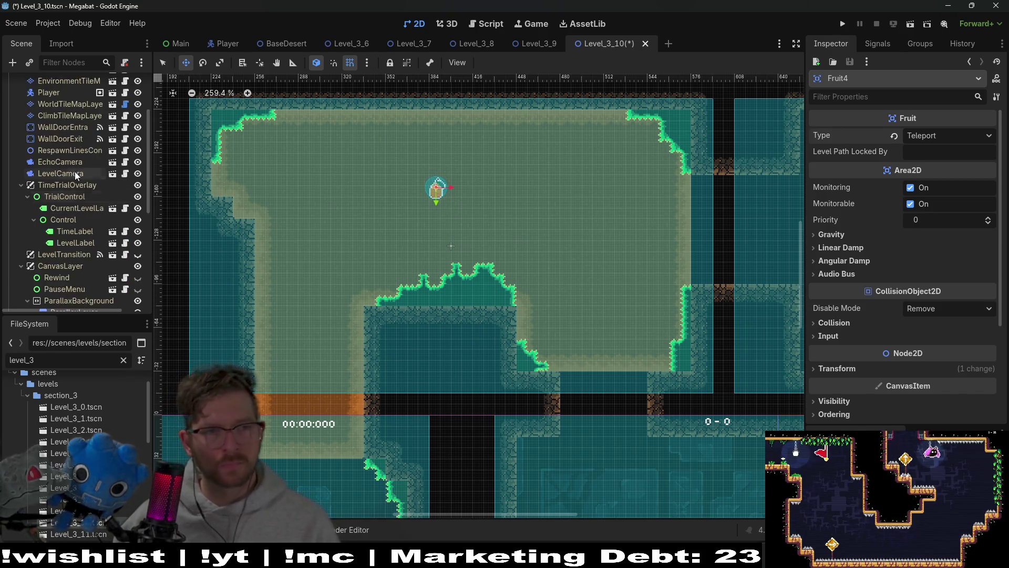
click(69, 189)
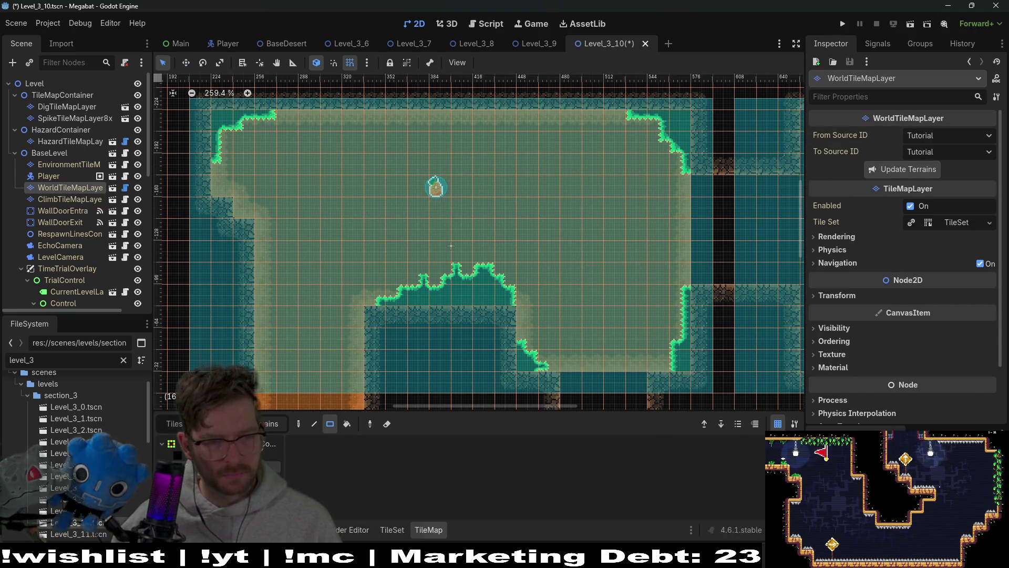
scroll(552, 317, down, 3)
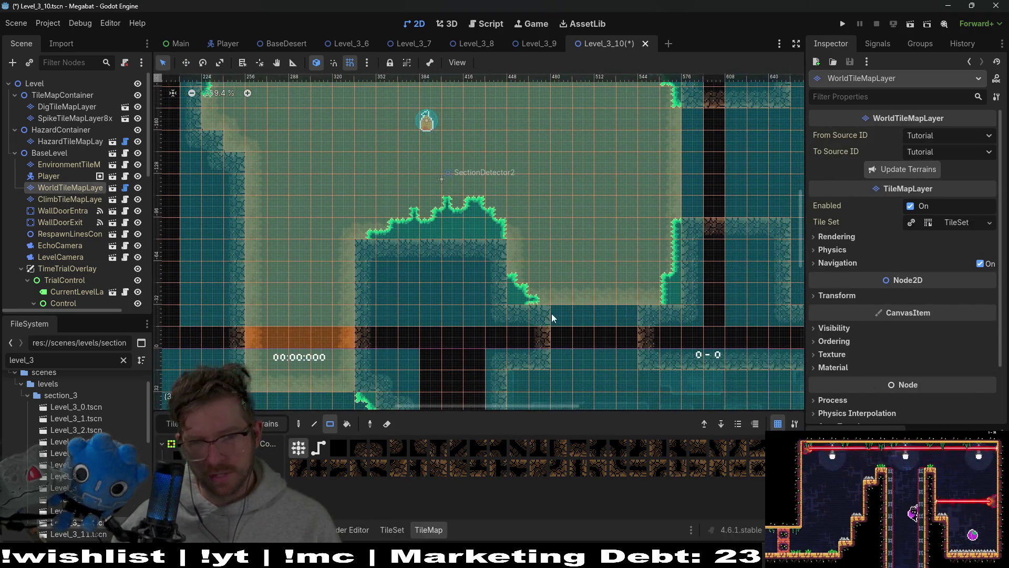
scroll(598, 353, up, 1)
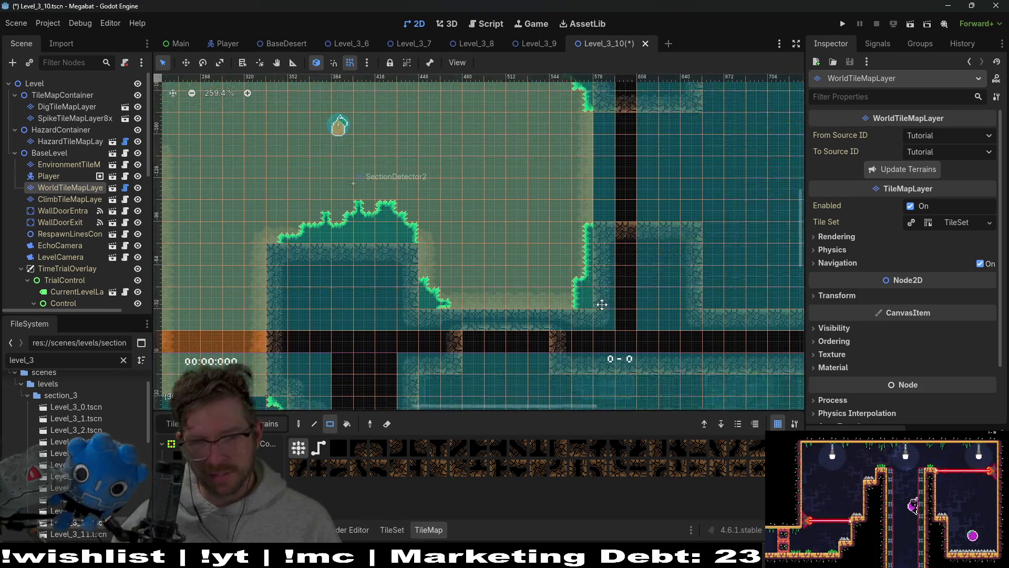
scroll(515, 311, down, 2)
scroll(518, 311, up, 5)
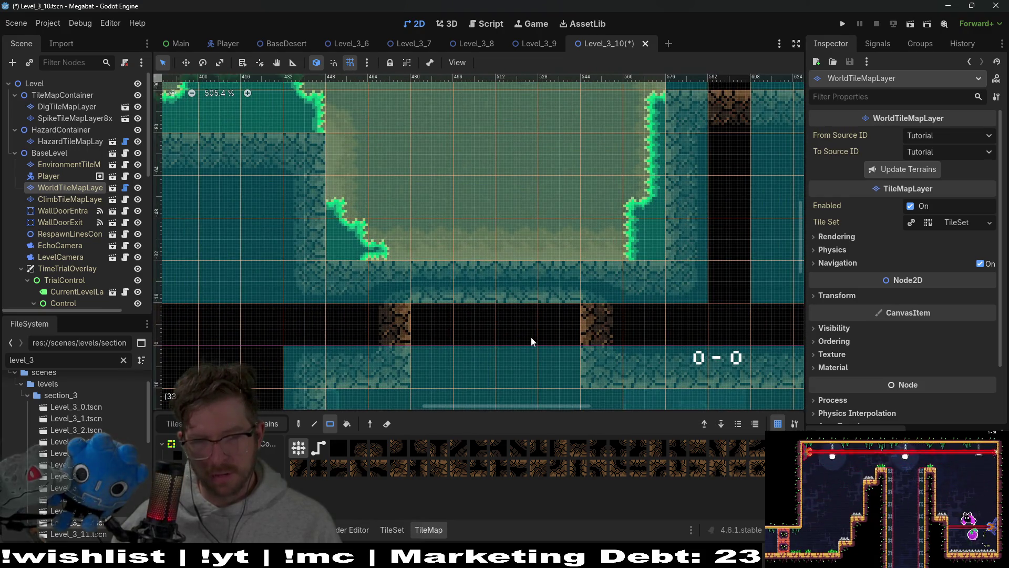
scroll(559, 289, down, 5)
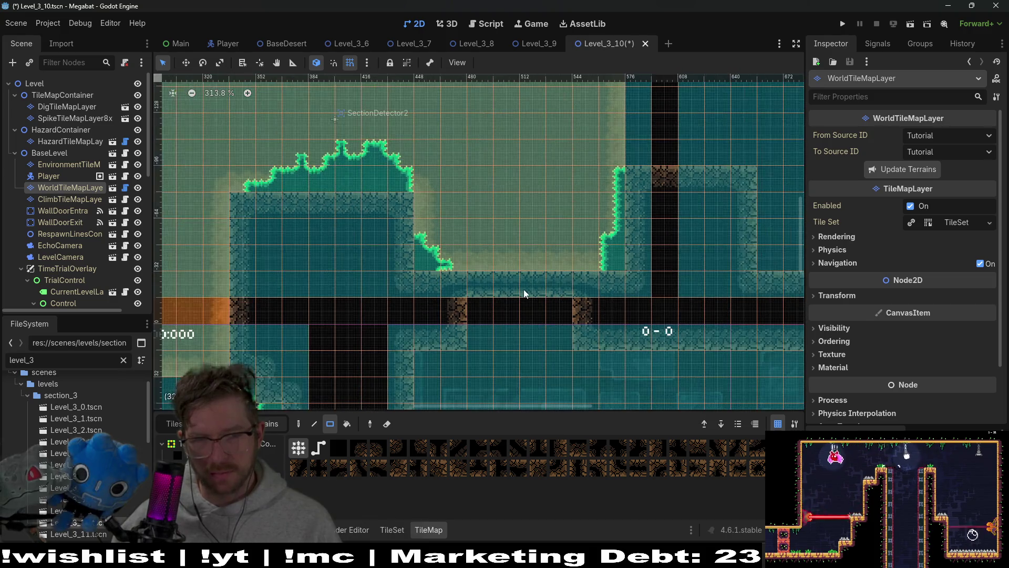
scroll(523, 289, up, 6)
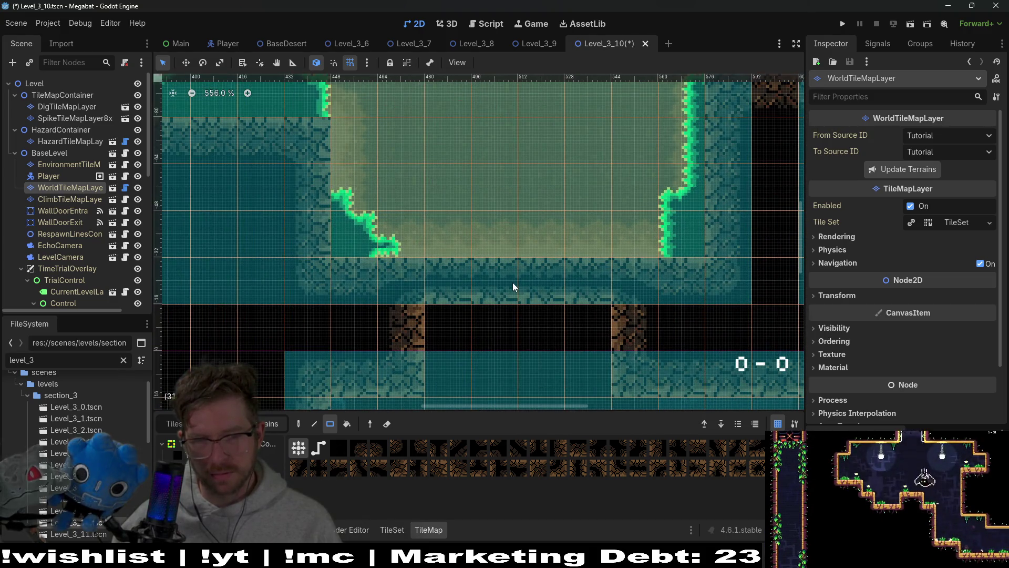
scroll(636, 218, down, 4)
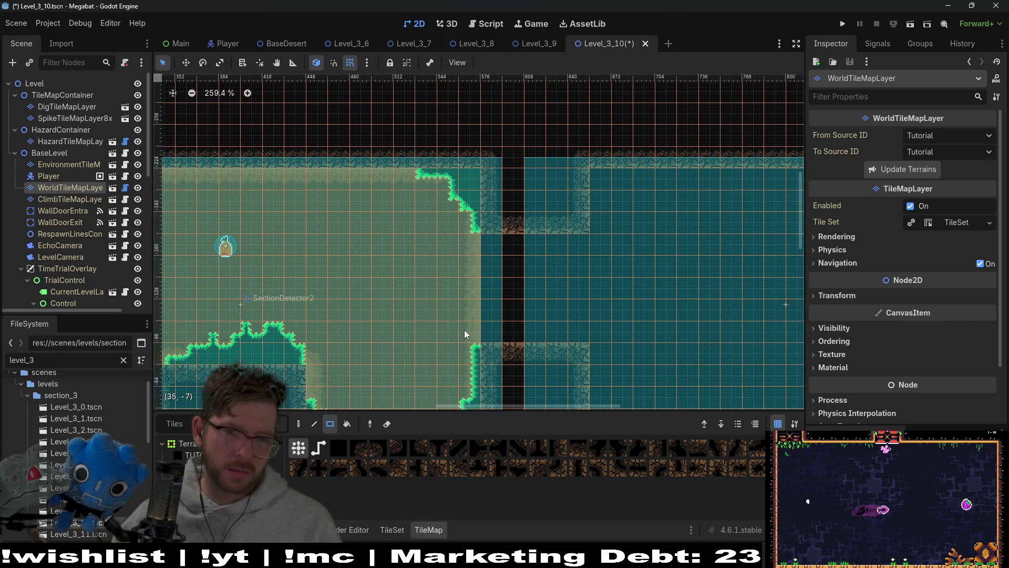
drag(458, 283, 459, 243)
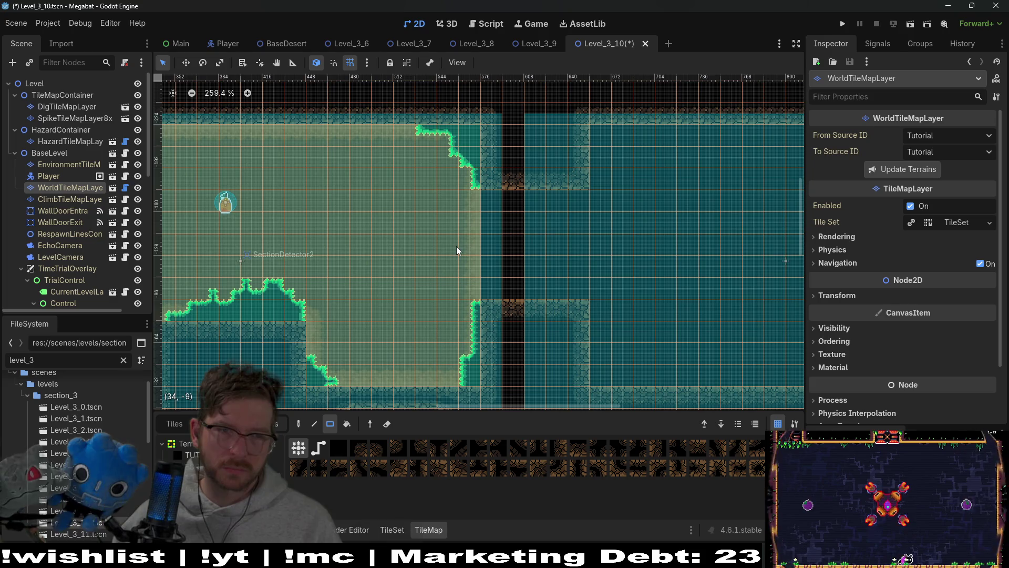
drag(403, 266, 473, 239)
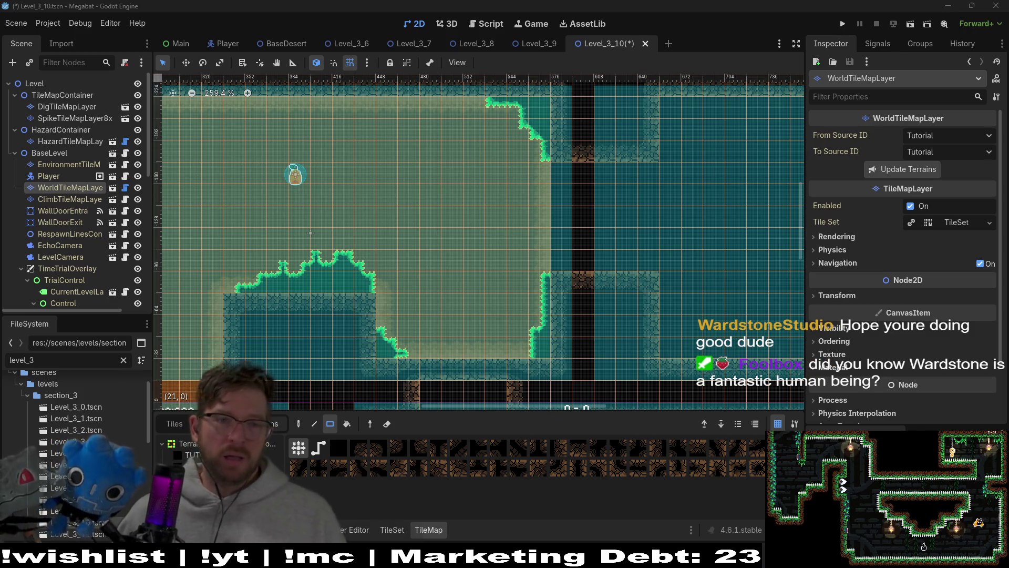
On SpikeTileMapLayer8x8, paint a row of spikes along the new room's ceiling
scroll(337, 183, down, 4)
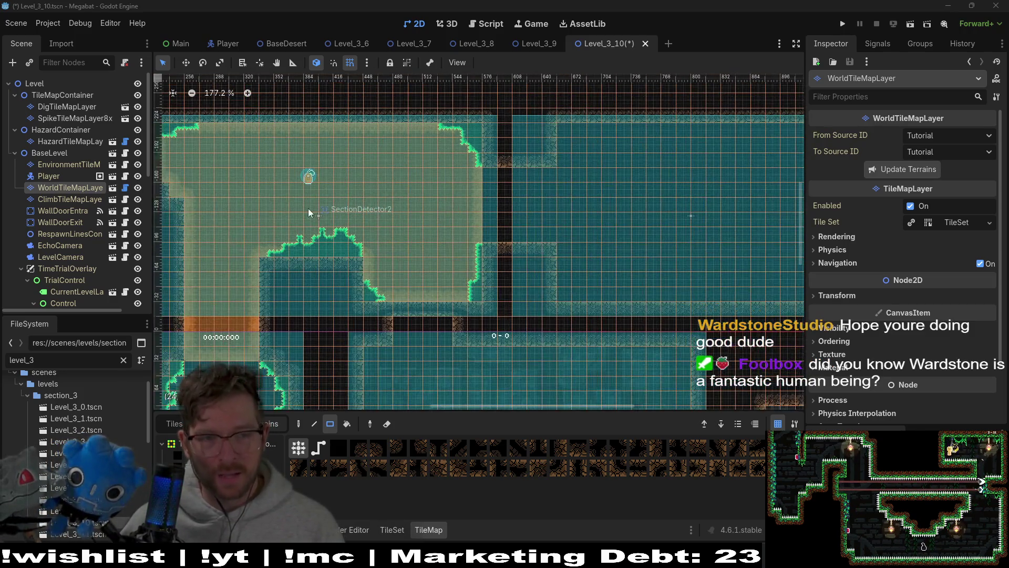
scroll(388, 215, up, 2)
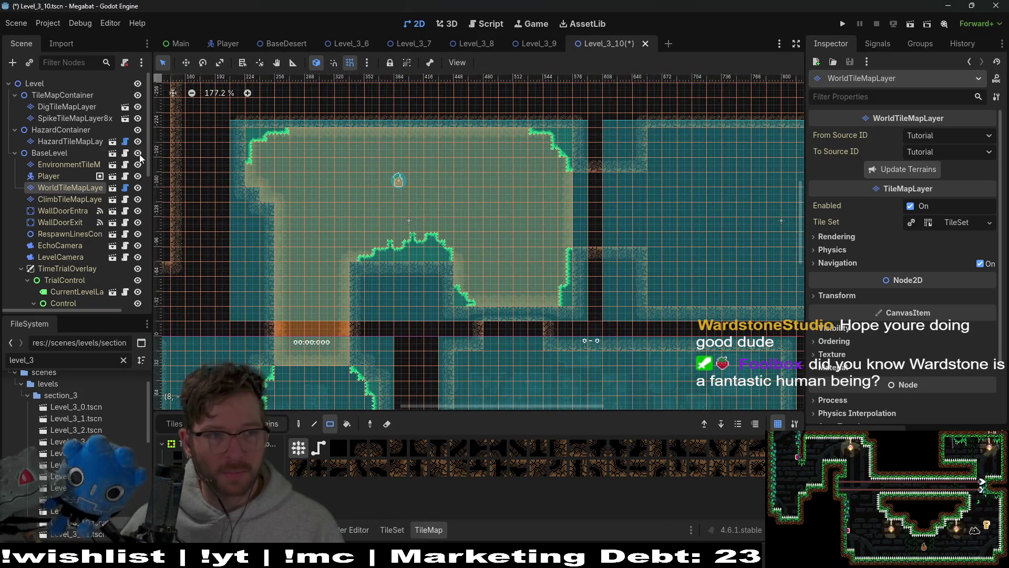
click(70, 119)
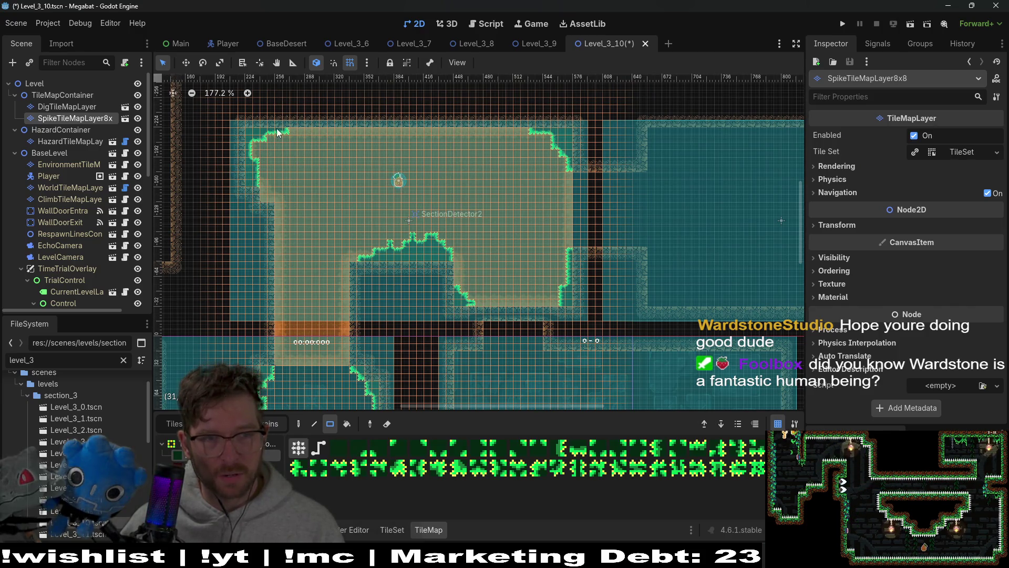
drag(278, 133, 531, 133)
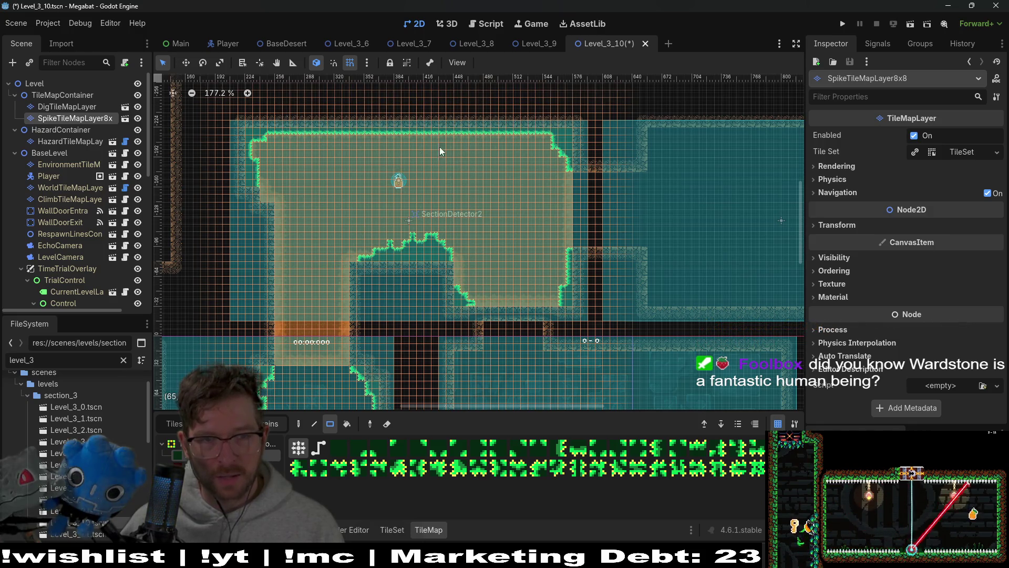
Reshape the ceiling spikes with notches and one-tile dips to follow the ceiling
drag(295, 144, 313, 137)
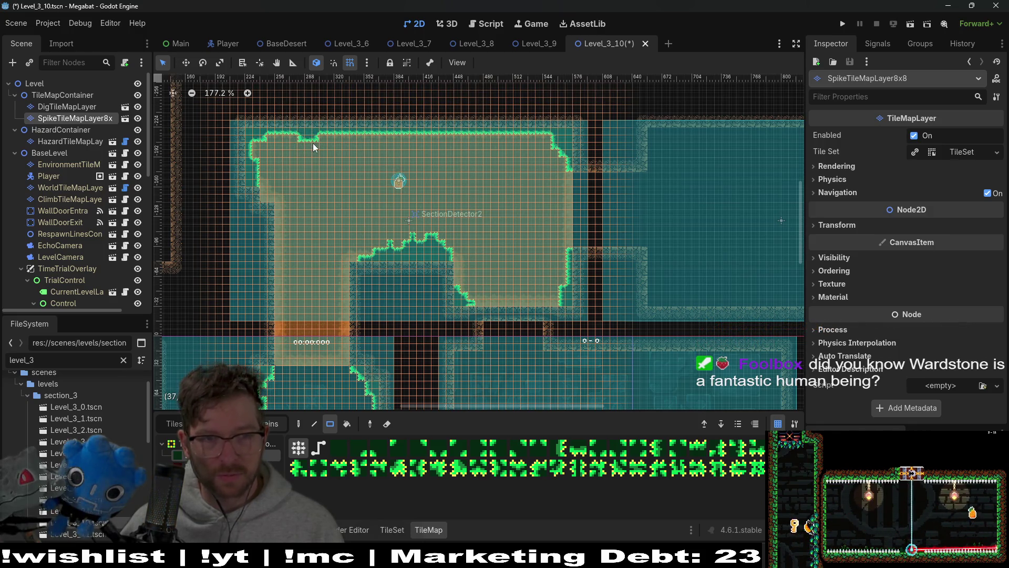
click(322, 141)
drag(361, 134, 415, 136)
click(405, 147)
drag(460, 134, 504, 139)
click(528, 141)
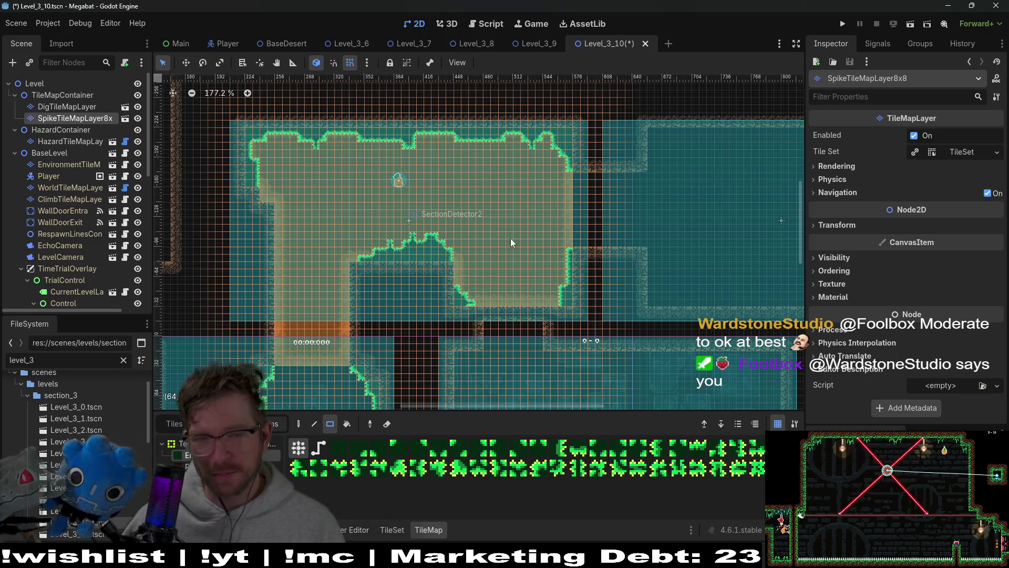
scroll(524, 221, up, 2)
scroll(603, 192, up, 2)
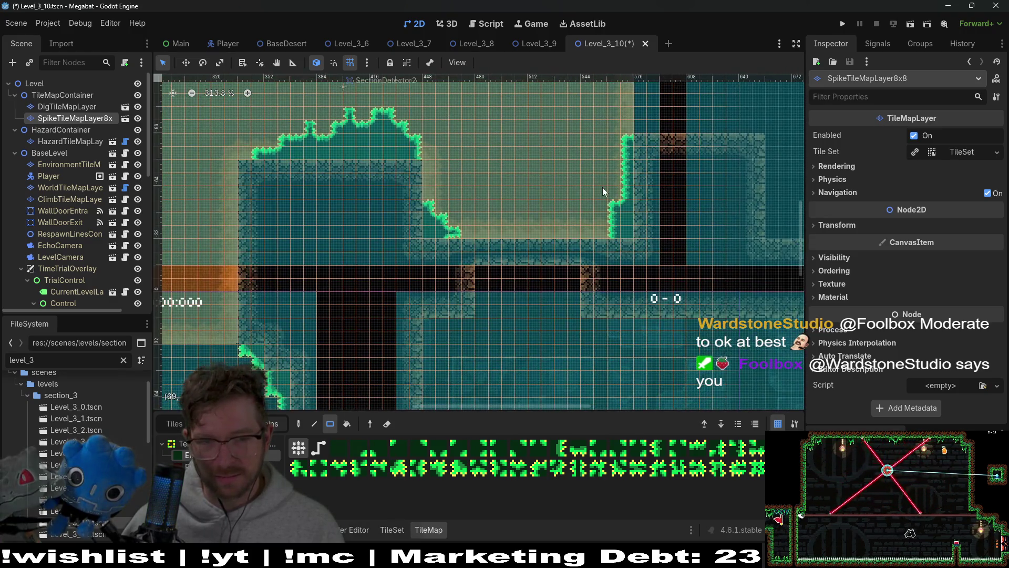
scroll(603, 203, down, 4)
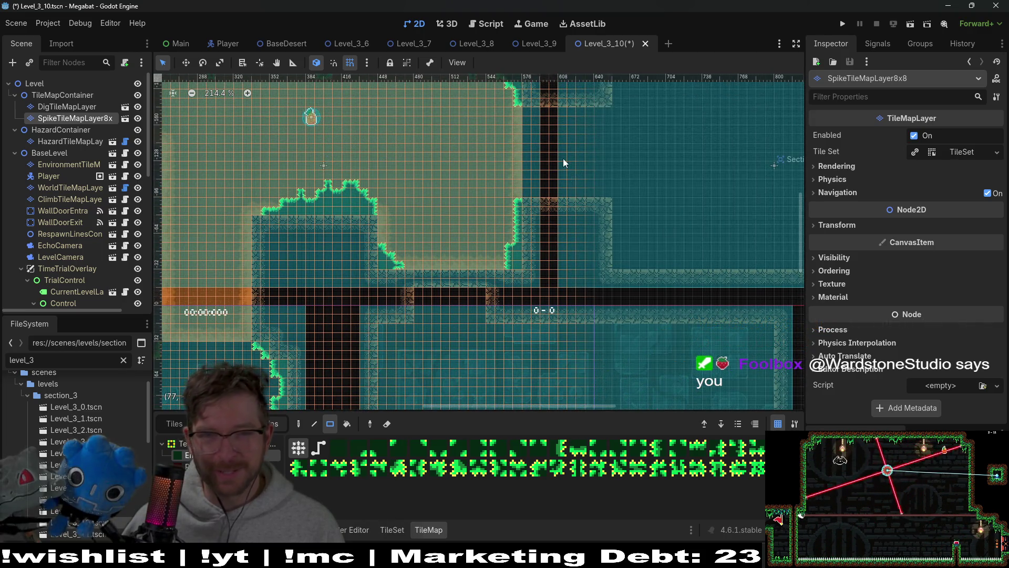
drag(563, 158, 560, 191)
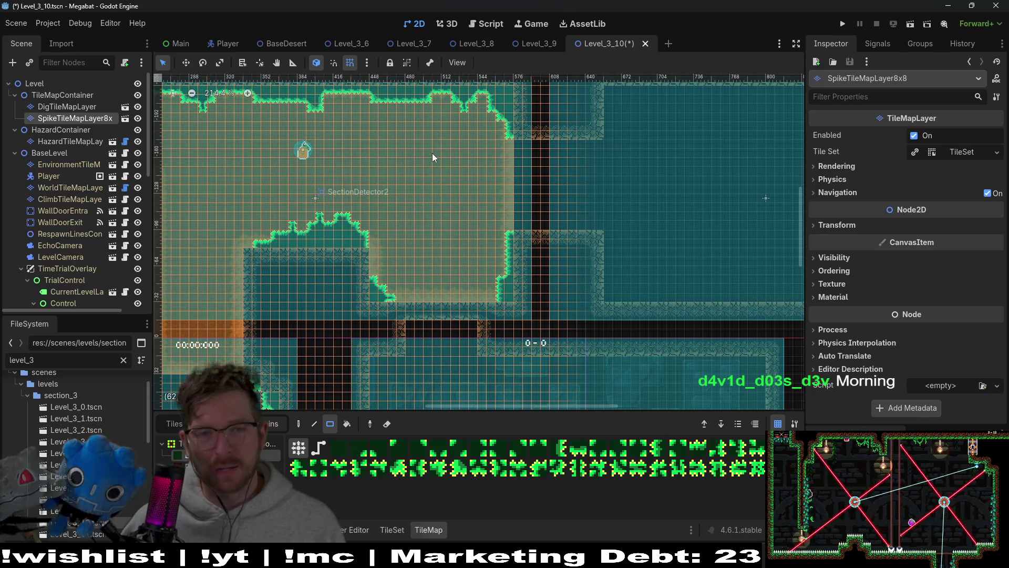
scroll(598, 279, down, 10)
scroll(616, 271, left, 3)
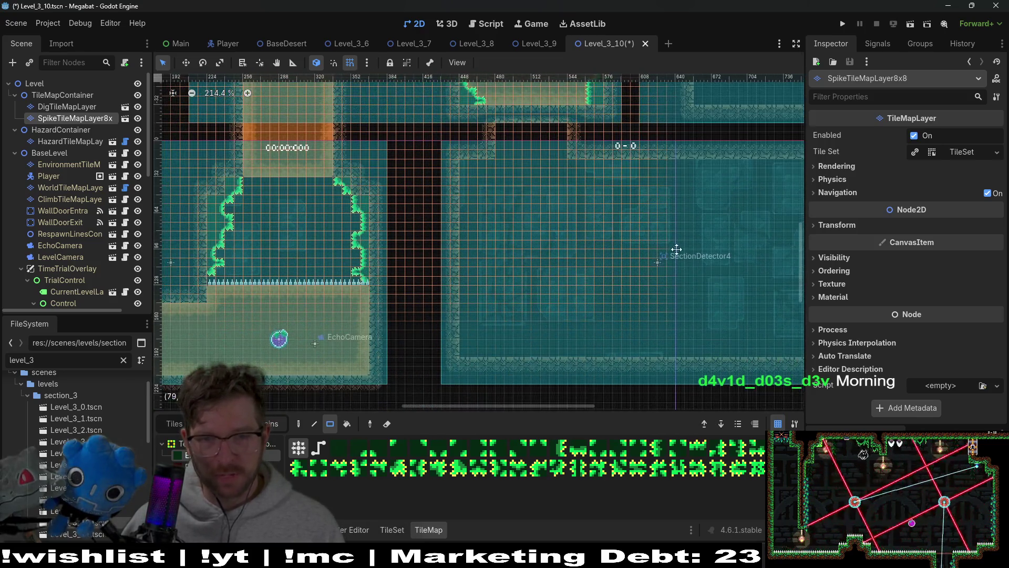
scroll(614, 250, up, 3)
scroll(527, 280, right, 5)
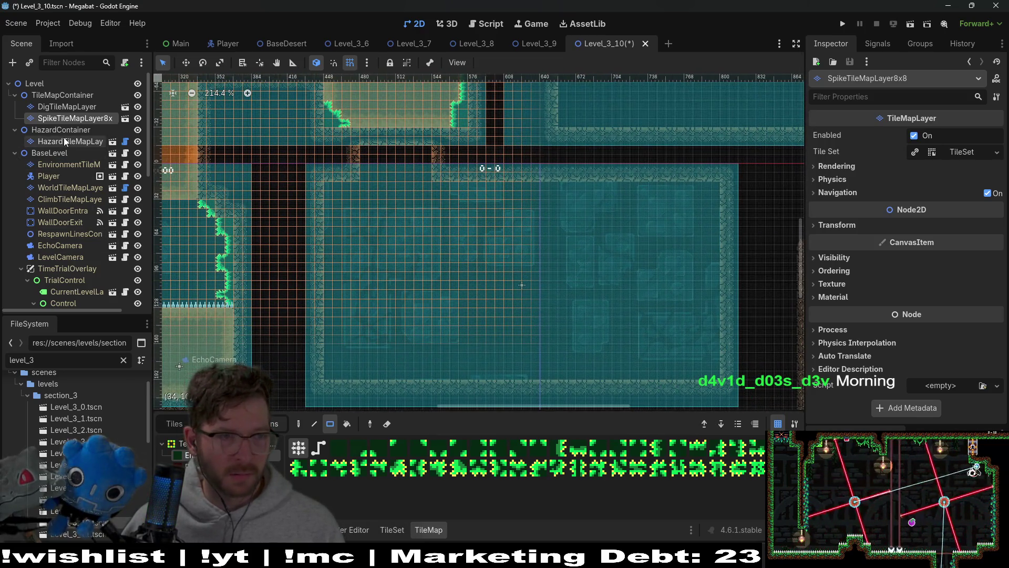
On WorldTileMapLayer, paint a 3x3 block of terrain tiles in the room near SectionDetector4
click(77, 189)
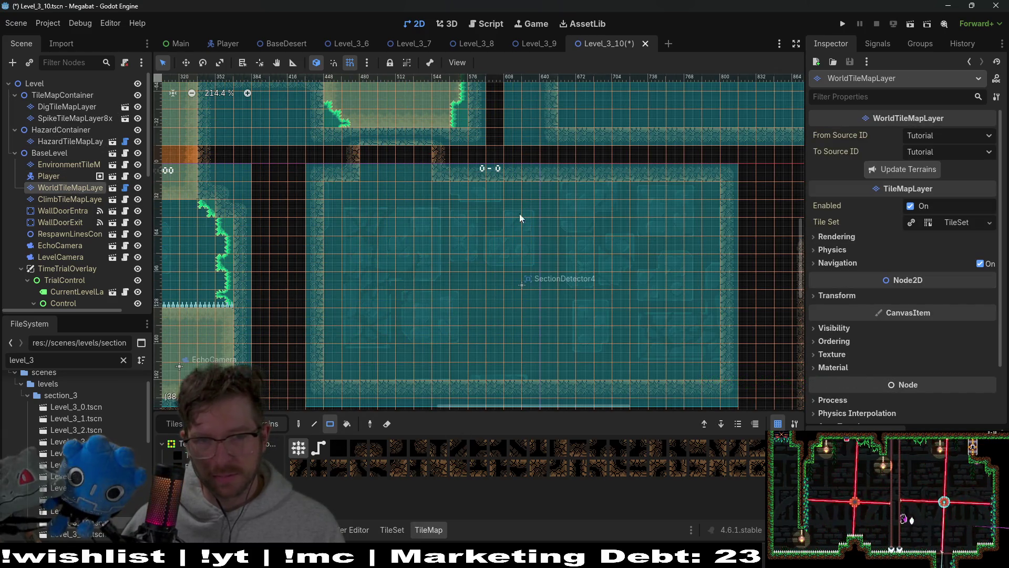
scroll(521, 218, up, 2)
scroll(437, 223, right, 2)
scroll(454, 181, up, 3)
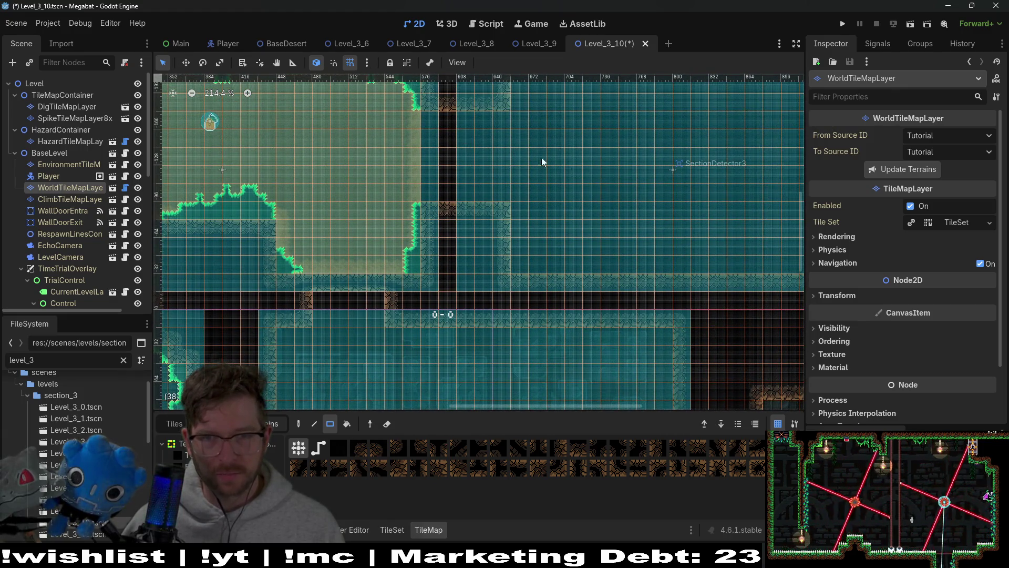
scroll(543, 162, up, 1)
scroll(513, 203, right, 3)
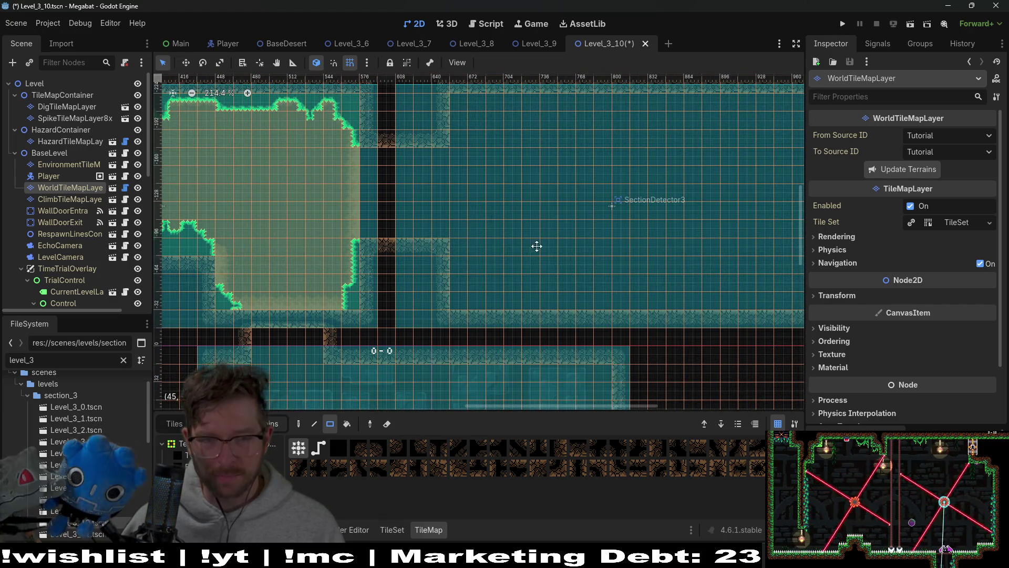
scroll(536, 246, down, 7)
scroll(536, 247, left, 3)
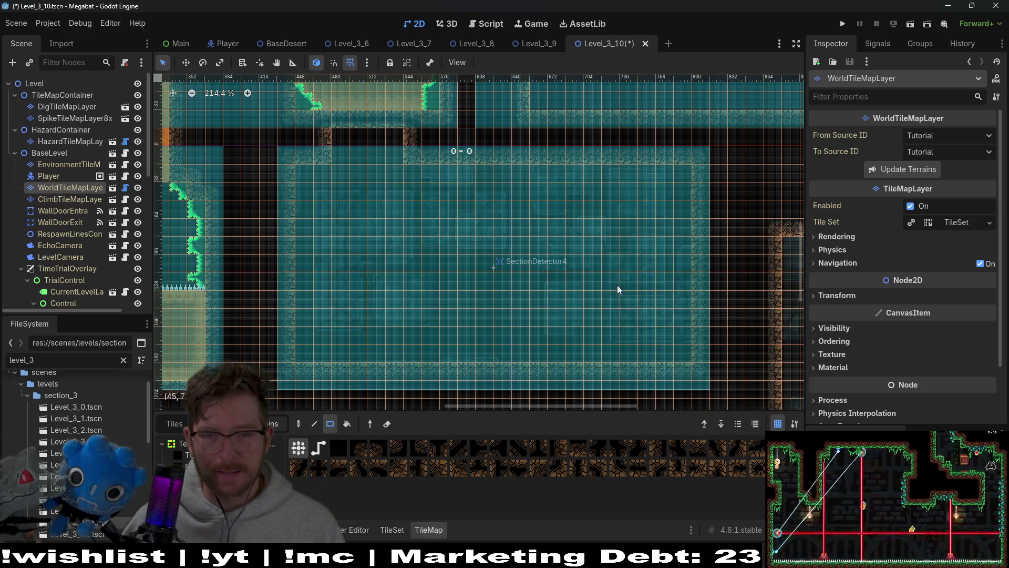
scroll(557, 219, up, 3)
scroll(557, 219, right, 3)
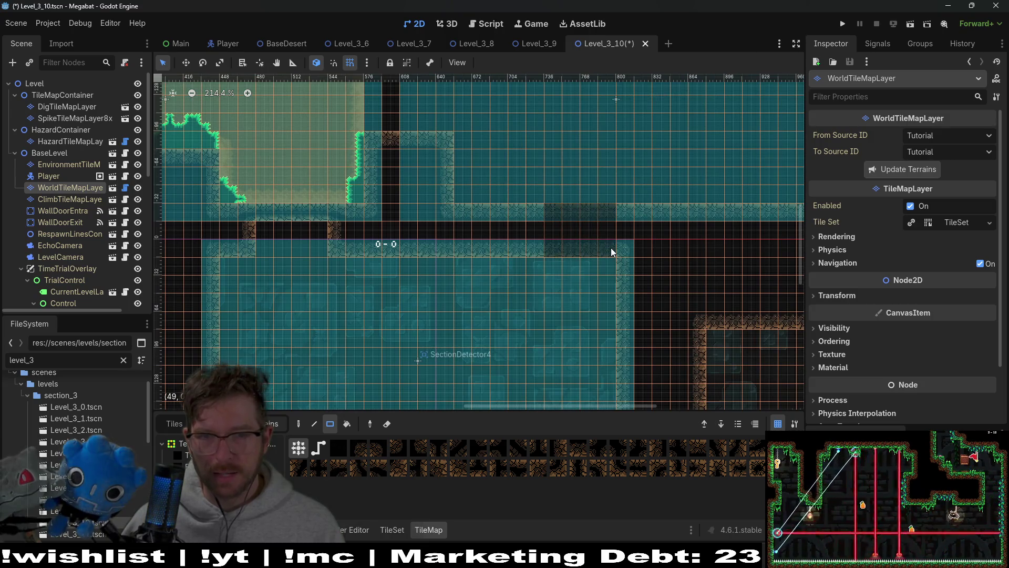
scroll(564, 227, down, 3)
scroll(563, 228, left, 1)
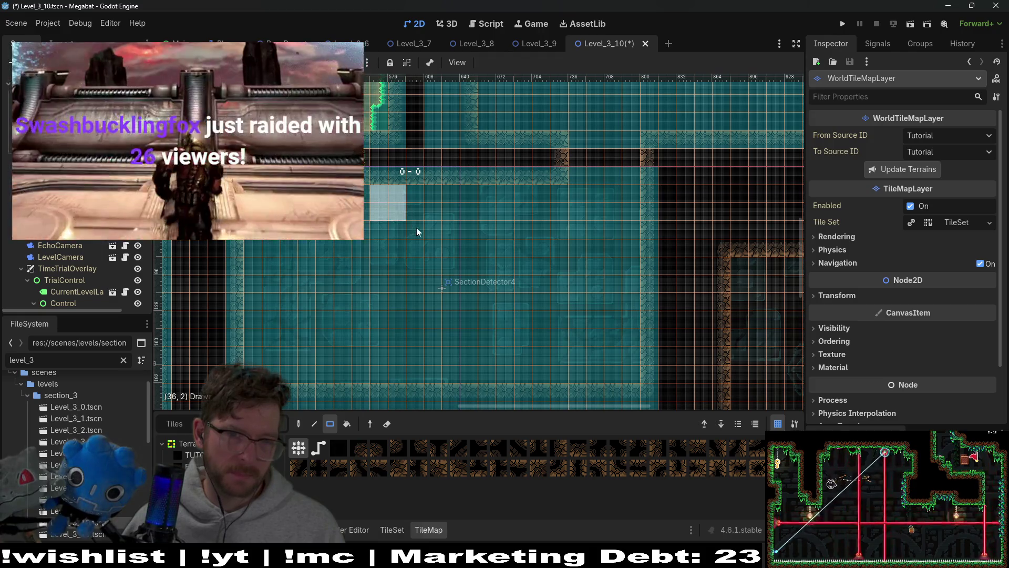
drag(480, 198, 516, 234)
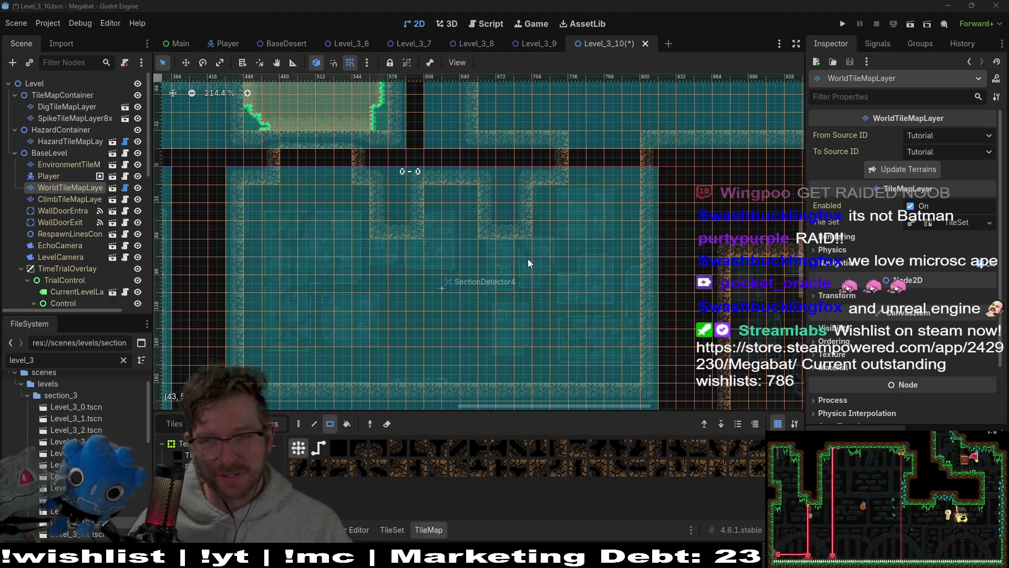
Move the Microscape browser window off the editor so SectionDetector4's room is visible
scroll(522, 270, down, 2)
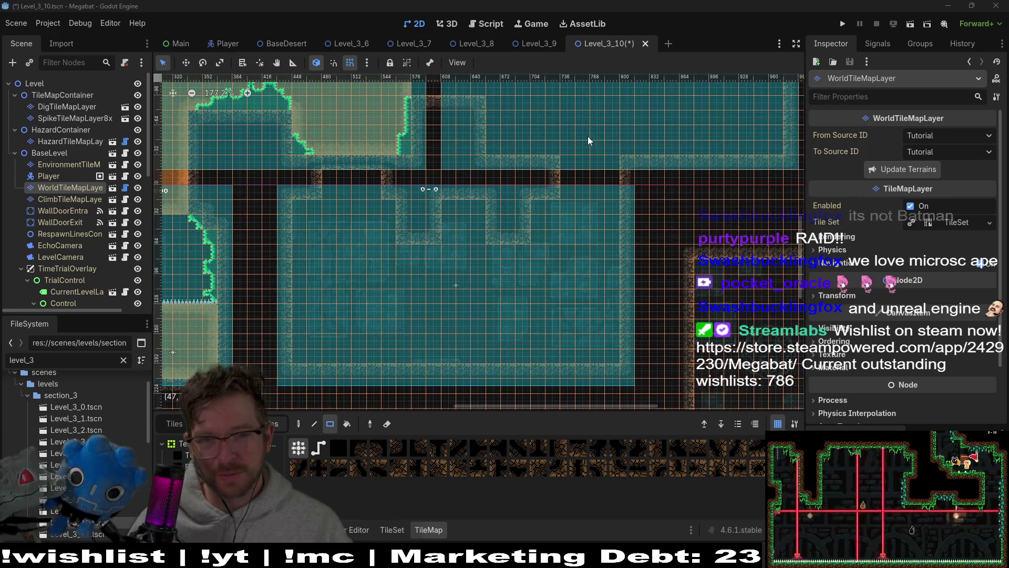
drag(587, 136, 559, 228)
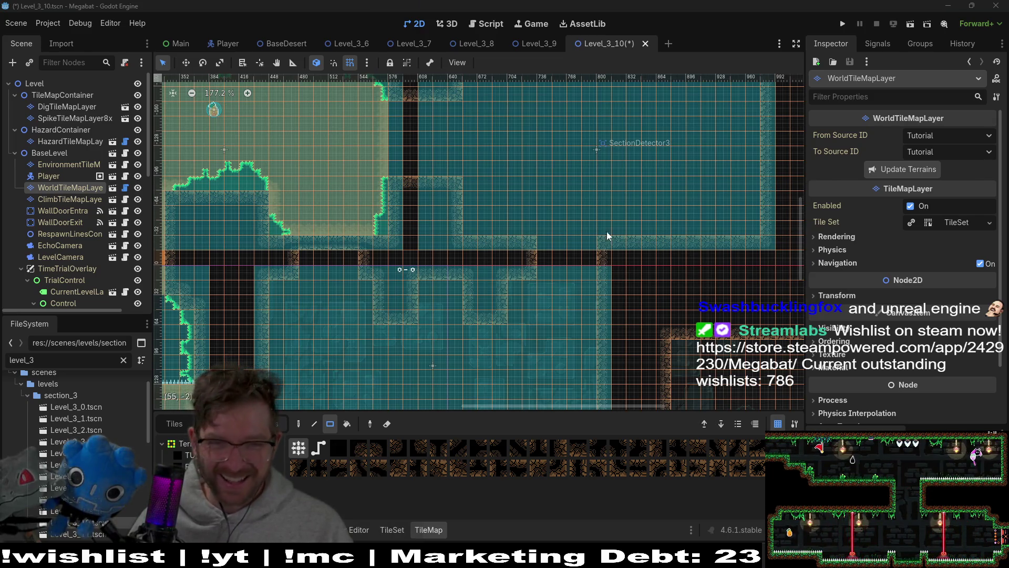
drag(531, 288, 548, 216)
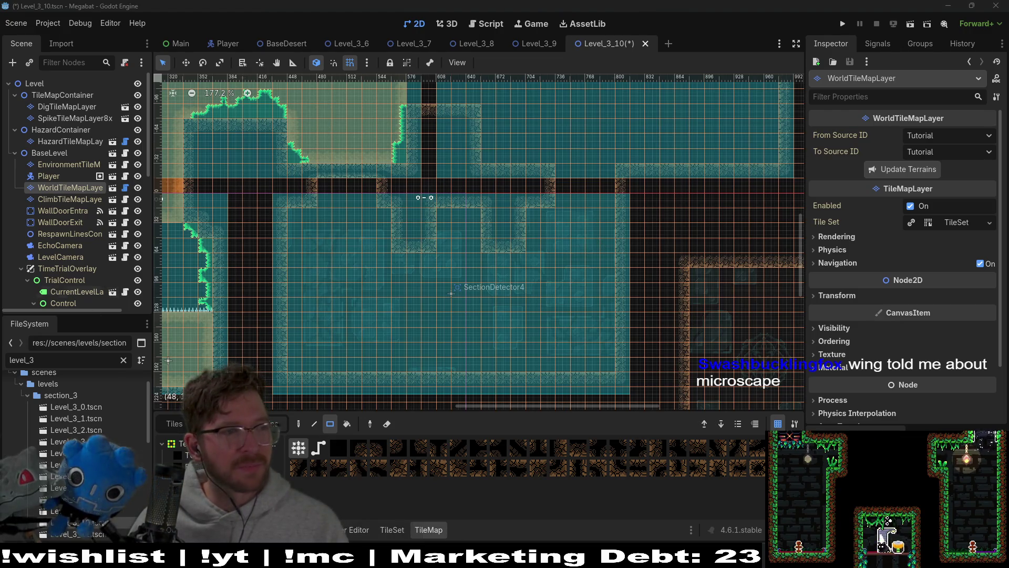
key(alt+Tab)
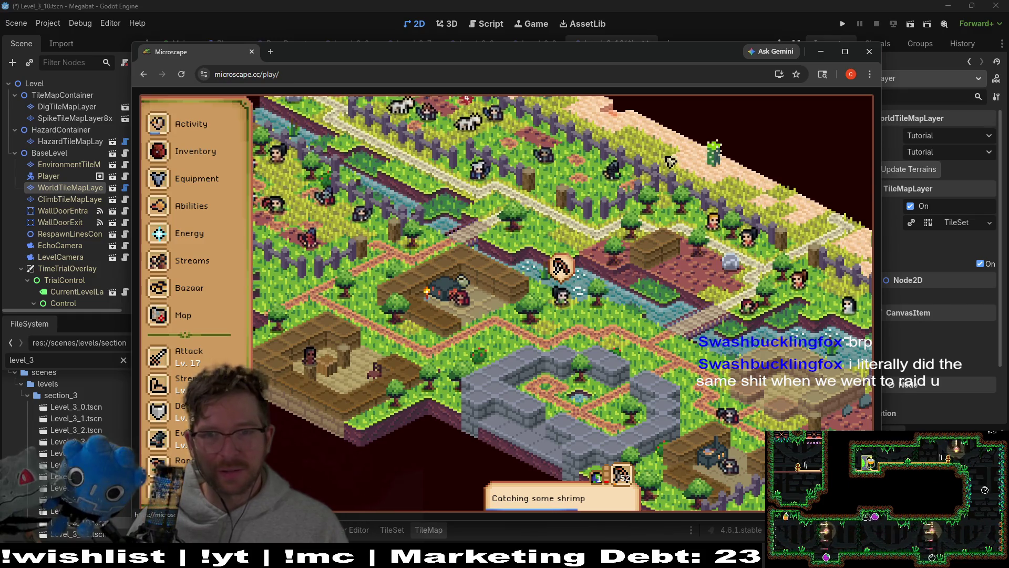
mouse_move(686, 52)
mouse_down()
mouse_move(191, 93)
mouse_move(3, 94)
mouse_up()
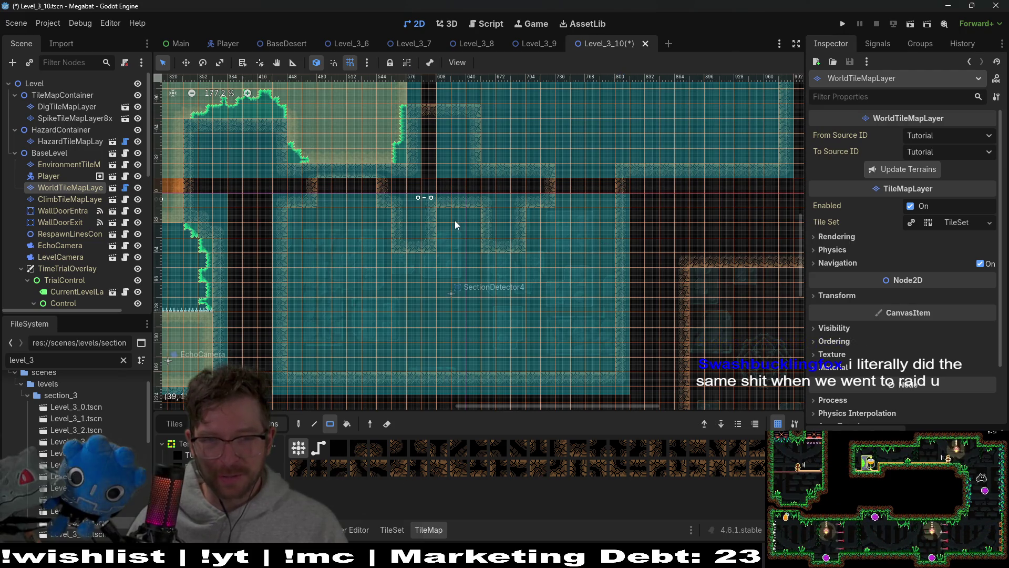
Check SectionDetector4's room on the canvas, then run the project to playtest Level_3_10
scroll(455, 225, up, 3)
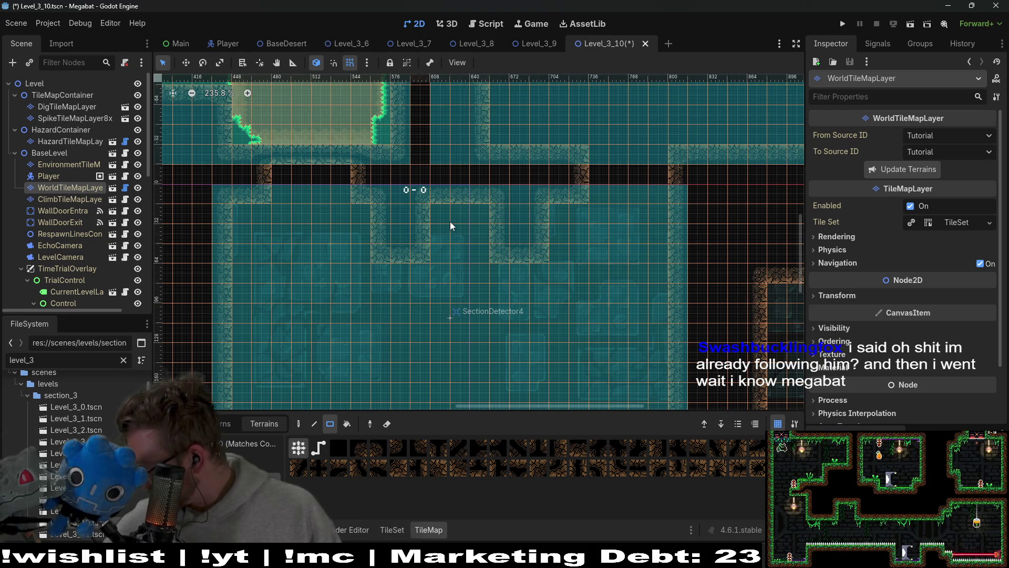
scroll(413, 225, down, 10)
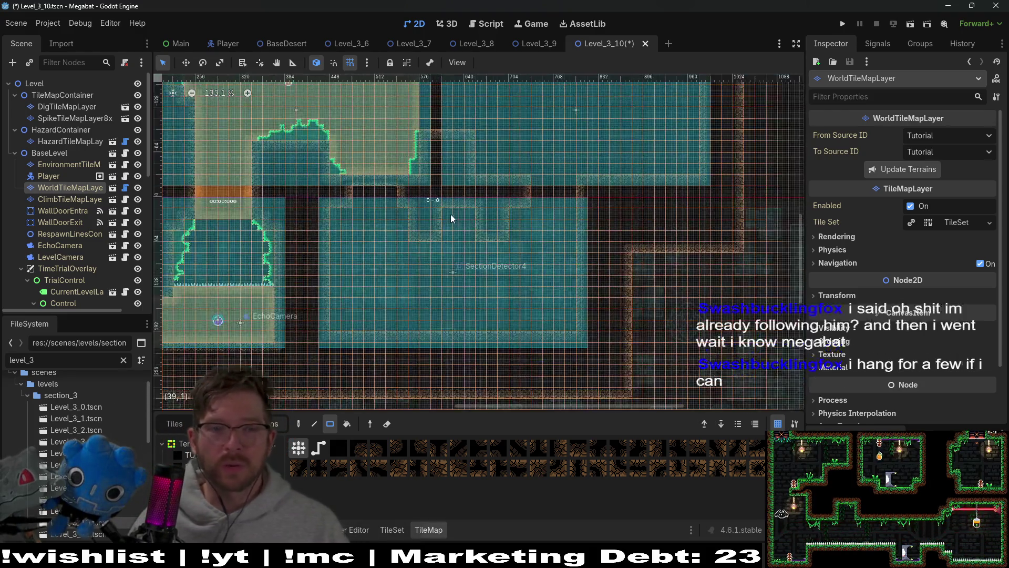
scroll(413, 225, left, 3)
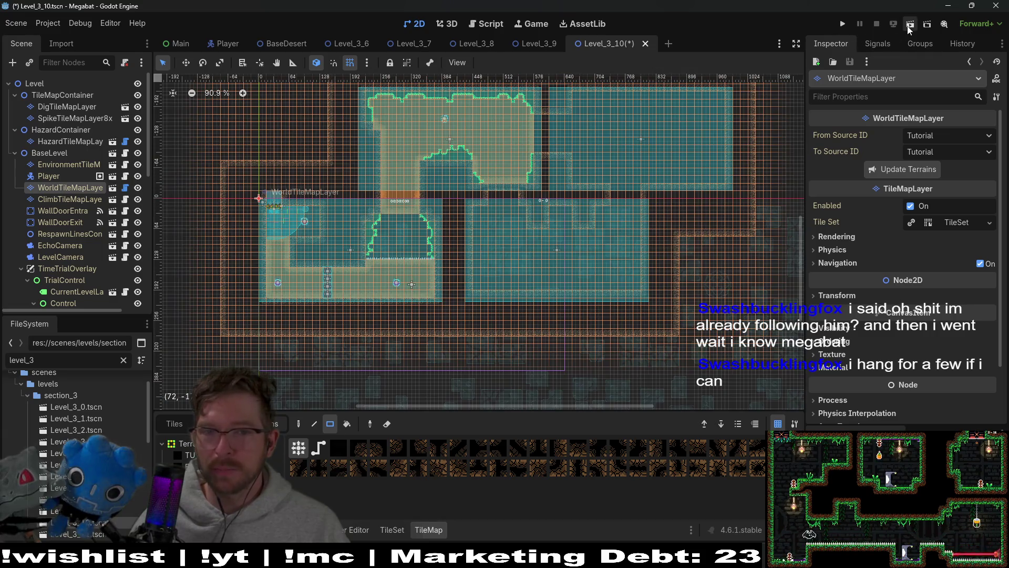
click(909, 26)
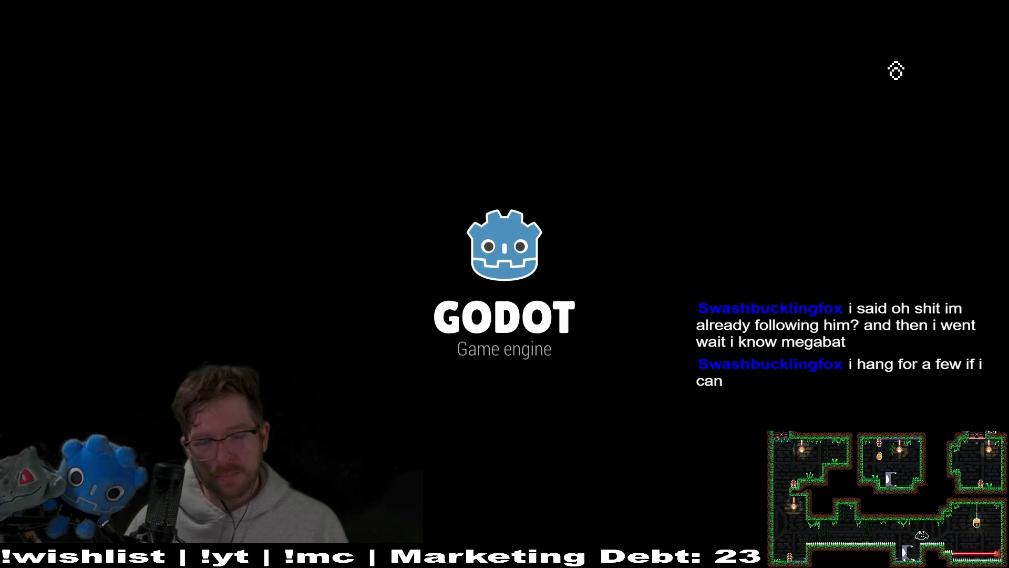
Fly the bat through the shafts collecting the strawberry, purple fruit and orange fruit
key(space)
key(Left)
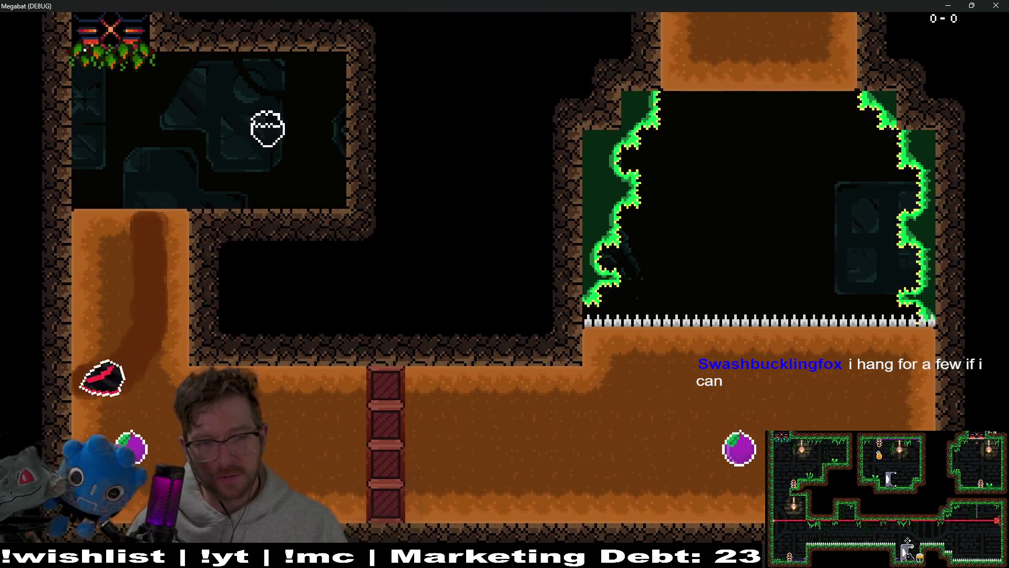
key(Right)
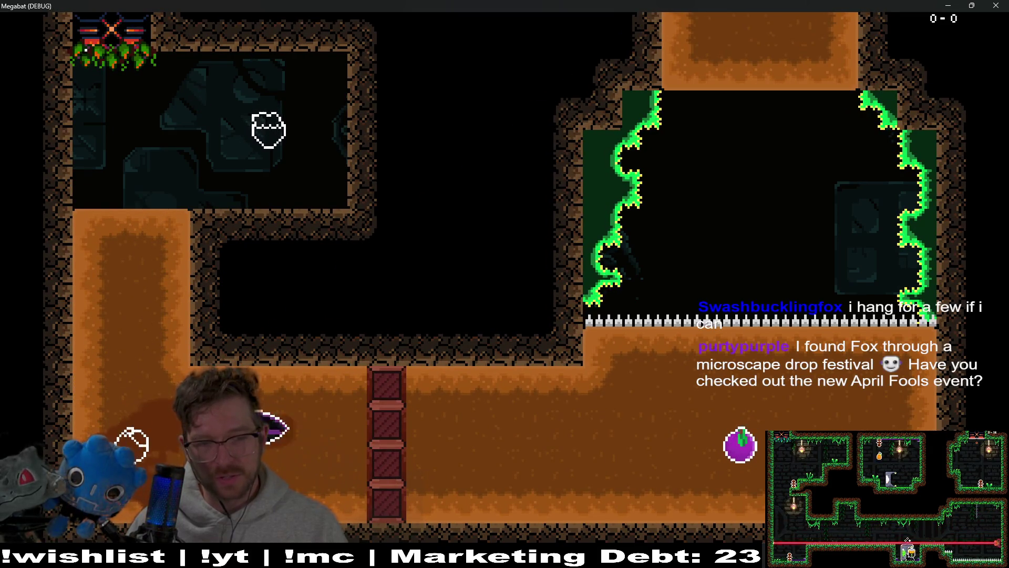
key(space)
key(Up)
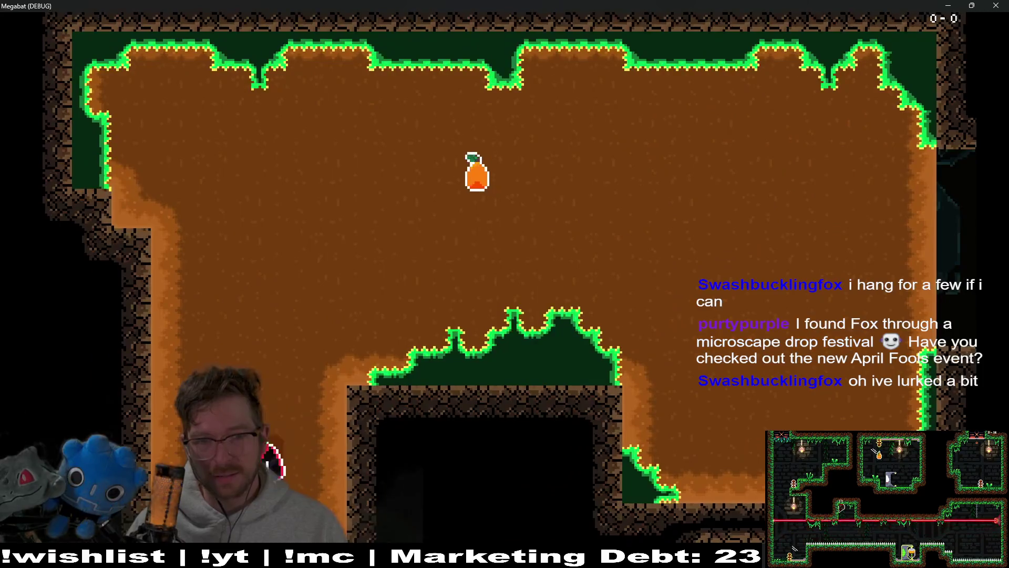
key(Right)
Fly up into the next room onto the left ledge, then close the game with F8
key(Down)
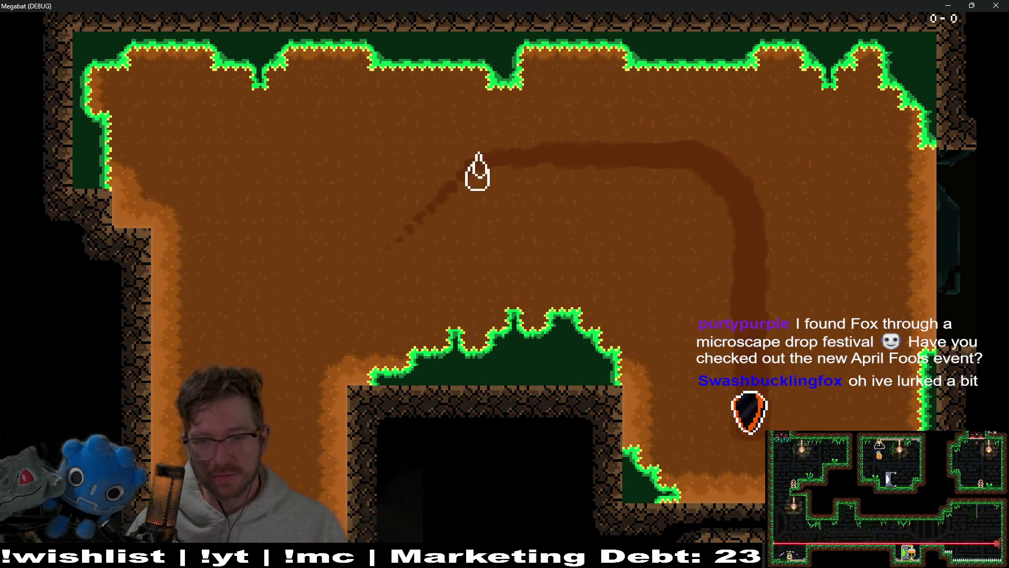
key(Right)
key(Right)
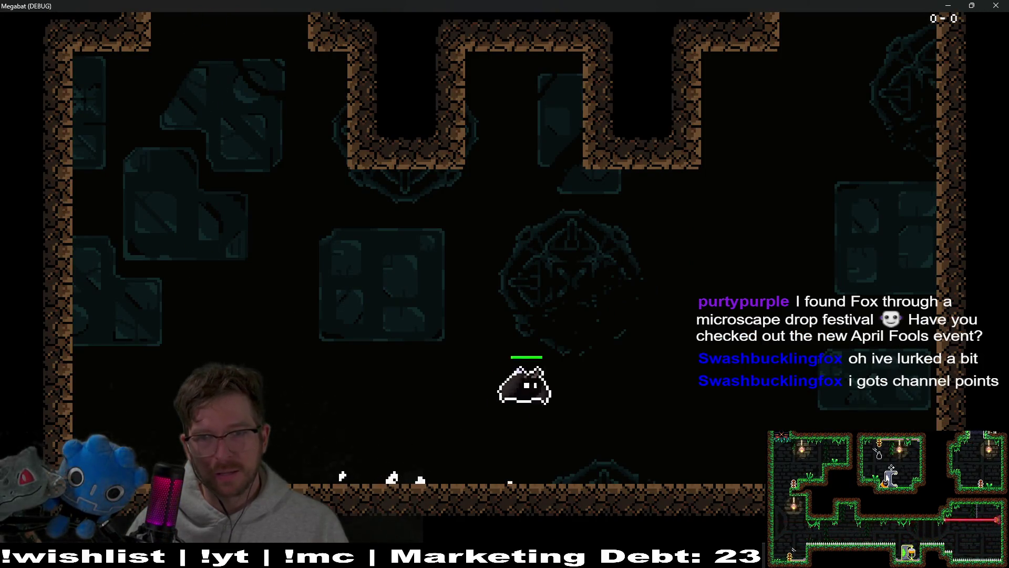
key(Up)
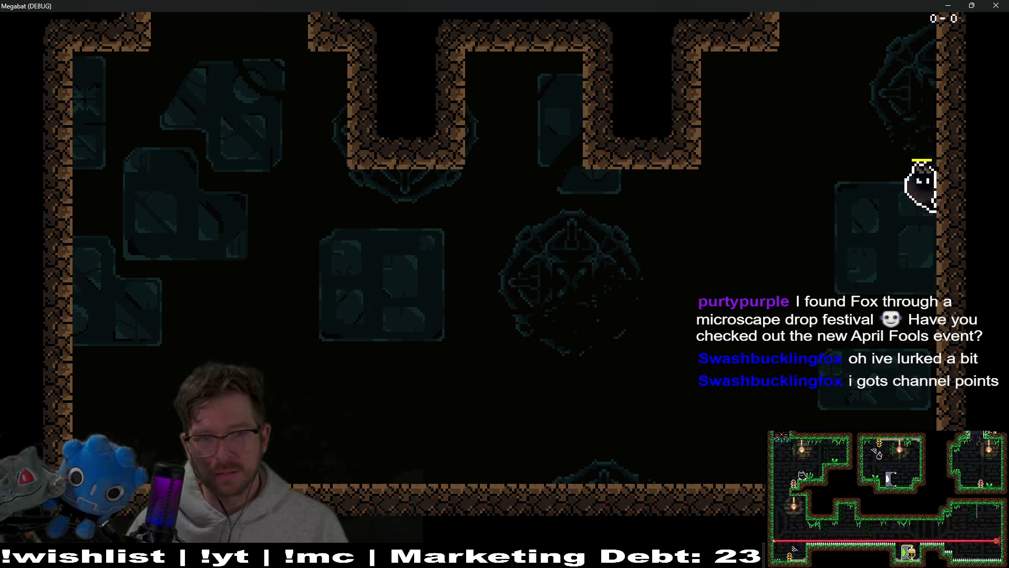
key(Right)
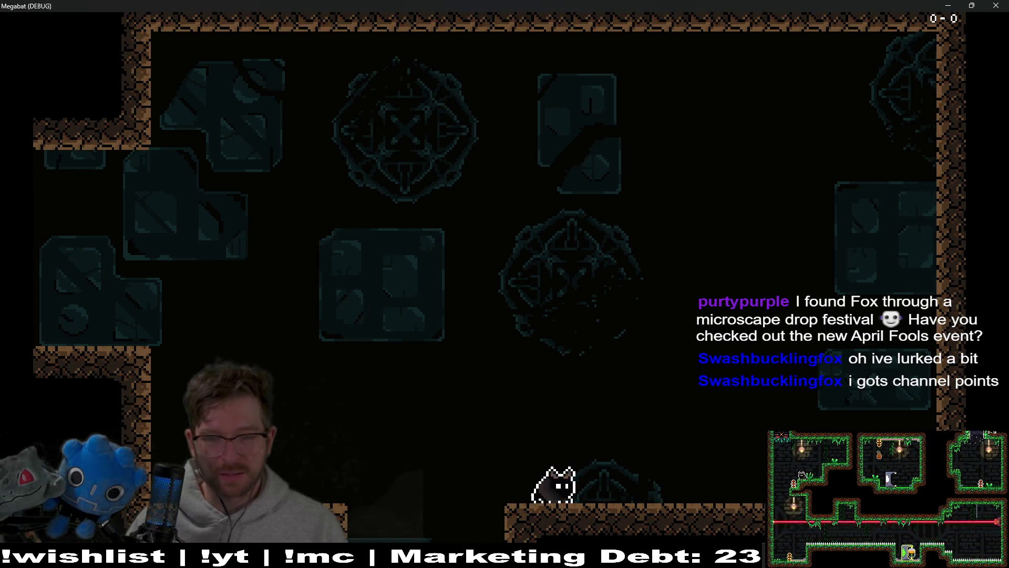
key(Left)
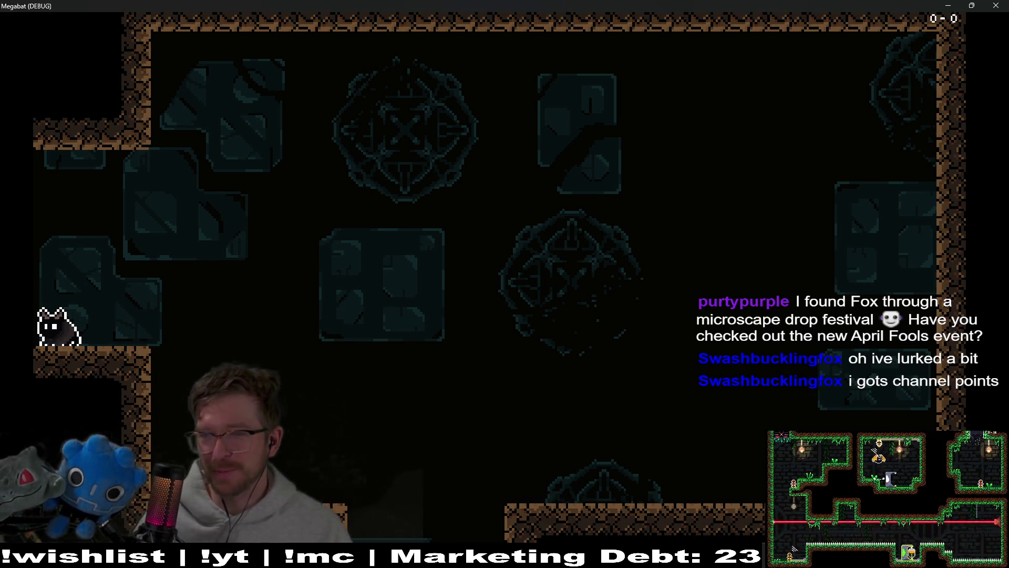
key(F8)
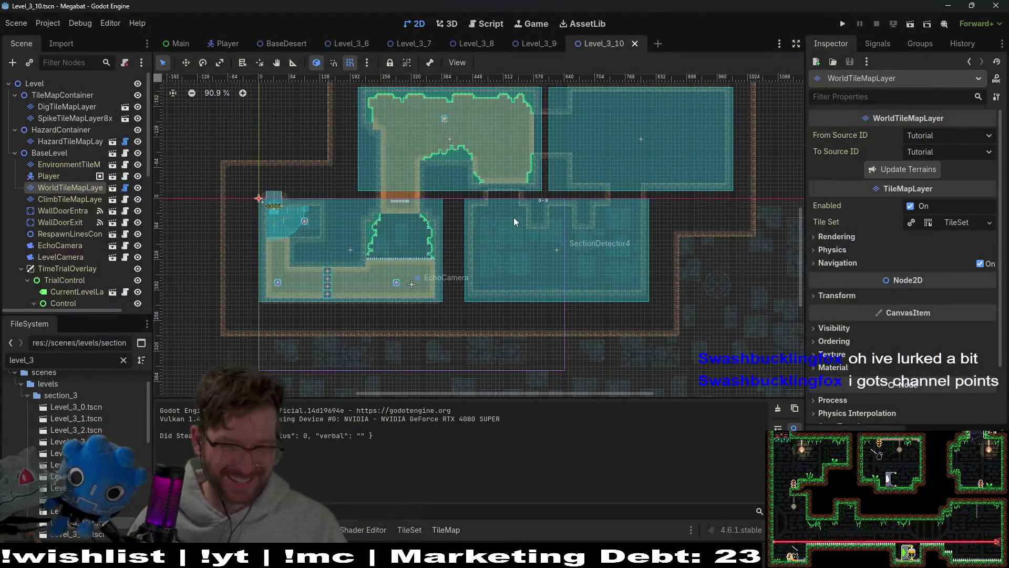
scroll(513, 217, up, 3)
scroll(572, 192, up, 3)
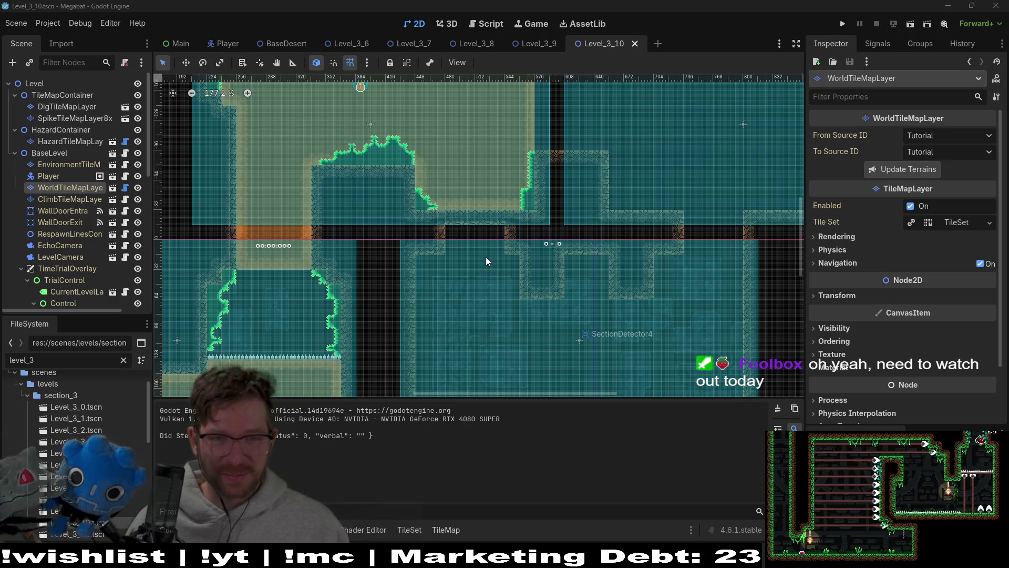
drag(617, 213, 534, 298)
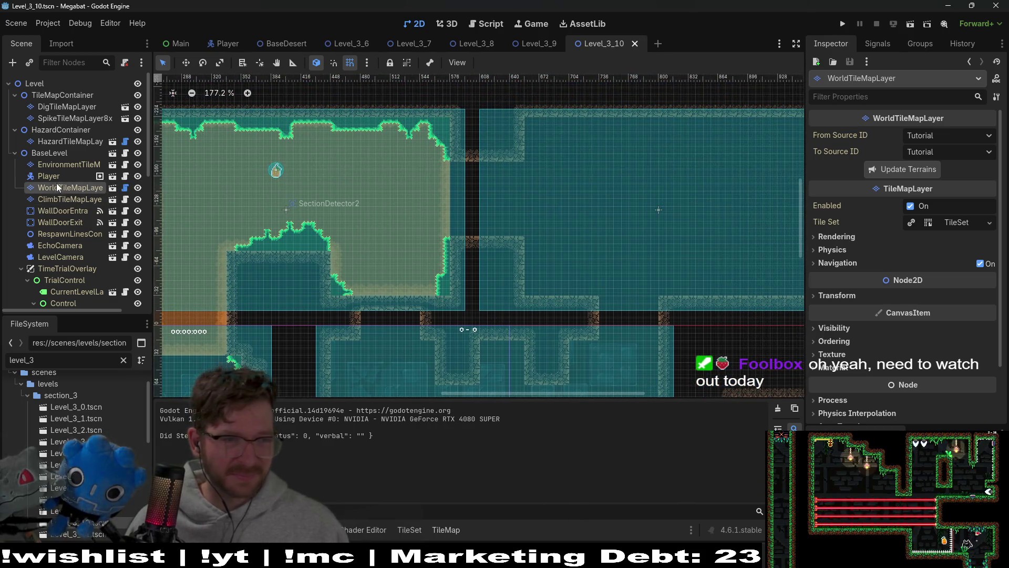
drag(575, 313, 444, 260)
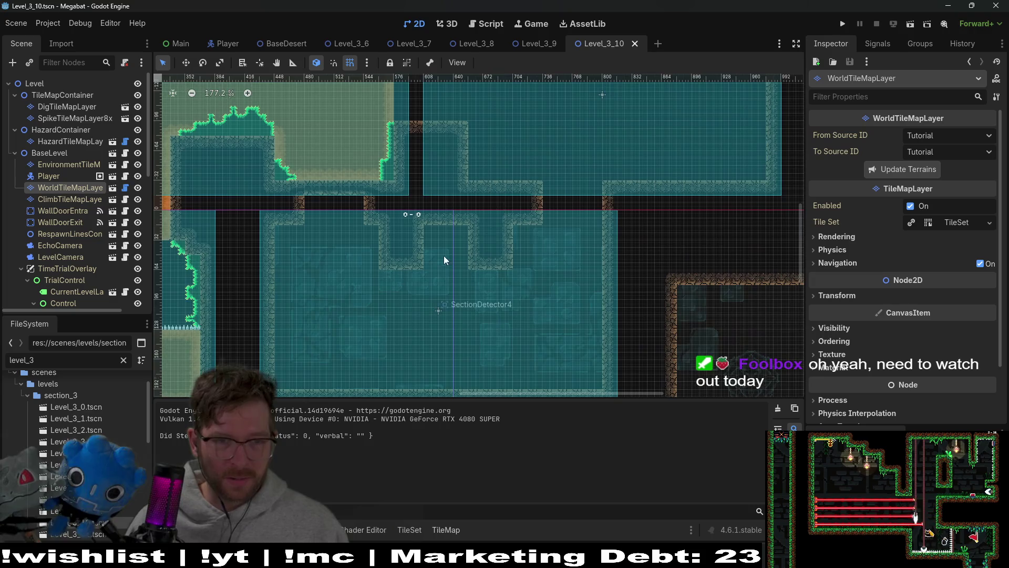
scroll(110, 267, down, 5)
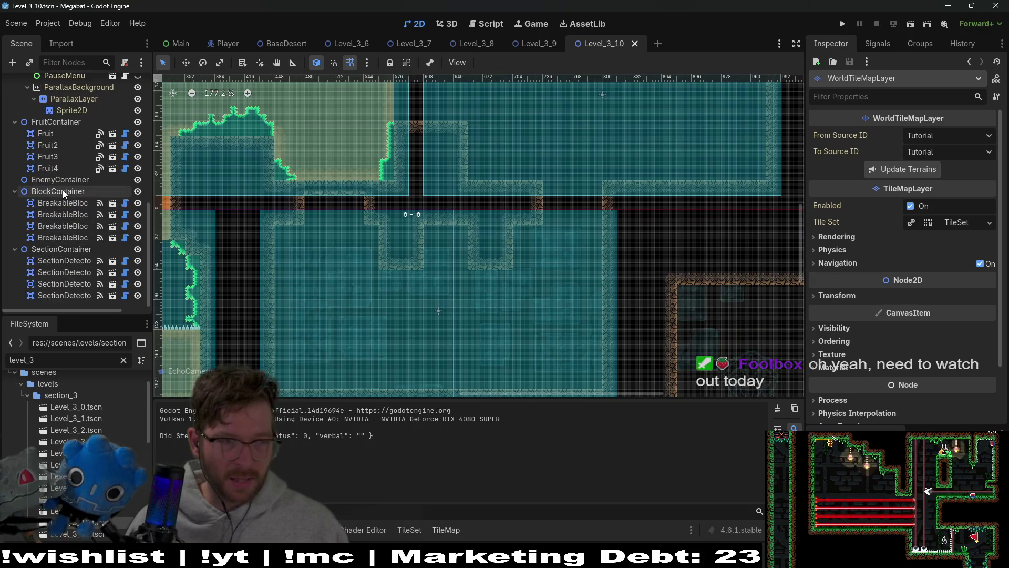
click(74, 179)
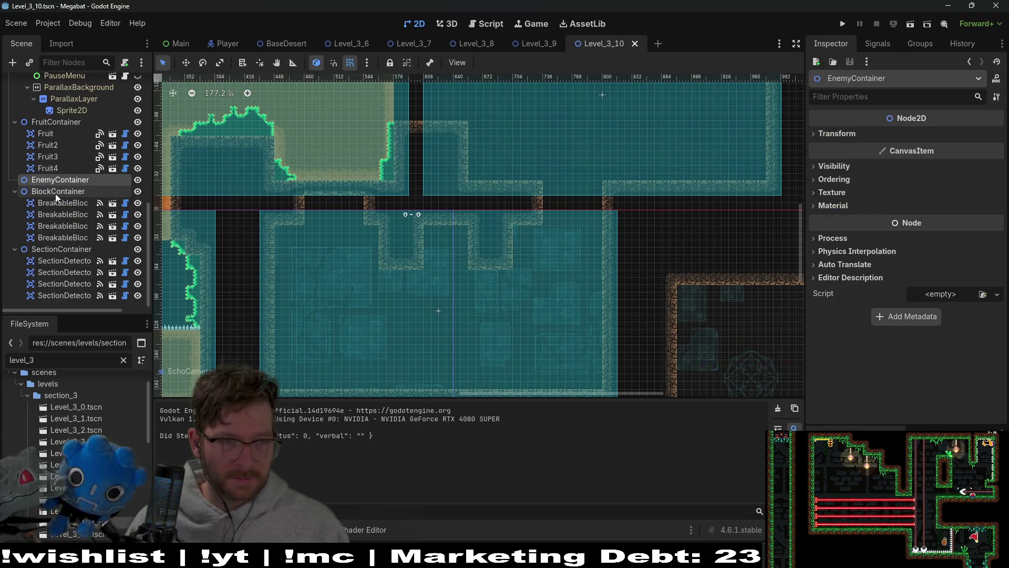
click(56, 192)
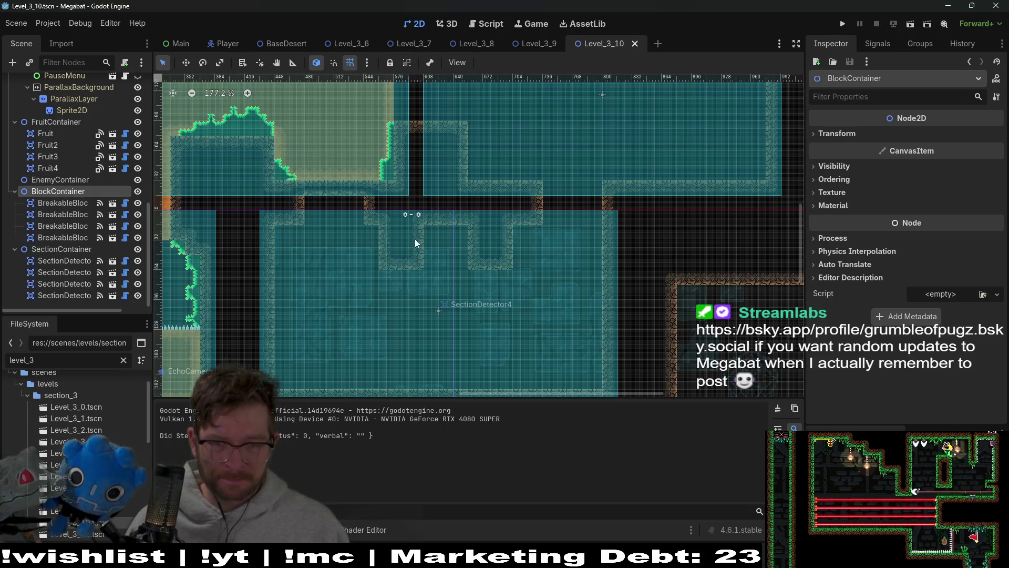
scroll(330, 208, up, 4)
scroll(329, 207, down, 3)
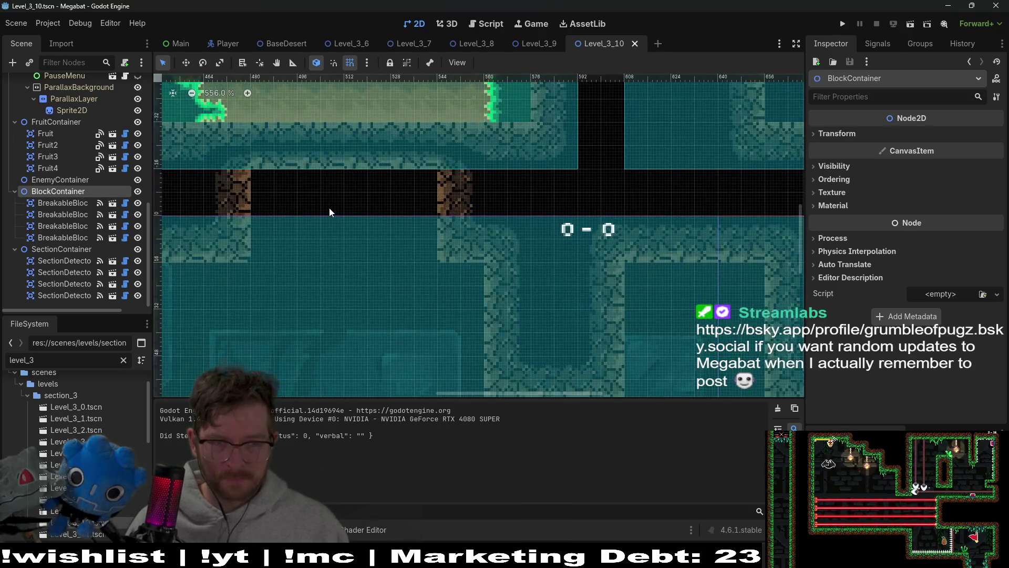
mouse_move(534, 253)
mouse_down()
mouse_move(430, 238)
mouse_move(563, 252)
mouse_up()
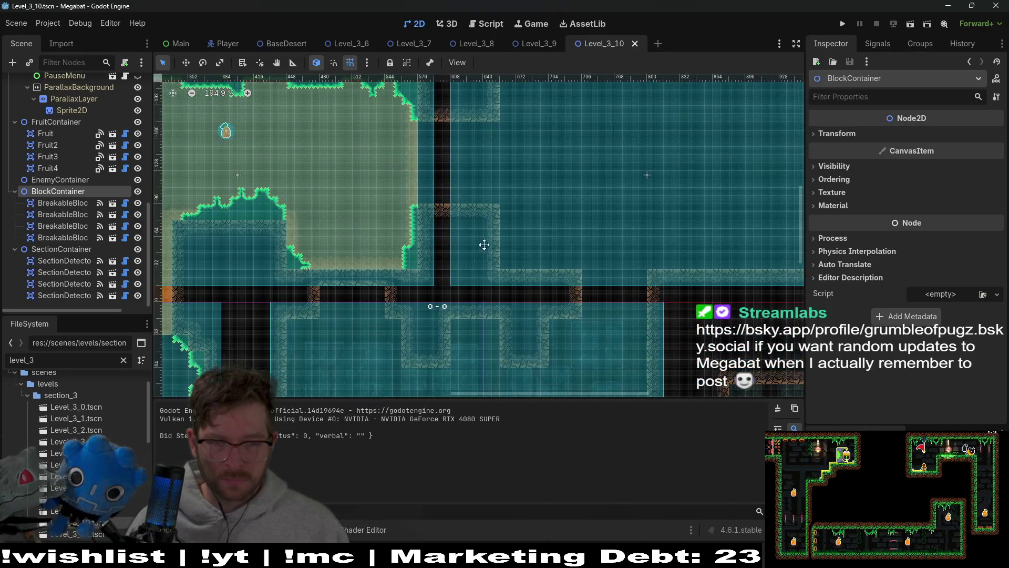
drag(164, 122, 344, 142)
drag(420, 181, 287, 158)
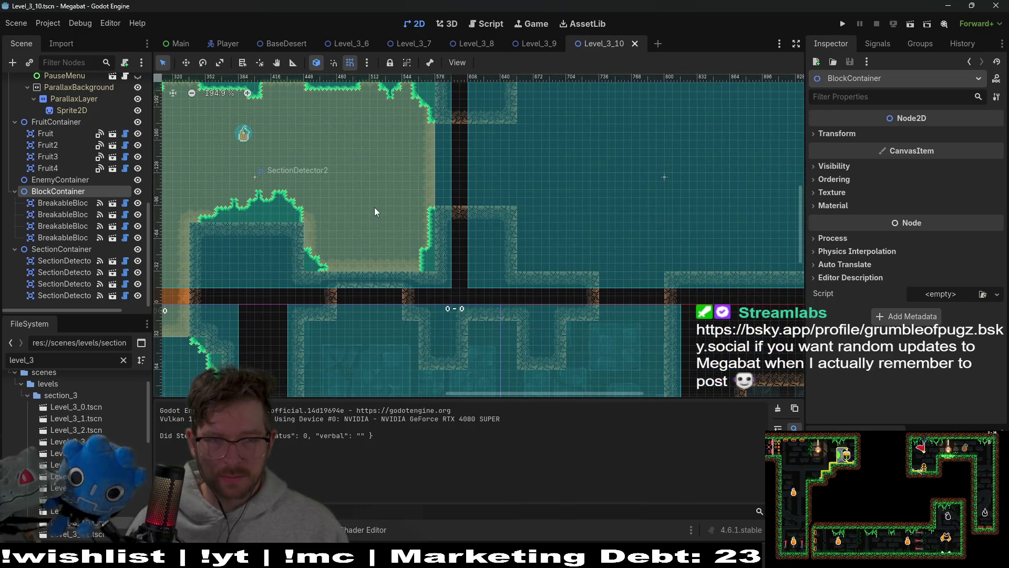
scroll(372, 207, down, 4)
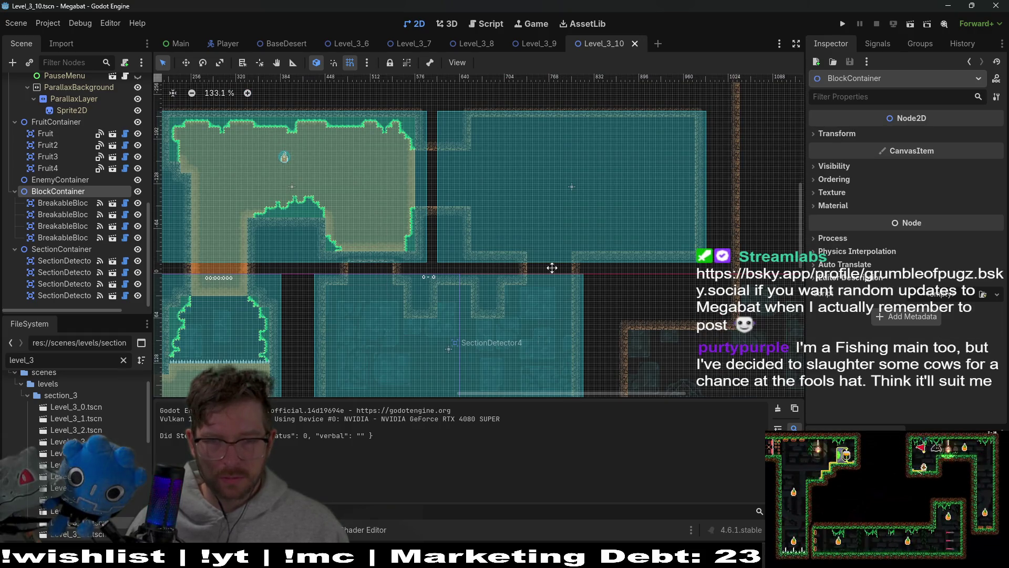
drag(482, 370, 519, 260)
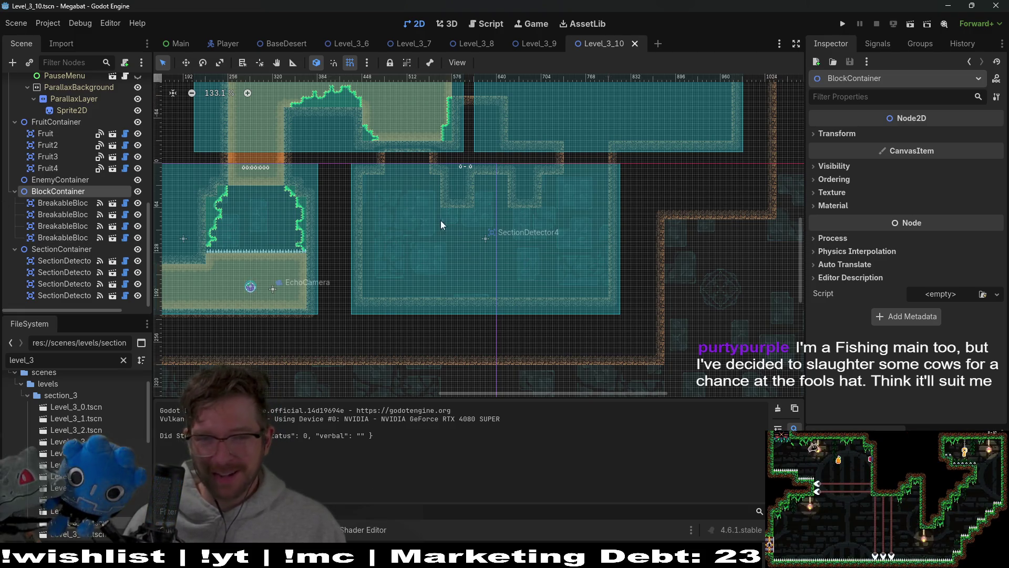
drag(482, 191, 489, 308)
drag(583, 250, 564, 267)
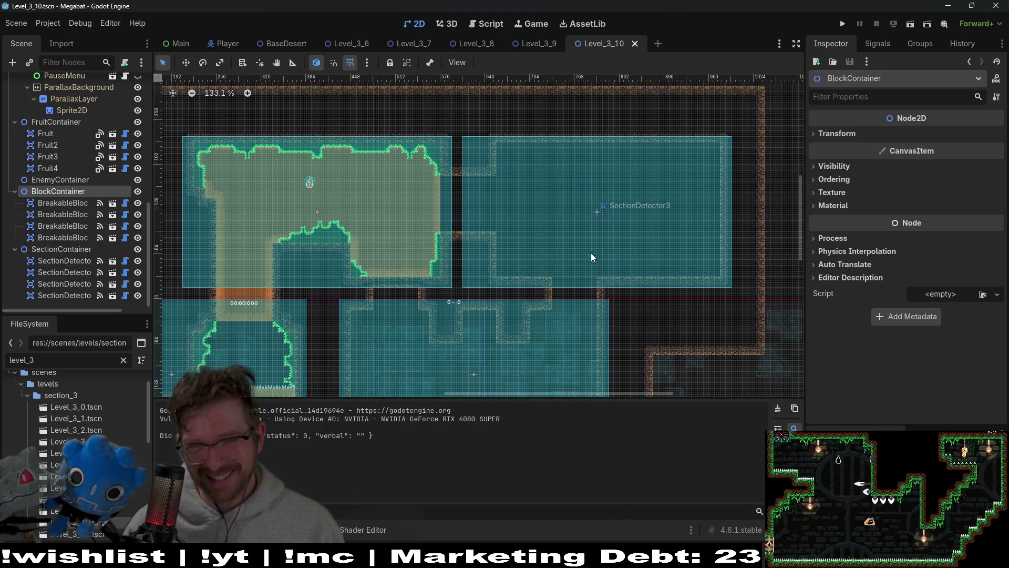
scroll(60, 161, up, 5)
scroll(60, 161, up, 1)
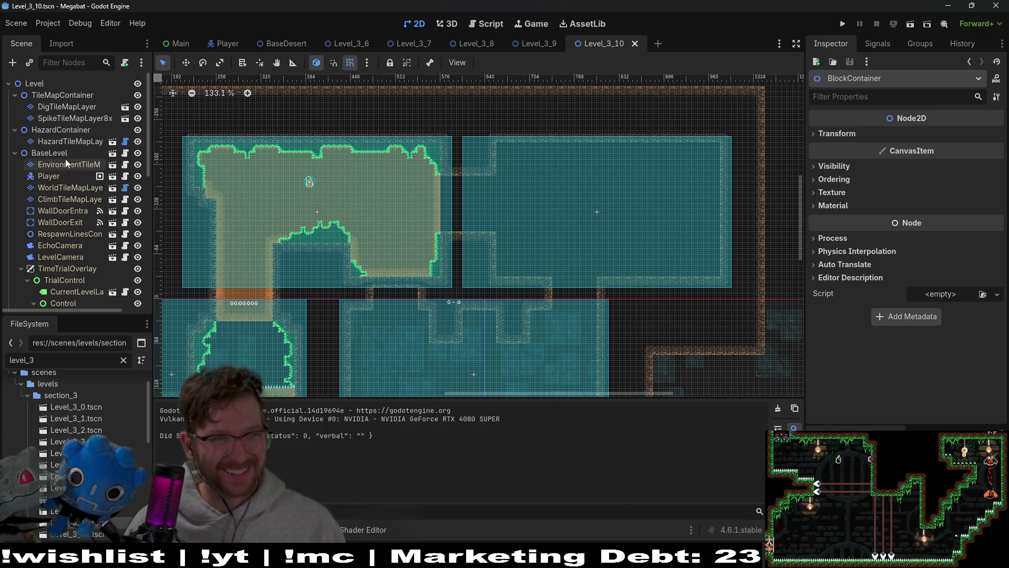
On DigTileMapLayer, paint a block of dig tiles filling the gap between the two rooms
click(72, 107)
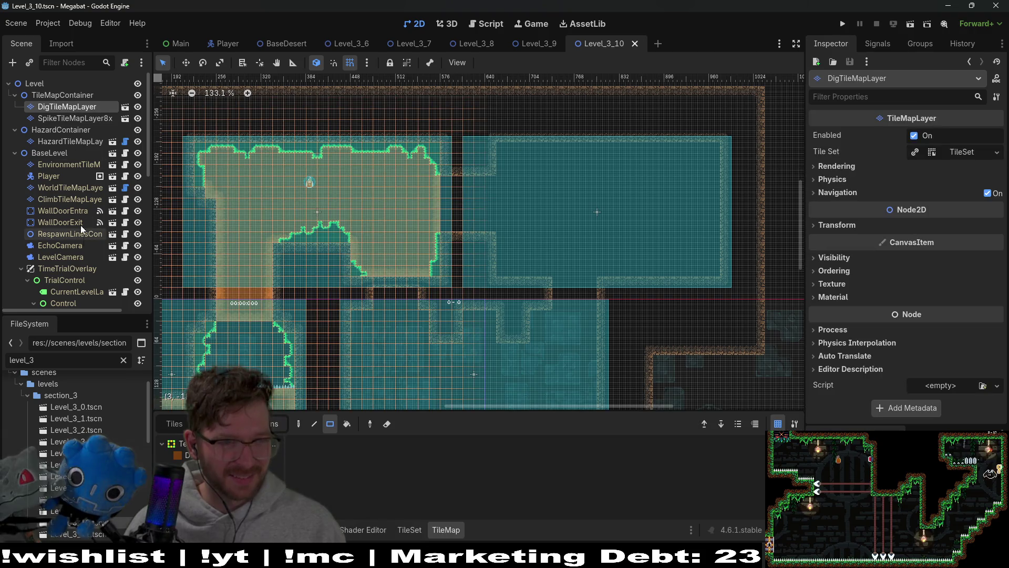
click(84, 190)
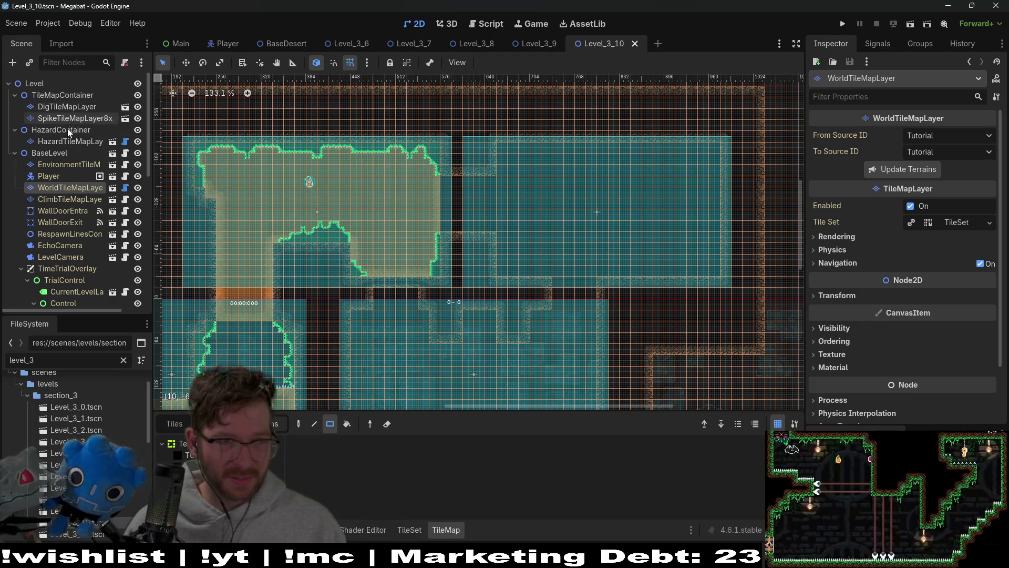
click(79, 97)
click(72, 113)
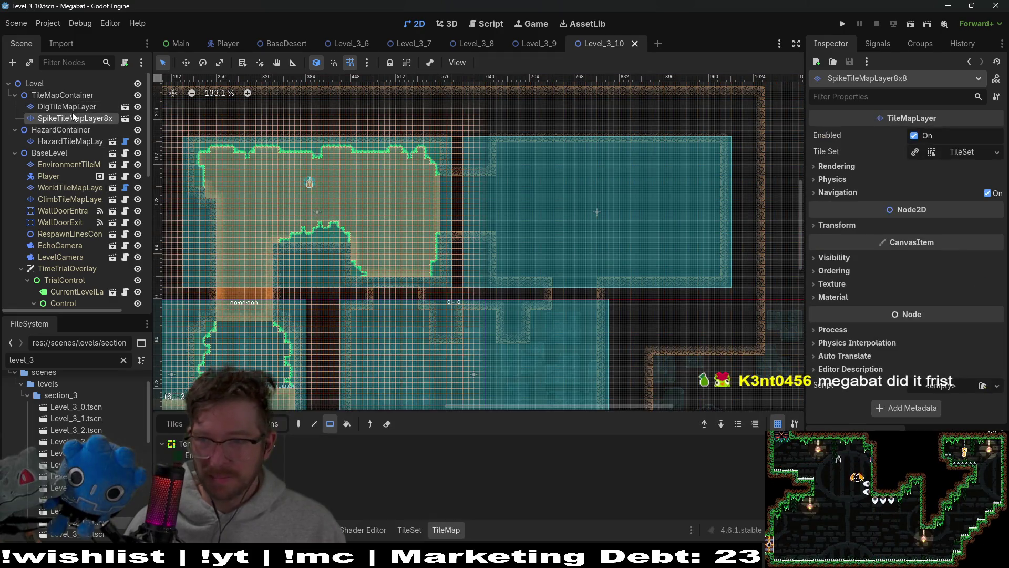
click(78, 107)
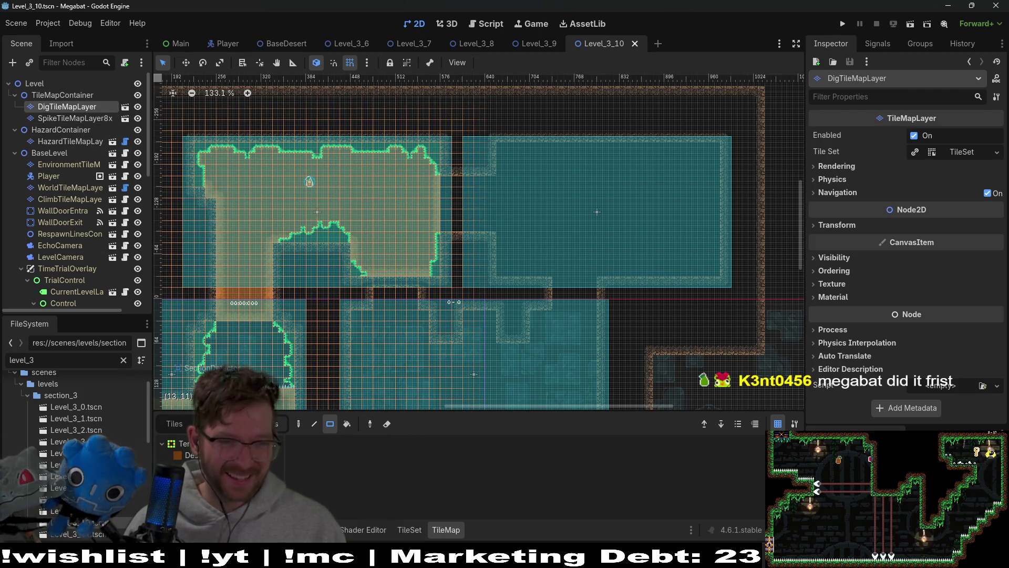
scroll(476, 167, up, 3)
drag(506, 246, 508, 263)
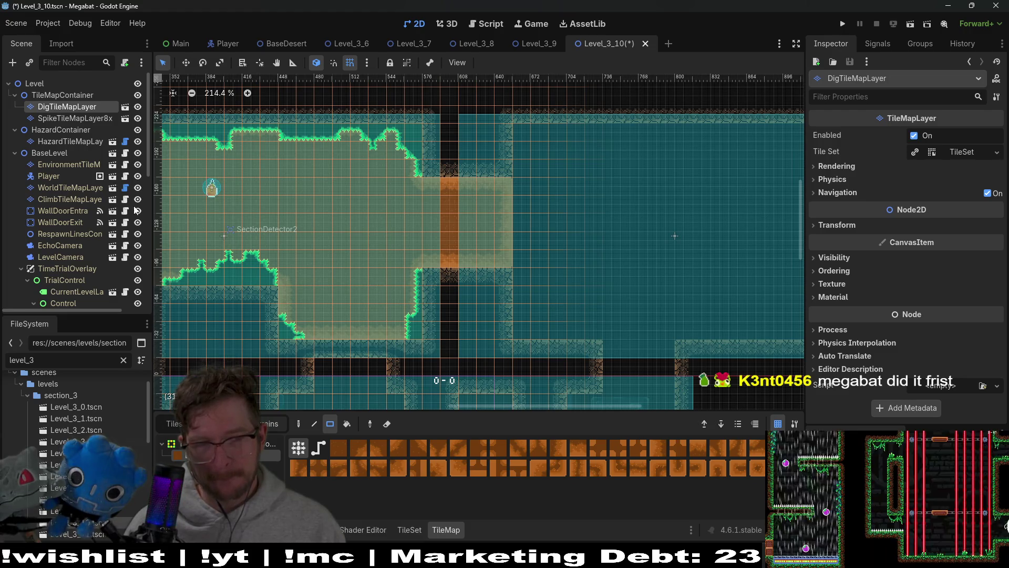
click(83, 119)
click(72, 141)
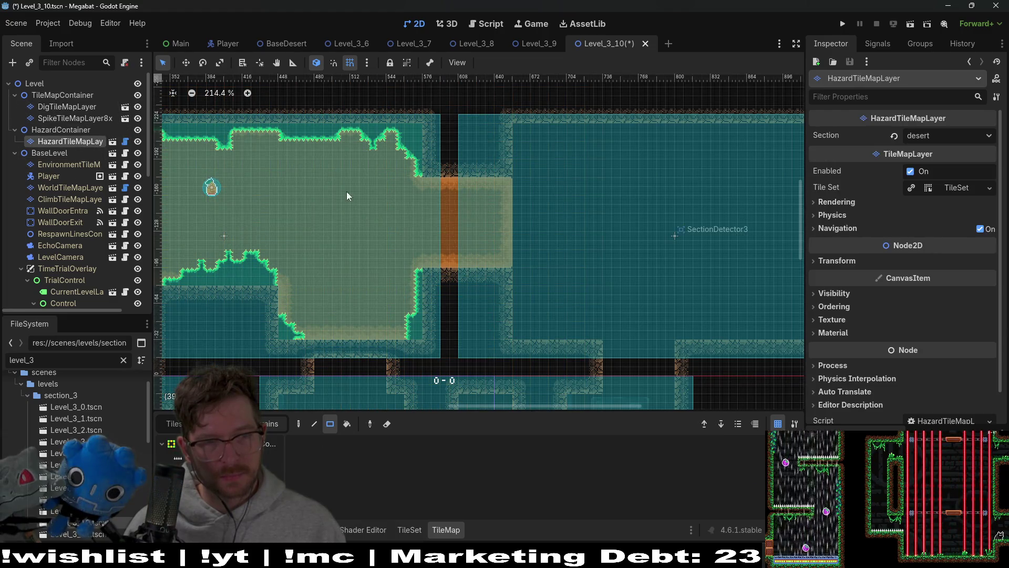
drag(227, 201, 430, 199)
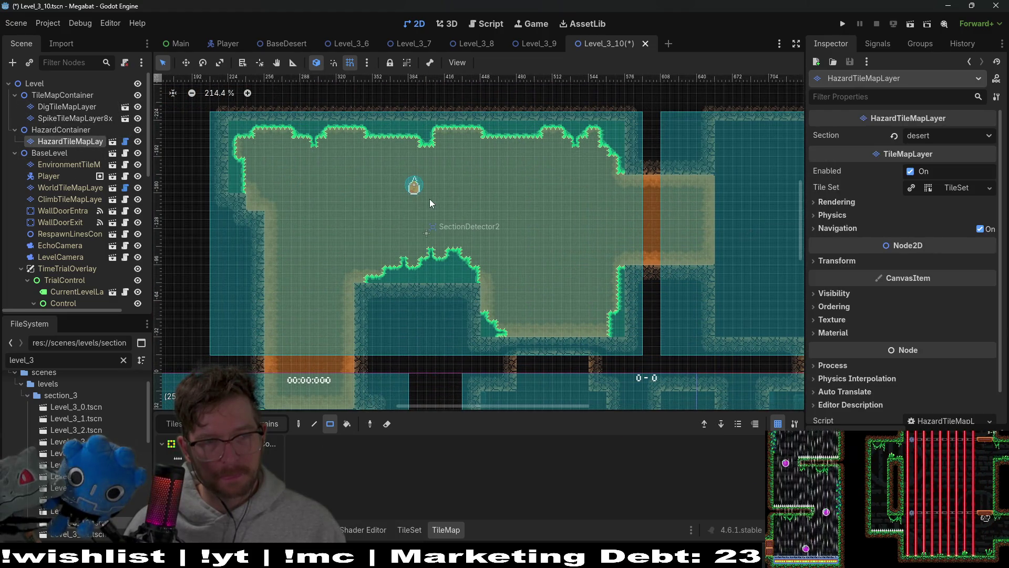
On WorldTileMapLayer, paint a wall column and a wall block at the upper room's right end
click(64, 197)
click(70, 188)
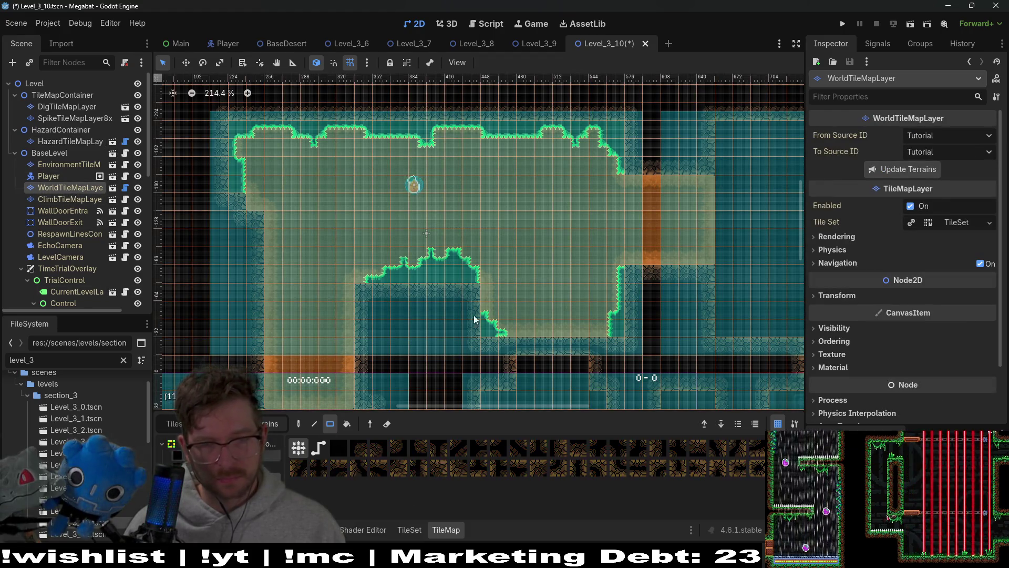
drag(602, 317, 599, 110)
scroll(620, 150, up, 3)
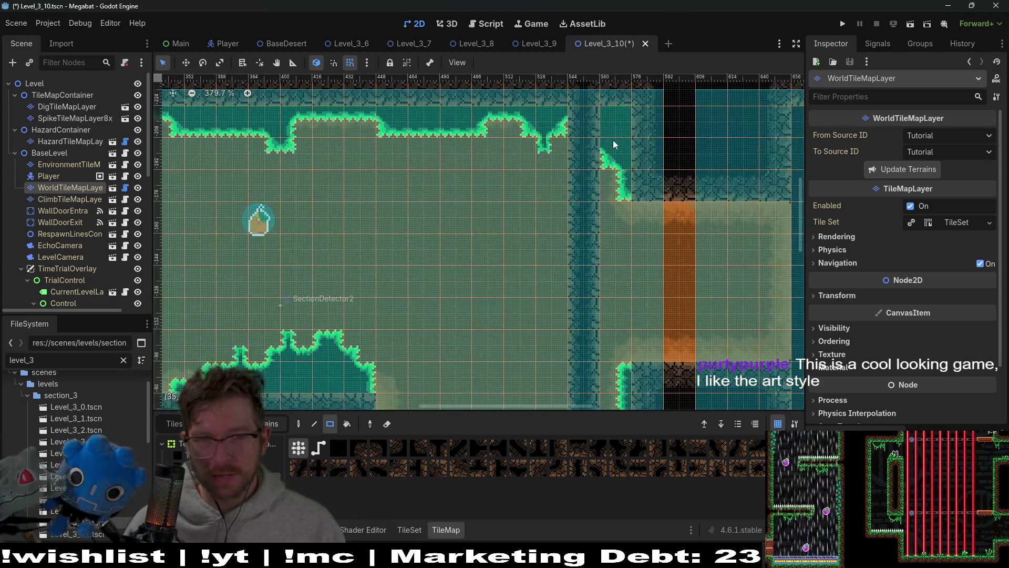
mouse_move(654, 226)
mouse_down()
mouse_move(607, 163)
mouse_move(601, 65)
mouse_up()
drag(576, 331, 545, 200)
drag(626, 165, 590, 305)
drag(567, 172, 560, 272)
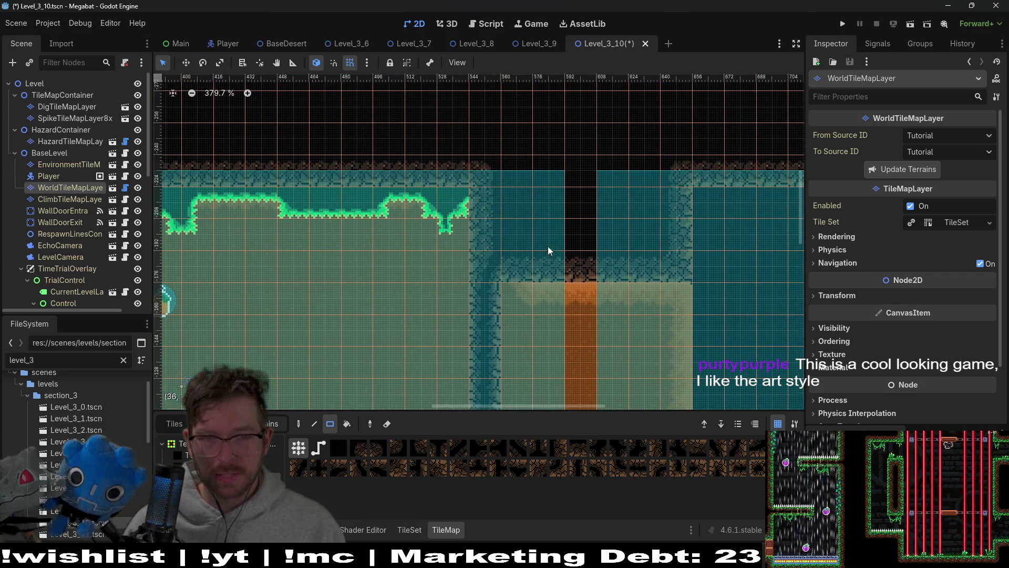
scroll(561, 268, down, 6)
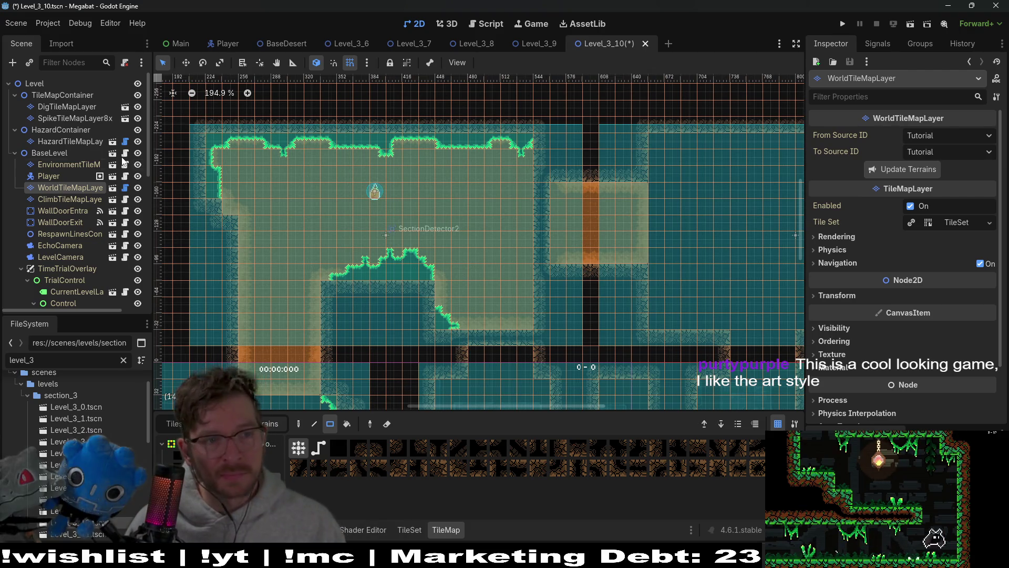
click(87, 118)
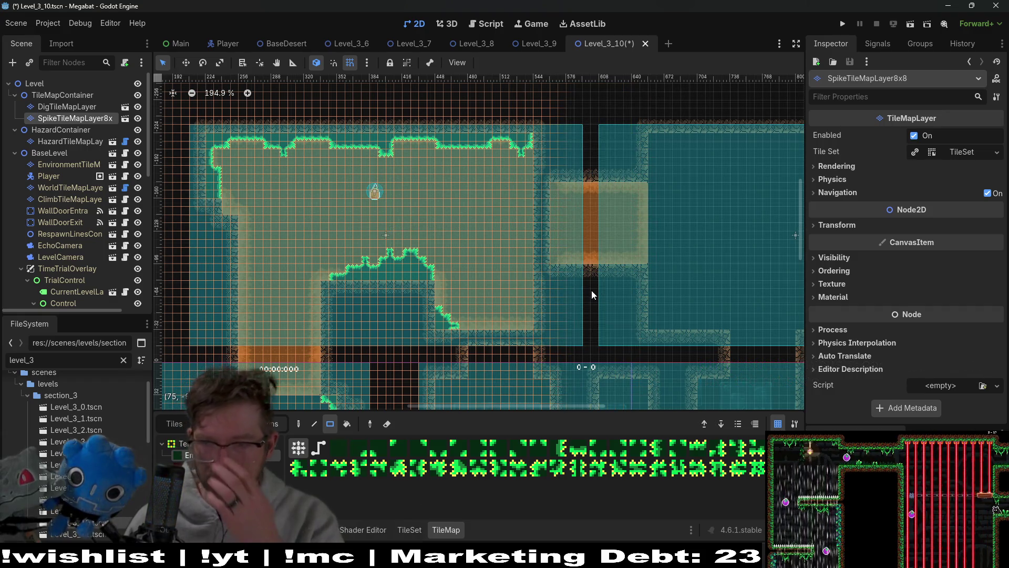
Paint spikes along both edges of the wall column, extending the strip upward
scroll(588, 290, up, 4)
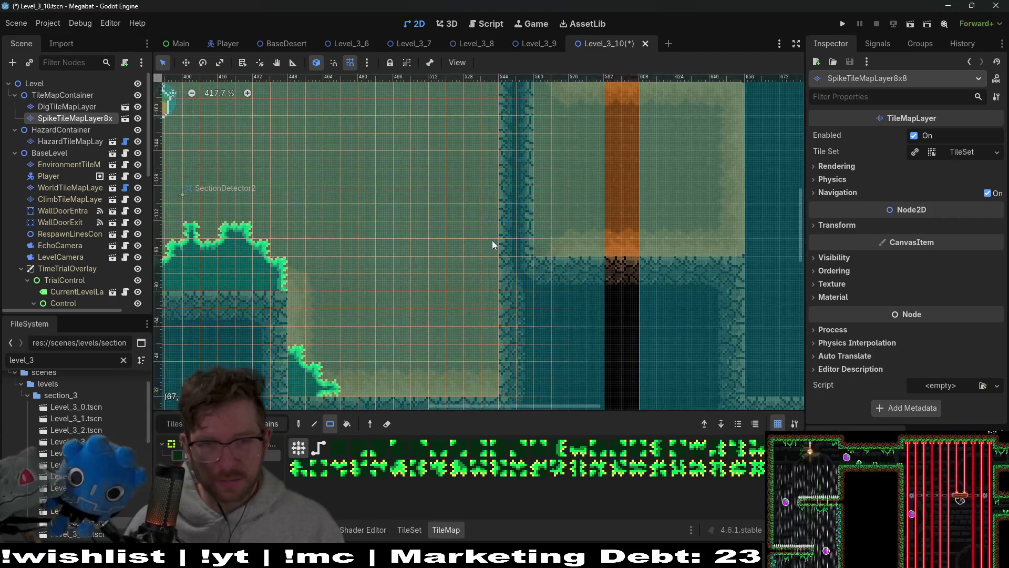
scroll(492, 245, up, 3)
drag(515, 288, 498, 165)
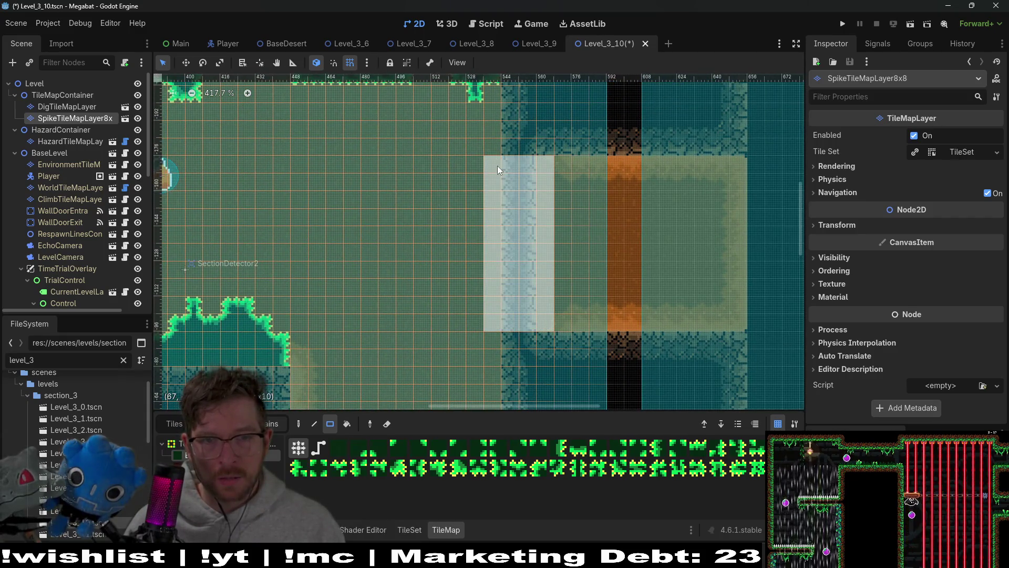
scroll(568, 276, down, 3)
scroll(541, 307, up, 2)
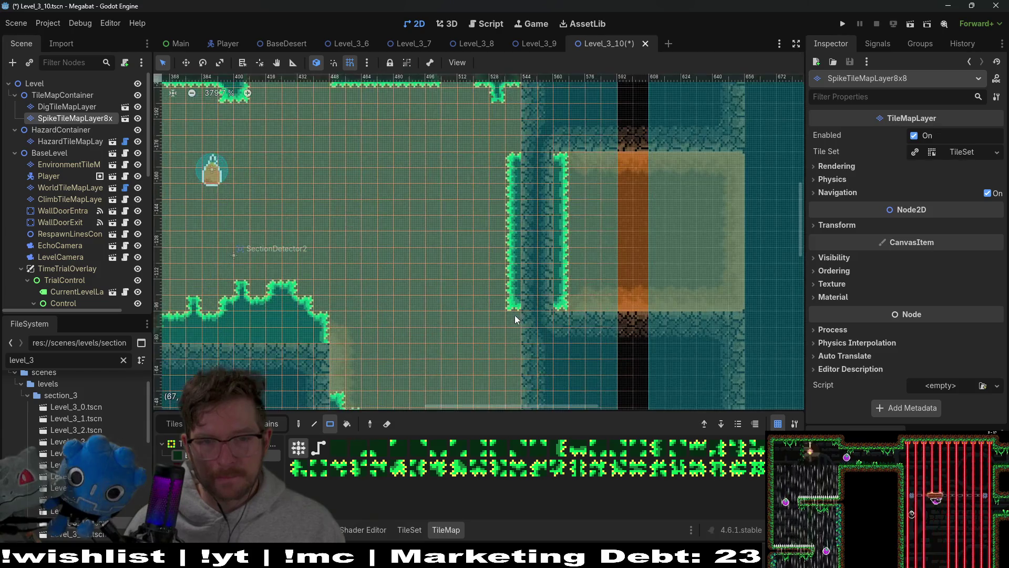
scroll(534, 290, up, 4)
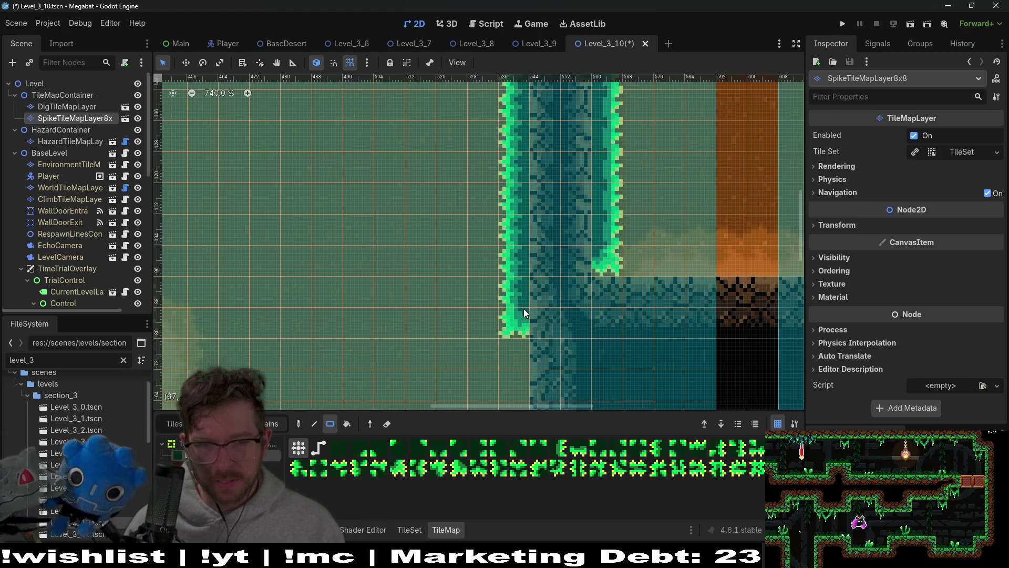
scroll(624, 213, up, 5)
drag(499, 222, 497, 126)
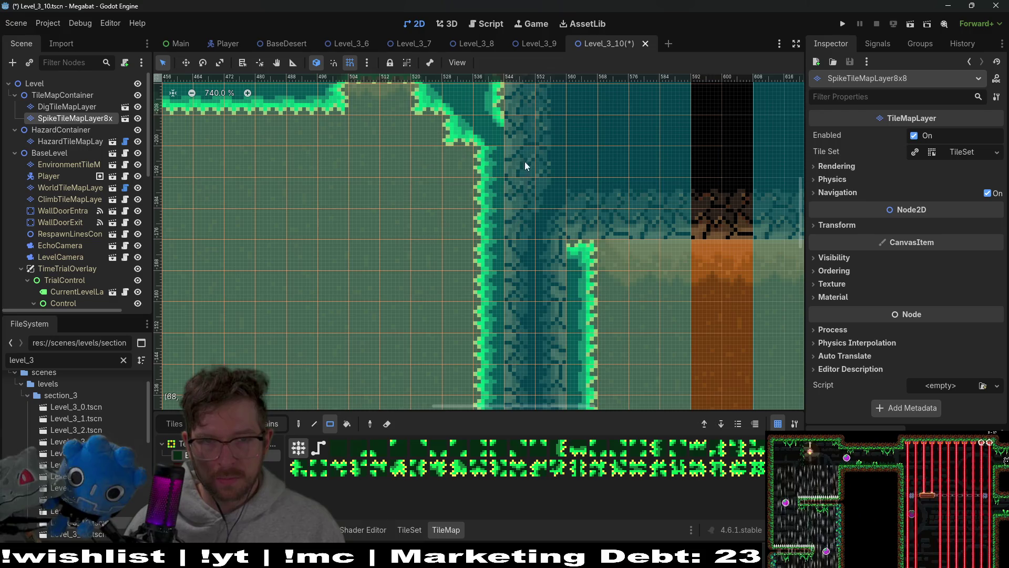
scroll(531, 231, down, 5)
Add a small spike block at the wall's base, plus a spike bulge and notch
drag(513, 306, 528, 294)
click(514, 237)
scroll(514, 210, up, 2)
click(513, 176)
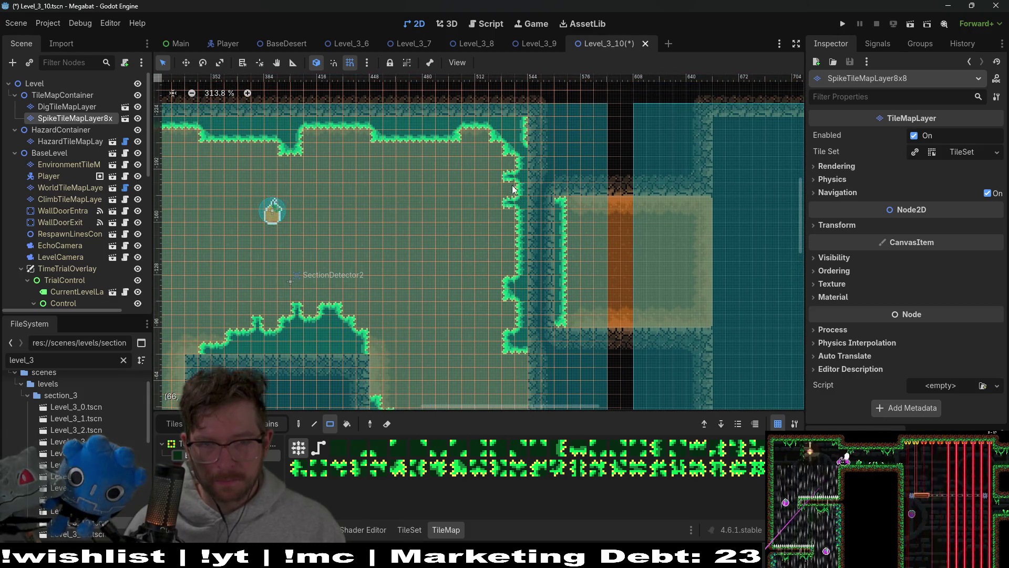
scroll(577, 269, down, 2)
mouse_move(578, 293)
mouse_down()
mouse_move(615, 266)
mouse_move(582, 299)
mouse_move(335, 237)
mouse_move(590, 248)
mouse_move(516, 240)
mouse_up()
scroll(594, 249, right, 5)
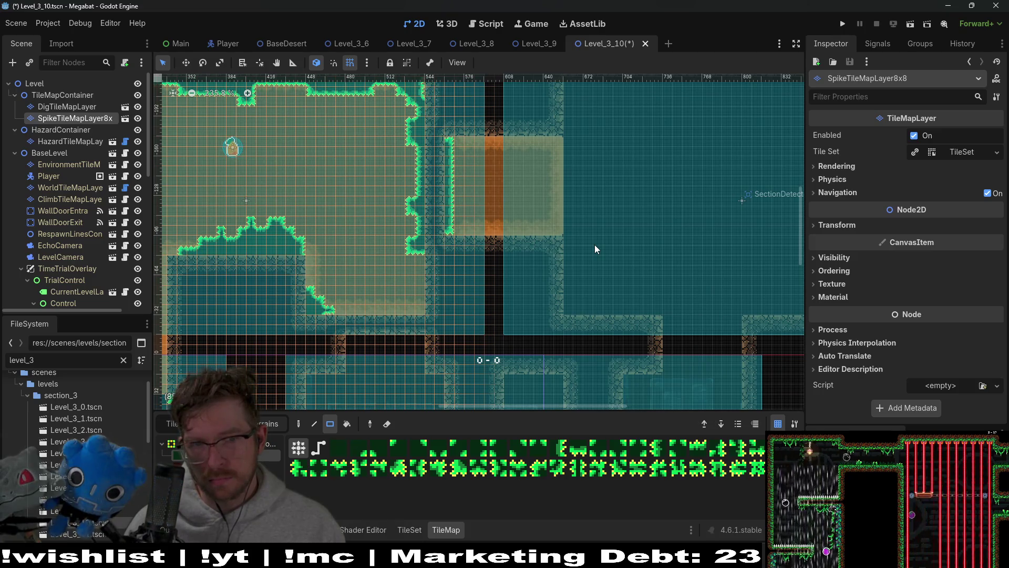
scroll(636, 227, down, 5)
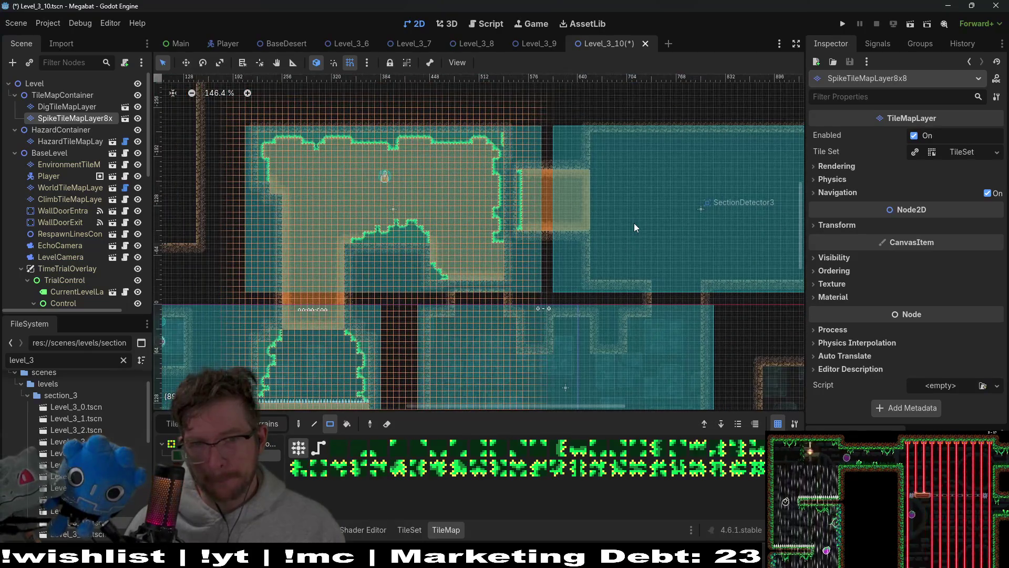
scroll(638, 223, down, 4)
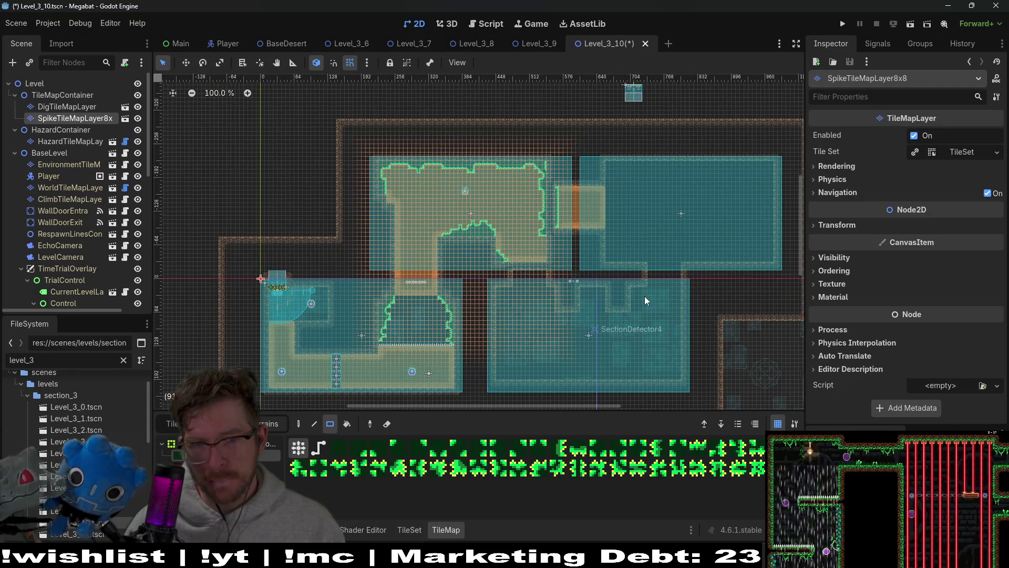
scroll(645, 295, up, 4)
scroll(585, 204, up, 2)
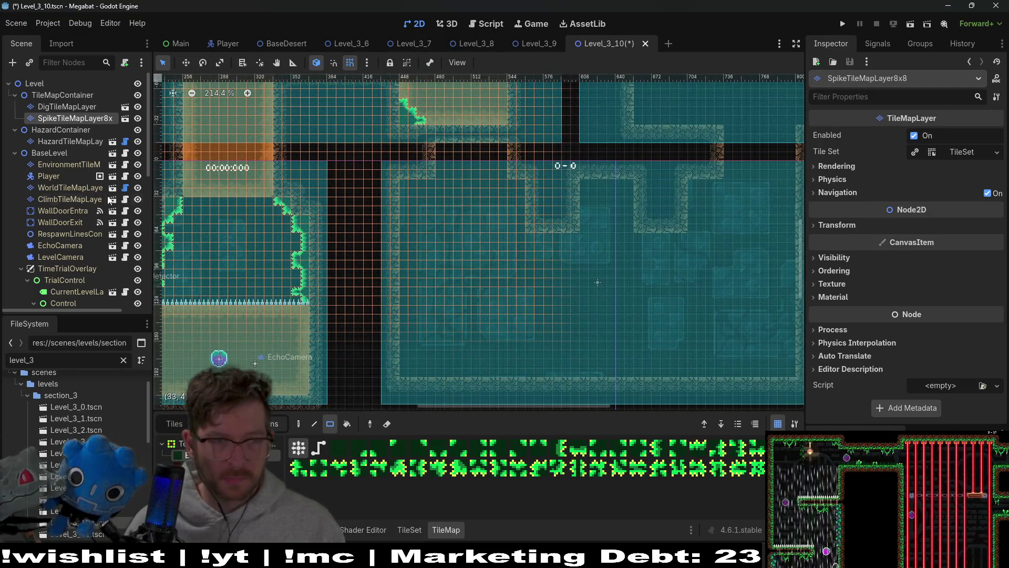
click(70, 188)
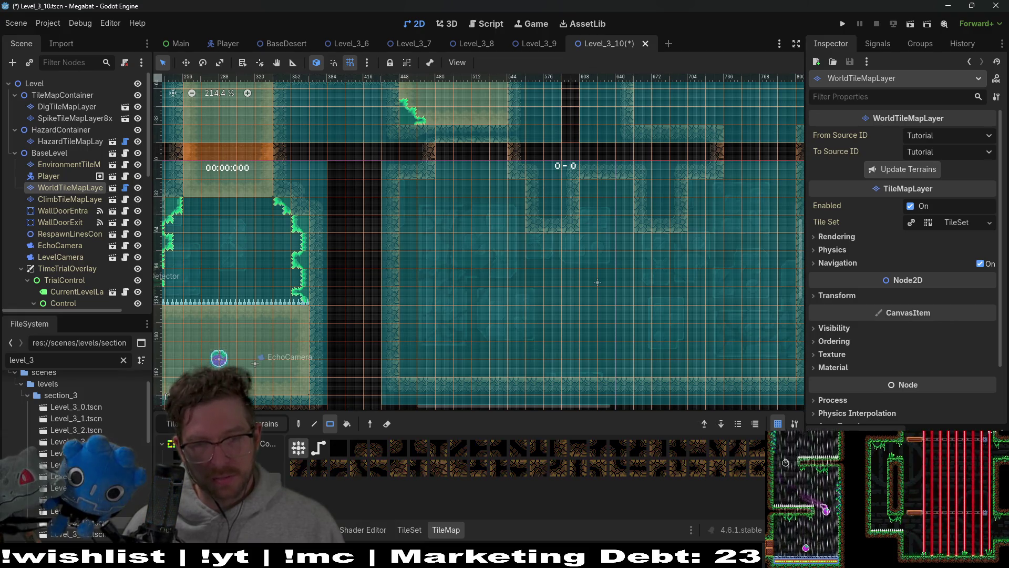
Paint wall tiles below both ceiling columns to lengthen them into the SectionDetector4 room
drag(682, 266, 570, 252)
mouse_move(433, 229)
mouse_down()
mouse_move(462, 312)
mouse_move(463, 288)
mouse_up()
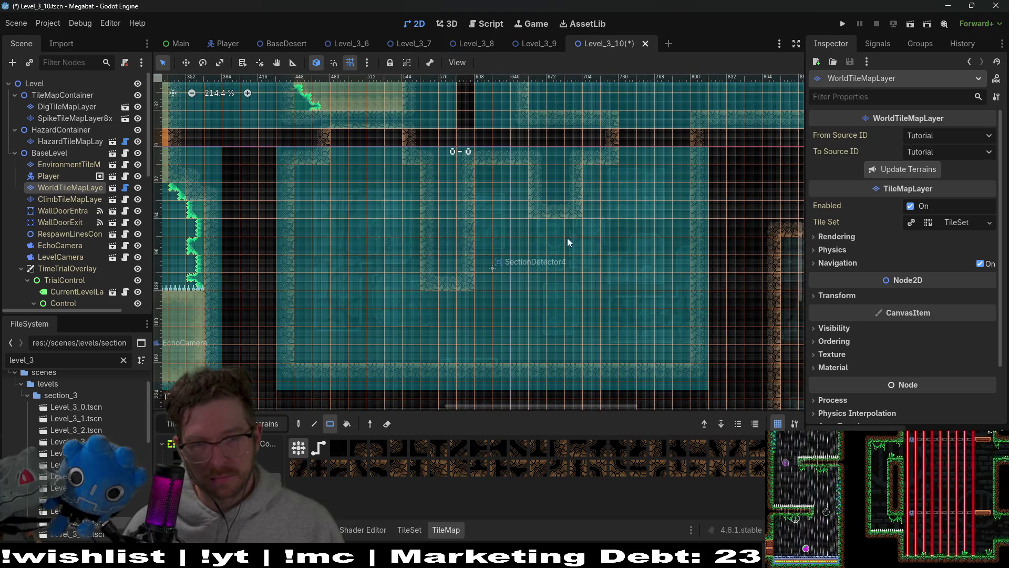
drag(579, 274, 576, 276)
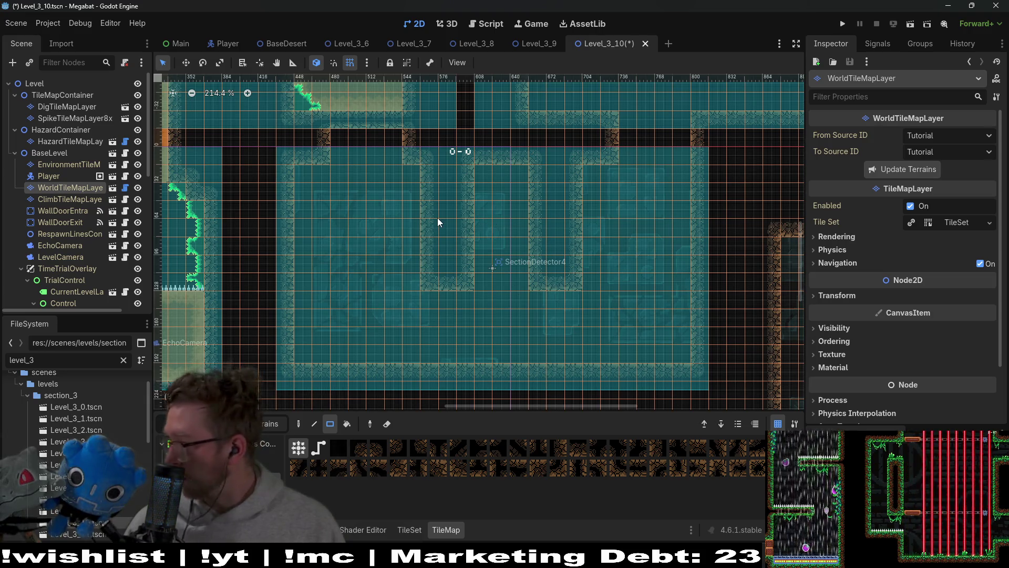
drag(646, 182, 590, 234)
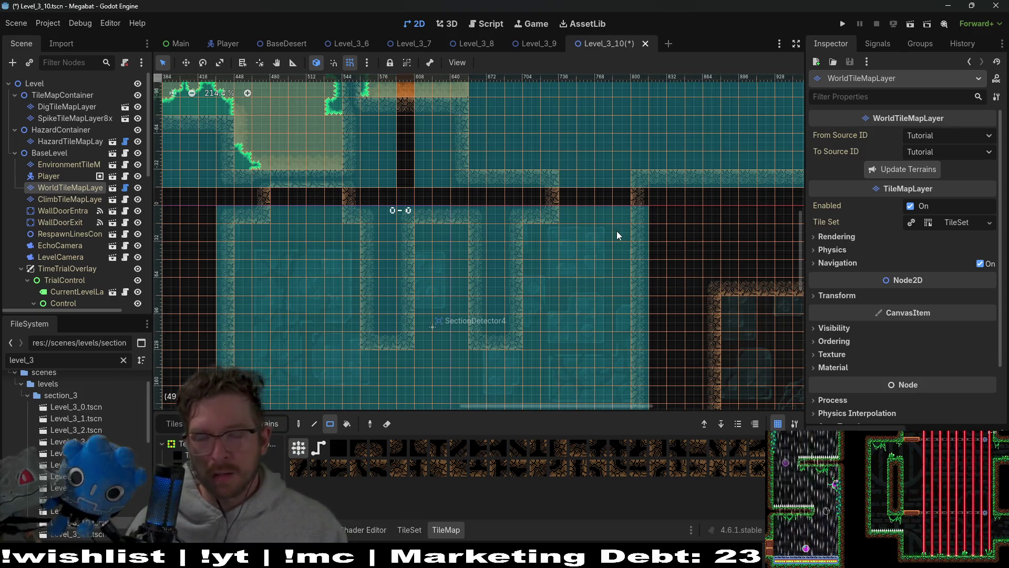
click(619, 213)
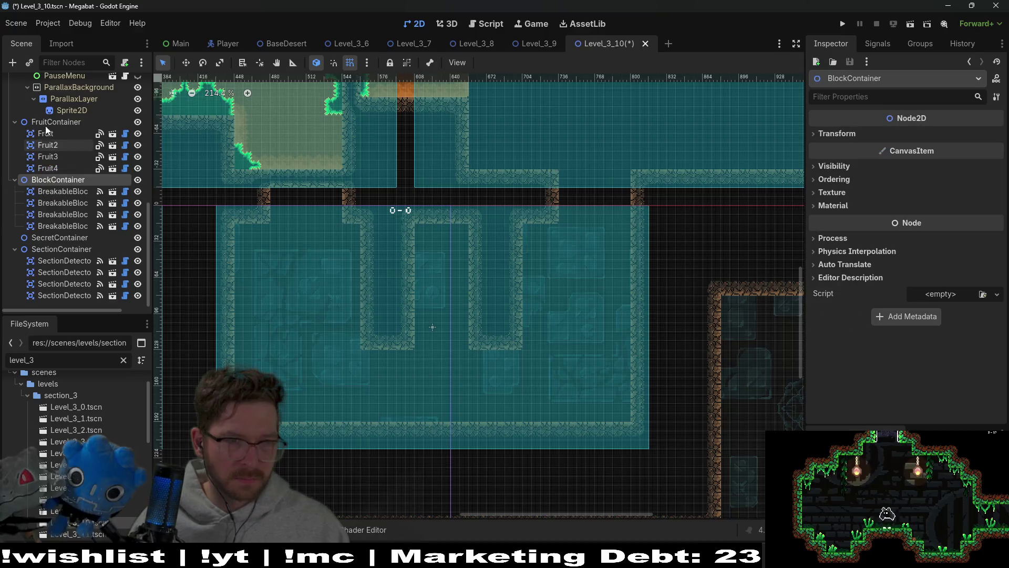
Expand FruitContainer to show Fruit through Fruit4, then select SecretContainer and dismiss its context menu
click(14, 168)
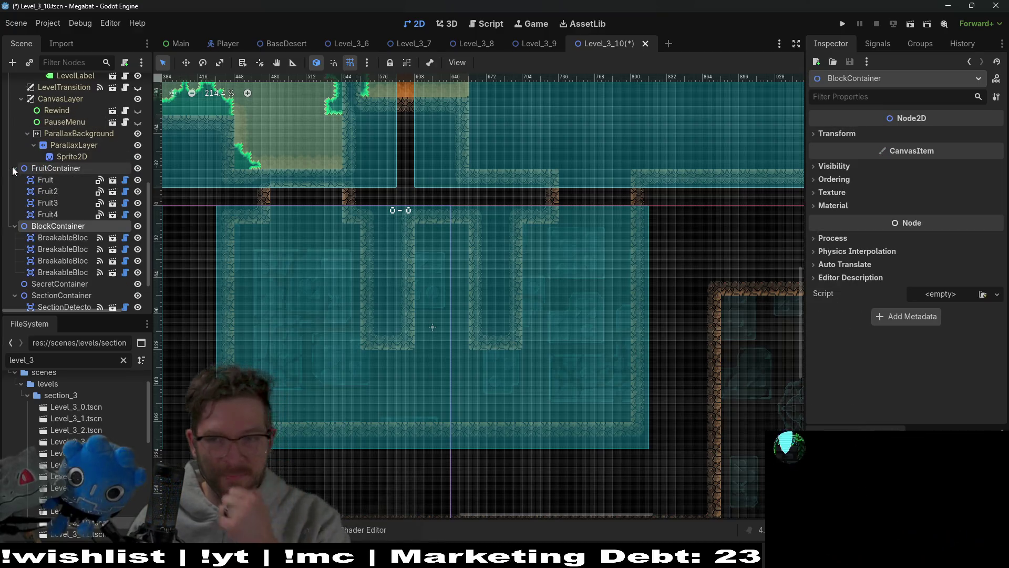
scroll(58, 236, down, 2)
click(55, 238)
right_click(60, 239)
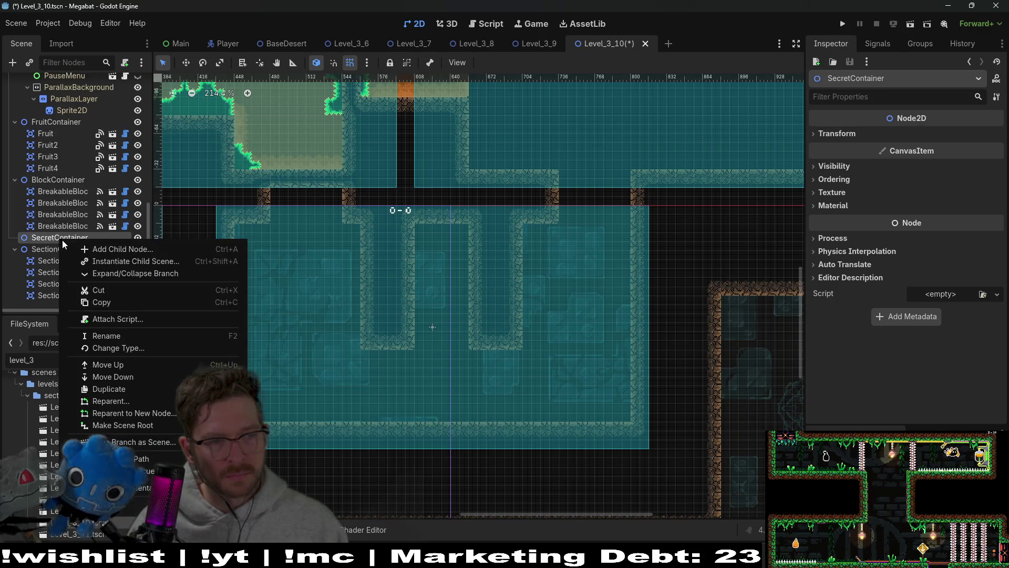
click(42, 238)
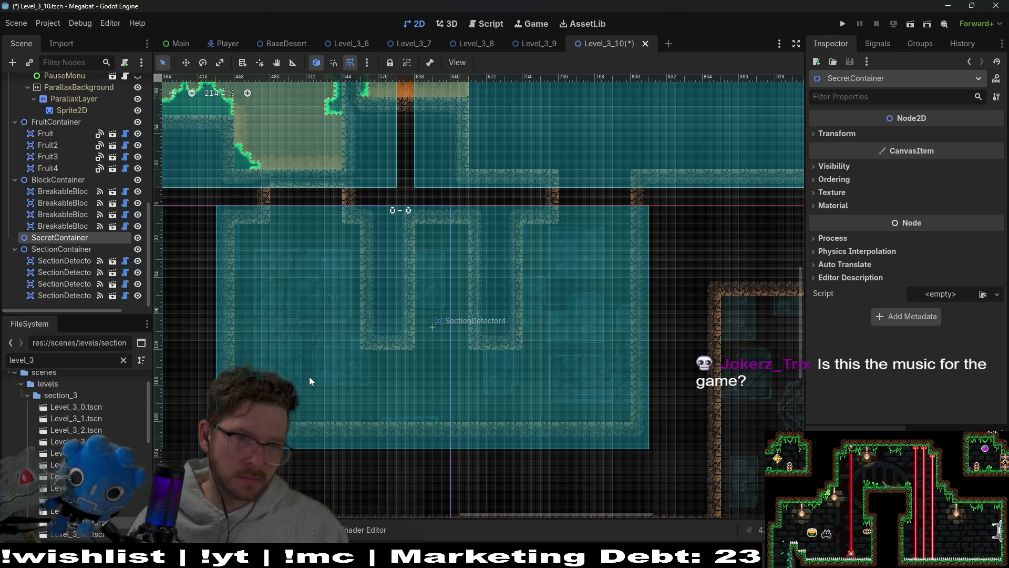
Scroll through the scene tree and reopen SecretContainer's context menu
scroll(81, 215, up, 4)
scroll(82, 217, up, 5)
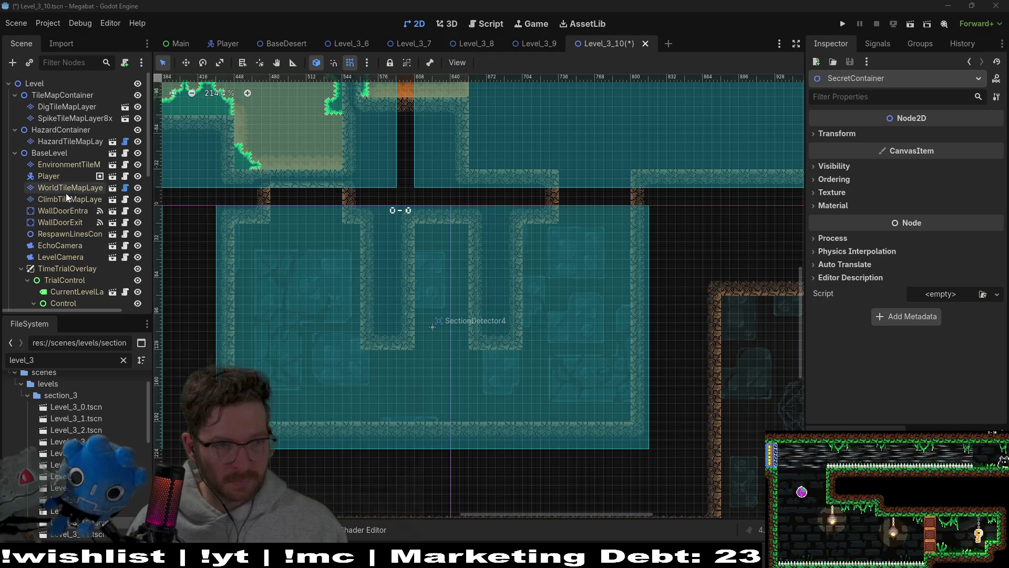
scroll(70, 213, down, 5)
scroll(69, 214, down, 4)
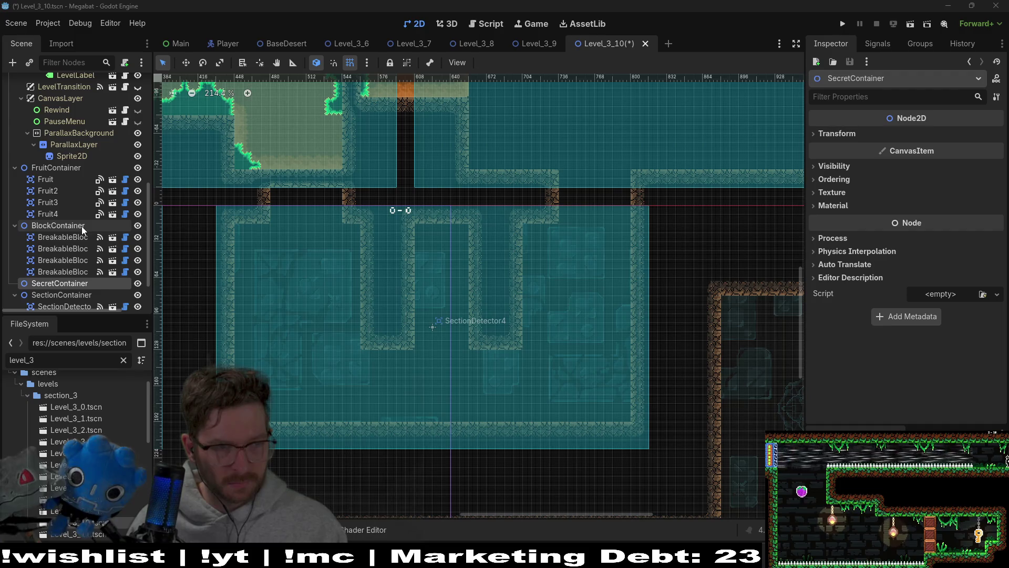
scroll(81, 226, down, 2)
right_click(71, 239)
Instance the SpearButton scene under SecretContainer, then switch to the Gamedle browser page
click(128, 258)
text(spear)
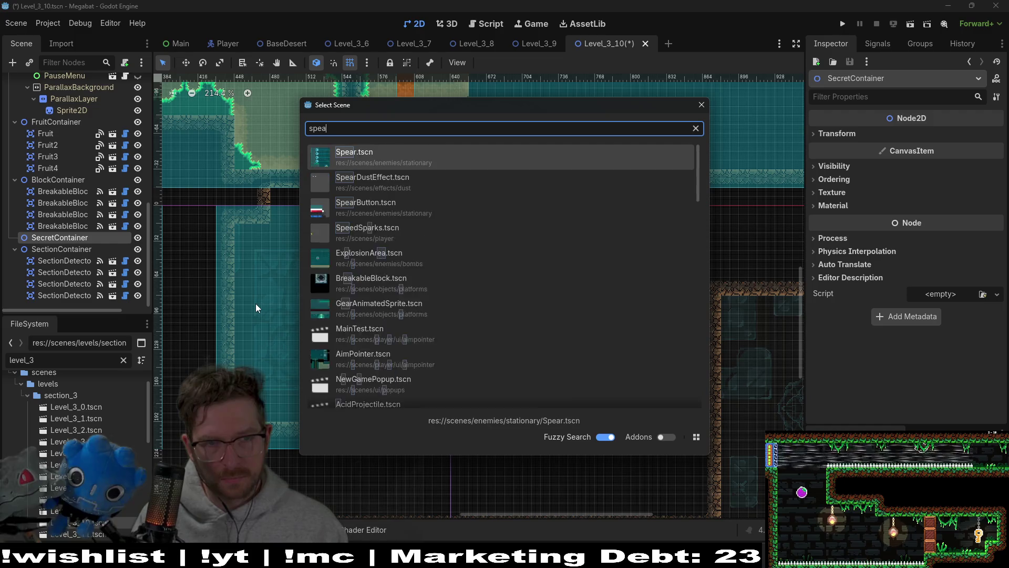
key(BackSpace)
key(BackSpace)
key(BackSpace)
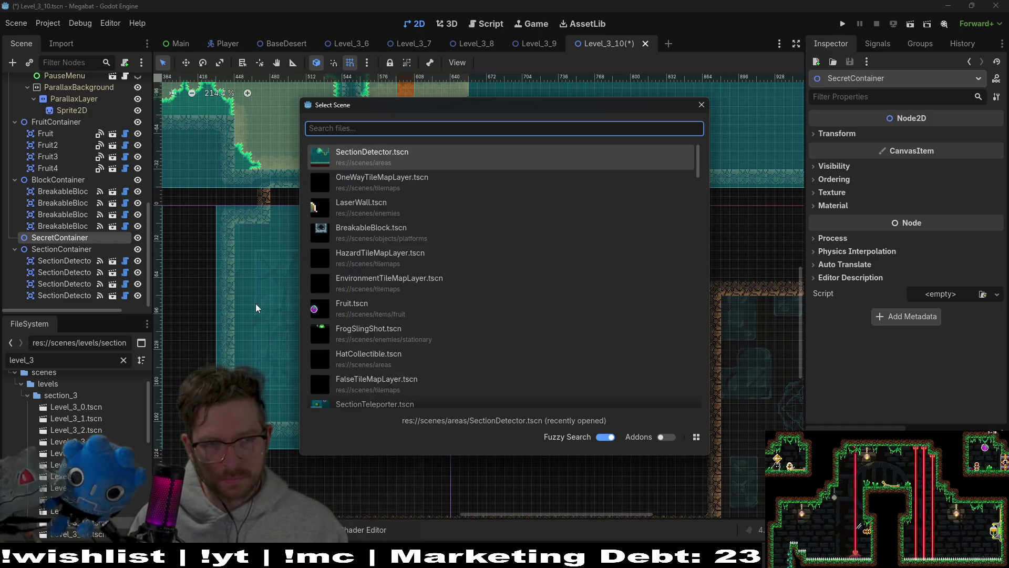
text(spearbutton)
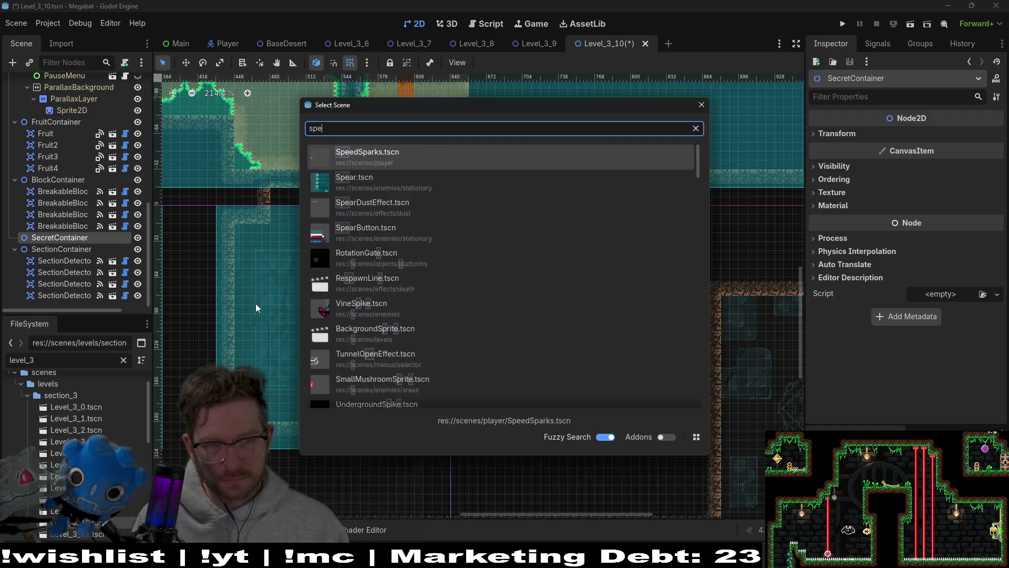
key(Return)
key(alt+Tab)
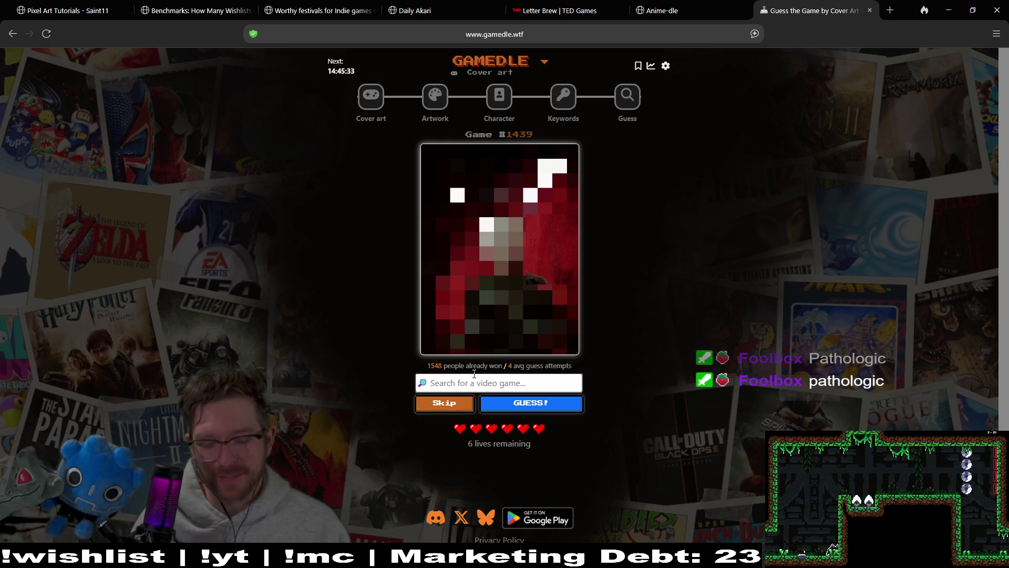
Guess Pathologic for the Game #1439 cover art, which is wrong
text(patho)
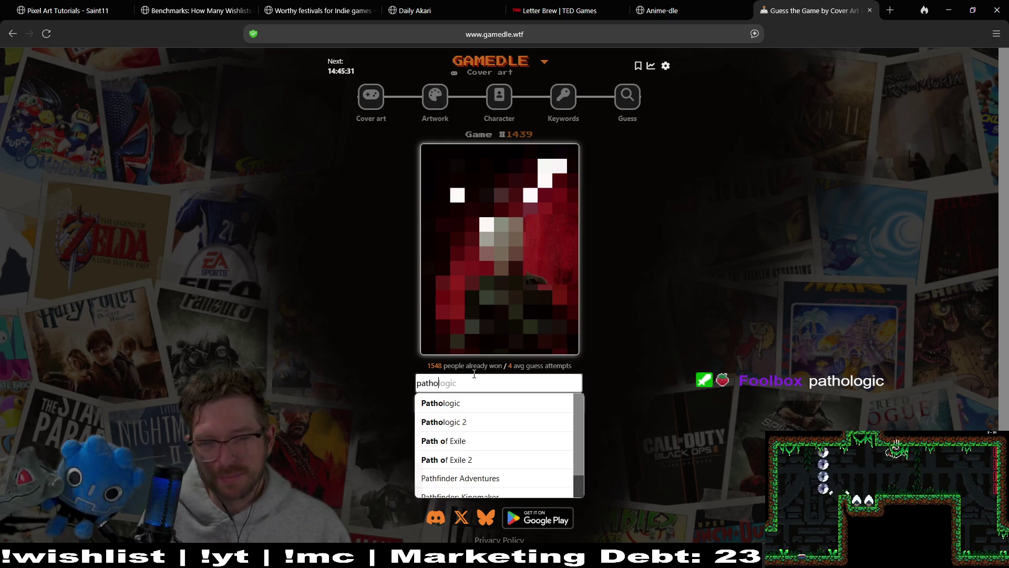
click(471, 403)
click(523, 407)
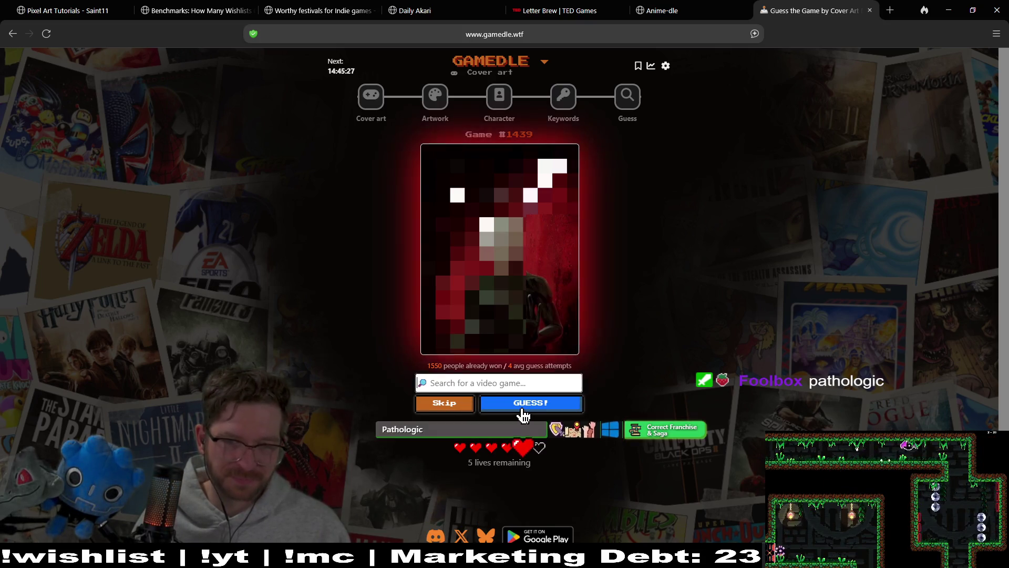
Guess Pathologic 2, solving the puzzle
text(patha)
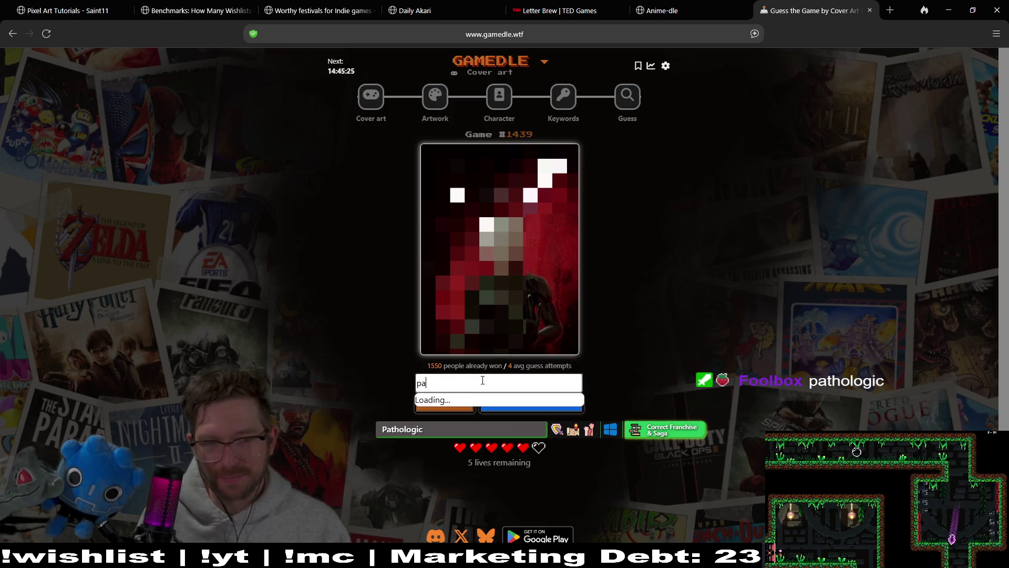
key(BackSpace)
text(olo)
click(512, 417)
click(554, 408)
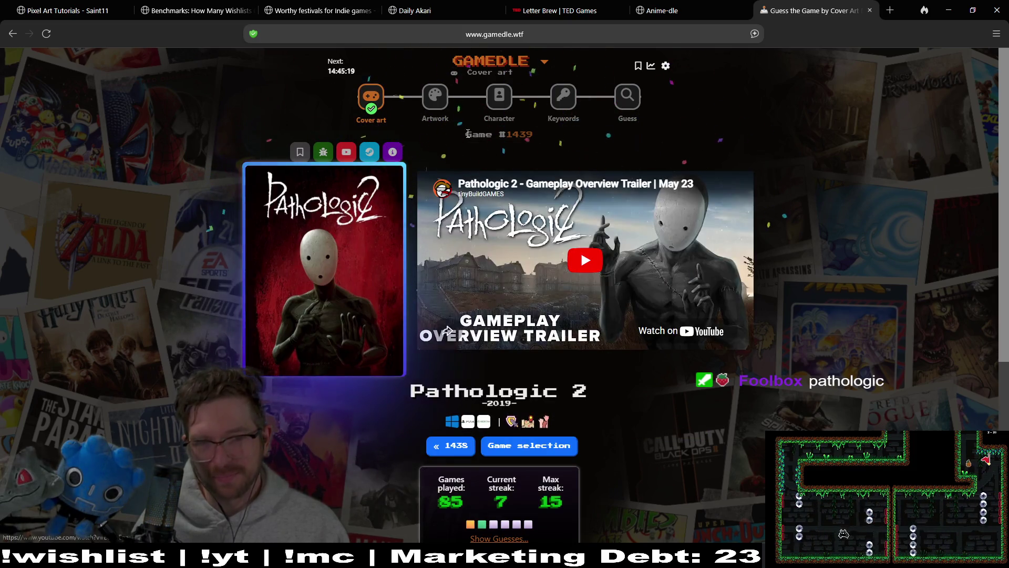
Switch Gamedle to Artwork mode, loading the Game #1198 puzzle
click(441, 105)
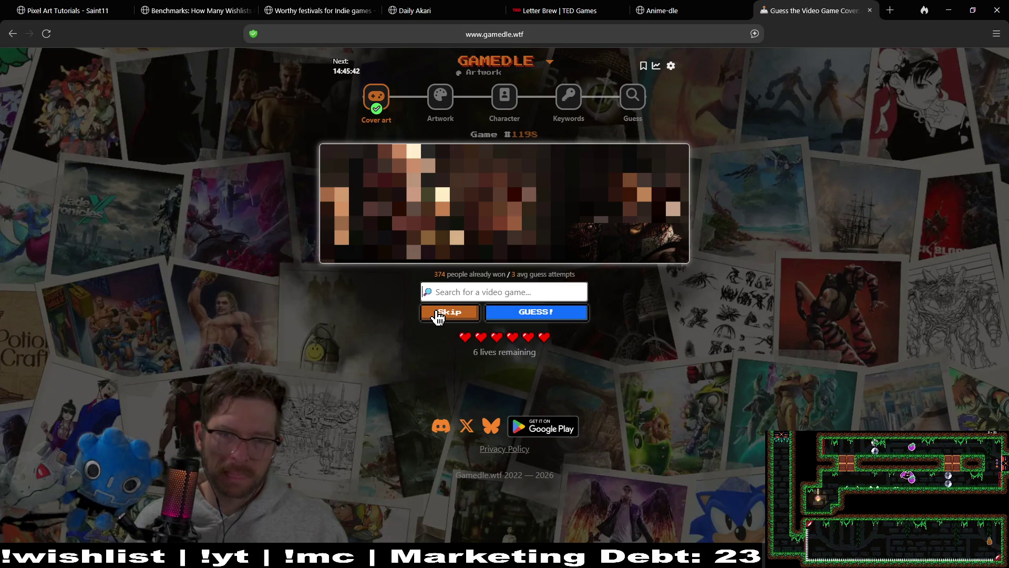
Skip three times to reveal more of the Game #1198 artwork
click(437, 317)
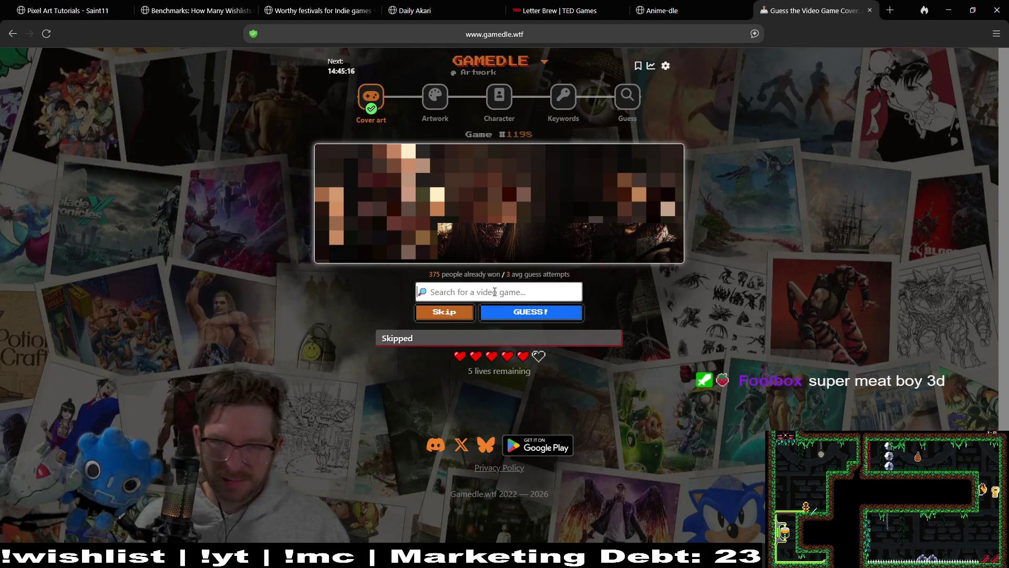
click(469, 317)
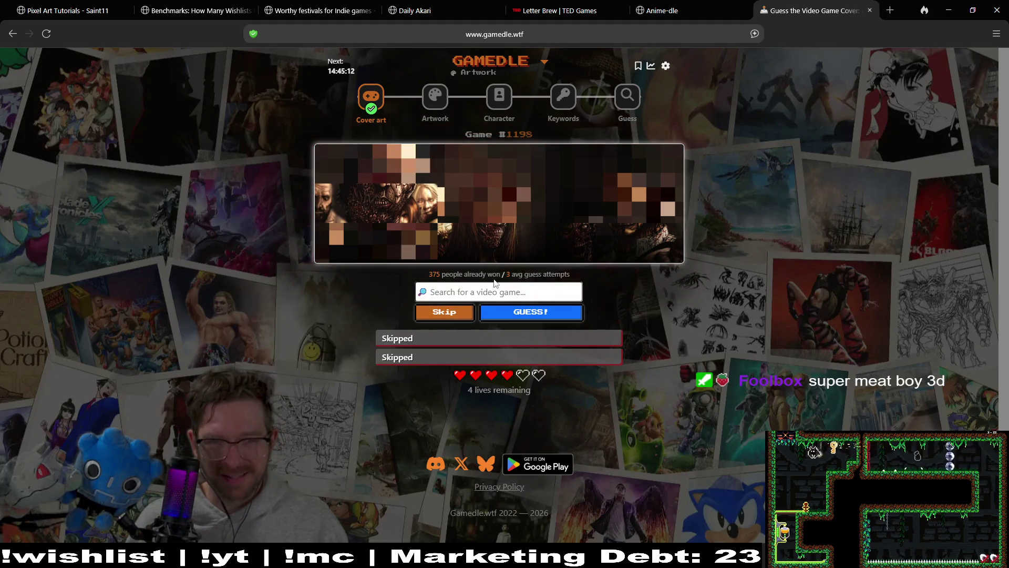
click(461, 315)
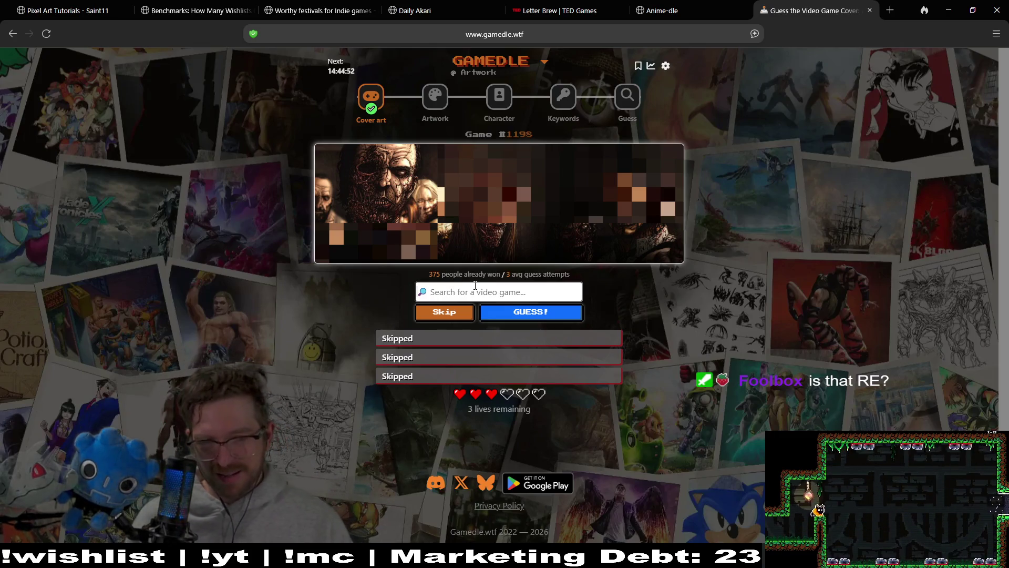
Guess Resident Evil 0 (new) for the artwork
text(Resid)
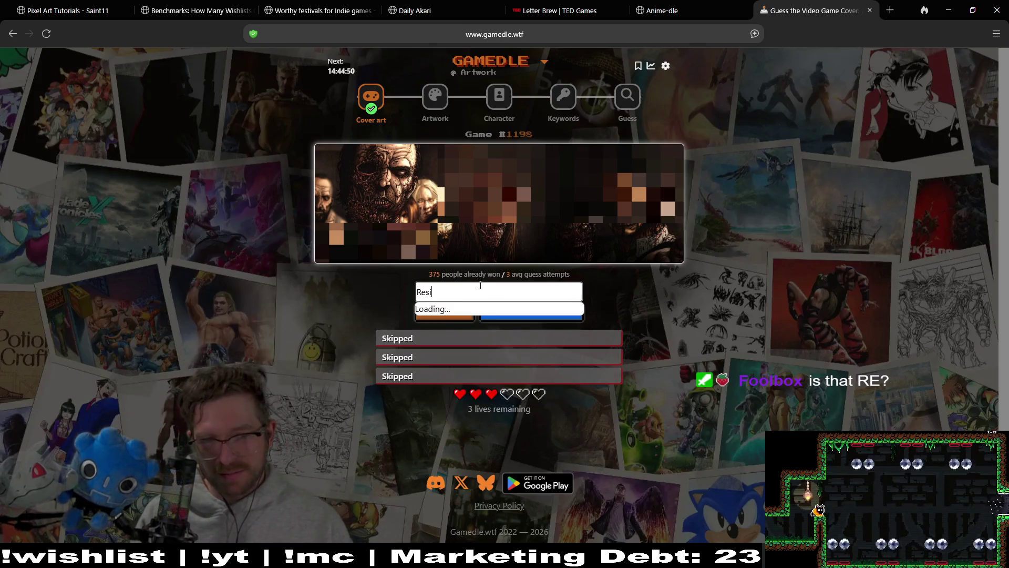
click(485, 311)
click(537, 313)
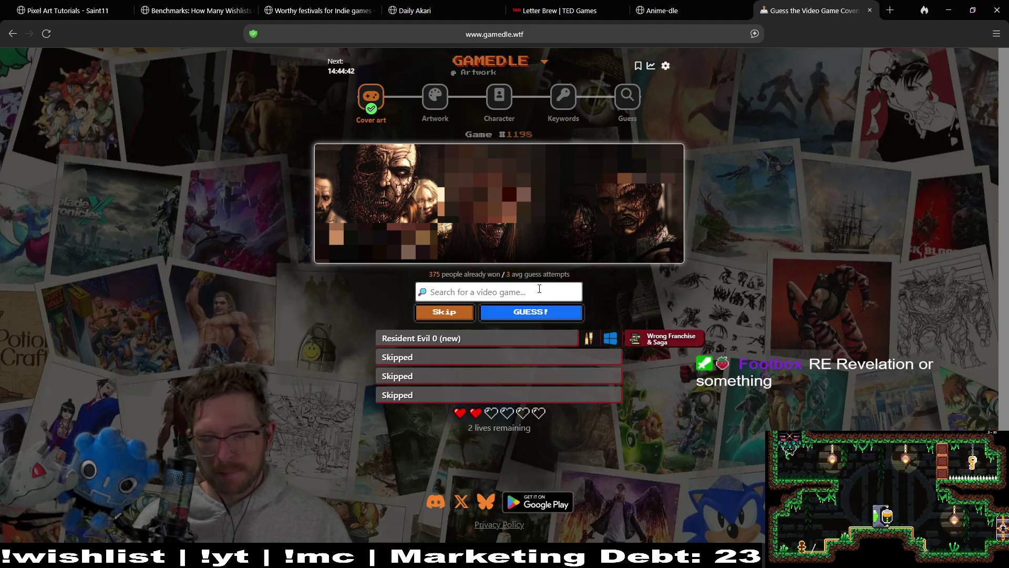
After trying other searches, guess The Walking Dead: Michonne, which is wrong
text(o)
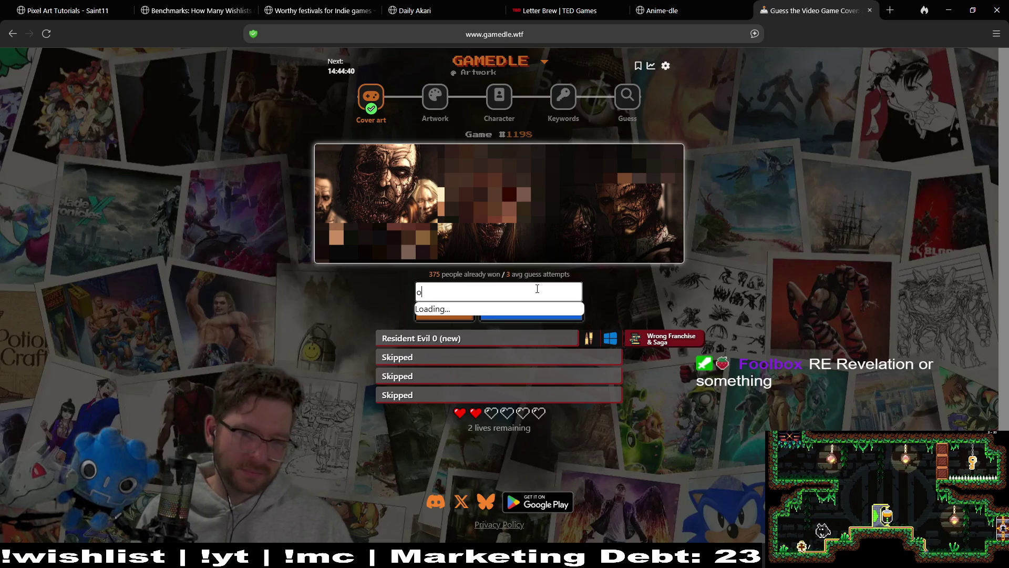
key(BackSpace)
key(BackSpace)
key(BackSpace)
text(last da)
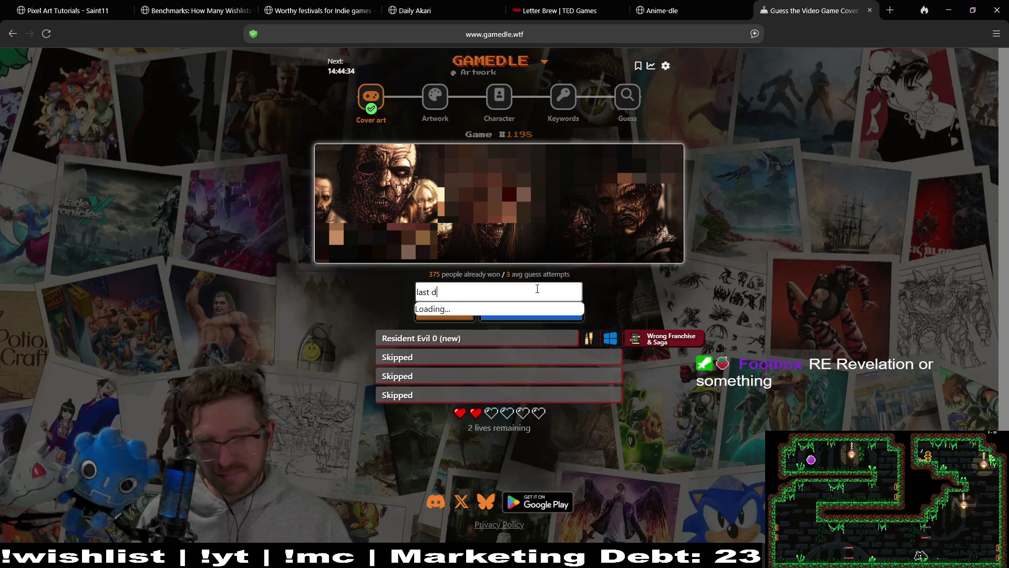
key(BackSpace)
key(BackSpace)
key(BackSpace)
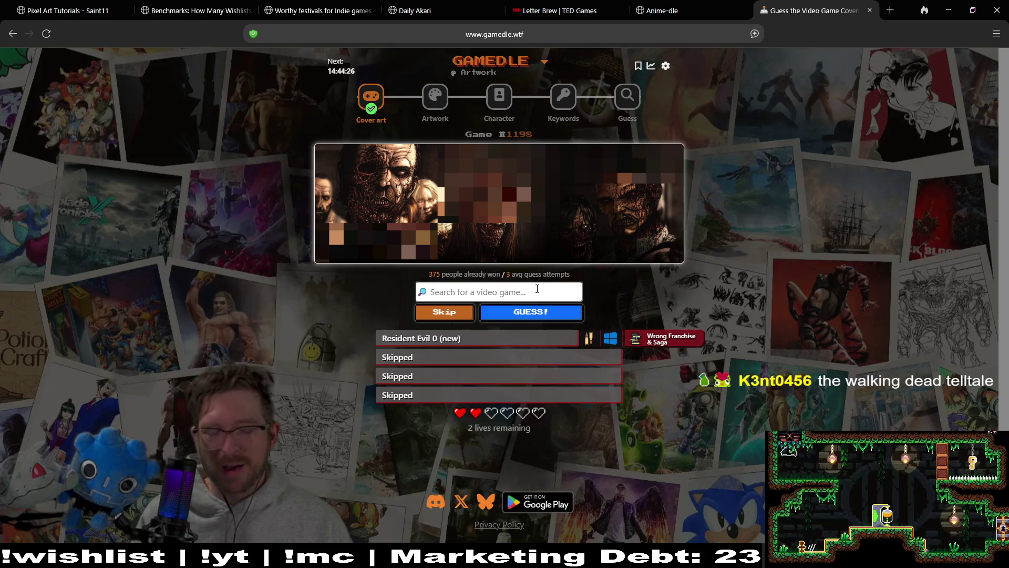
text(the walking)
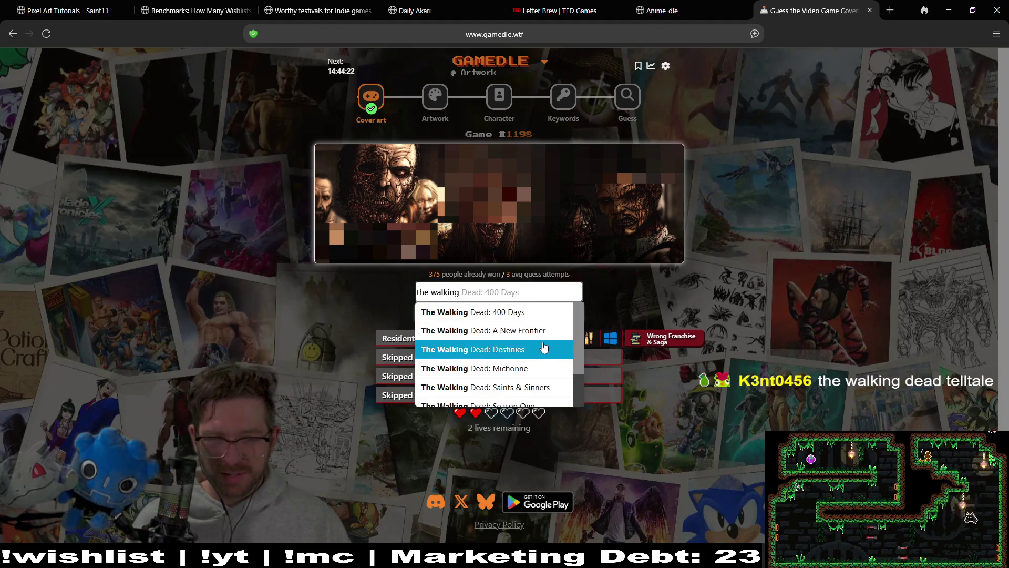
scroll(544, 347, down, 1)
scroll(544, 347, down, 2)
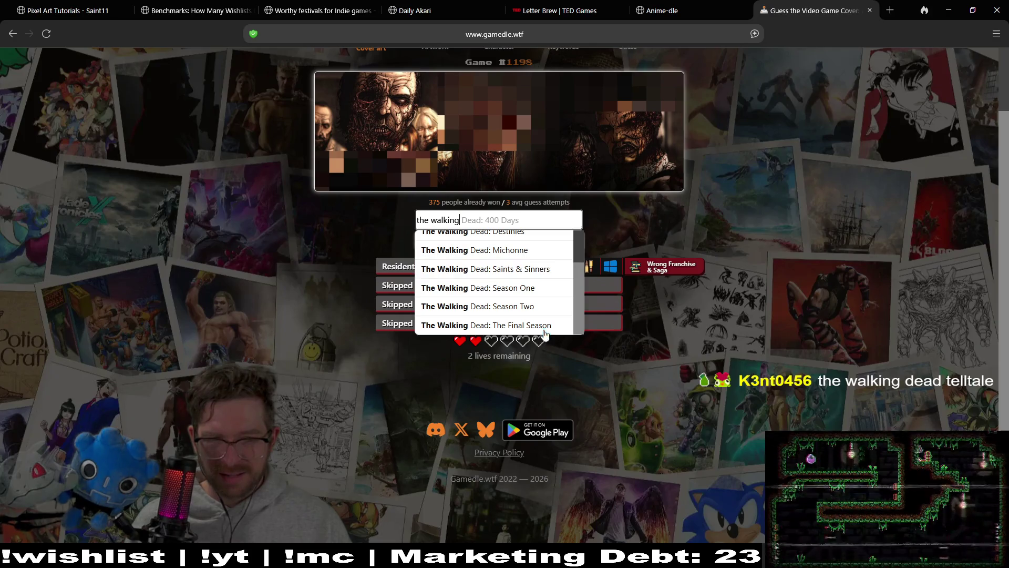
scroll(545, 321, up, 1)
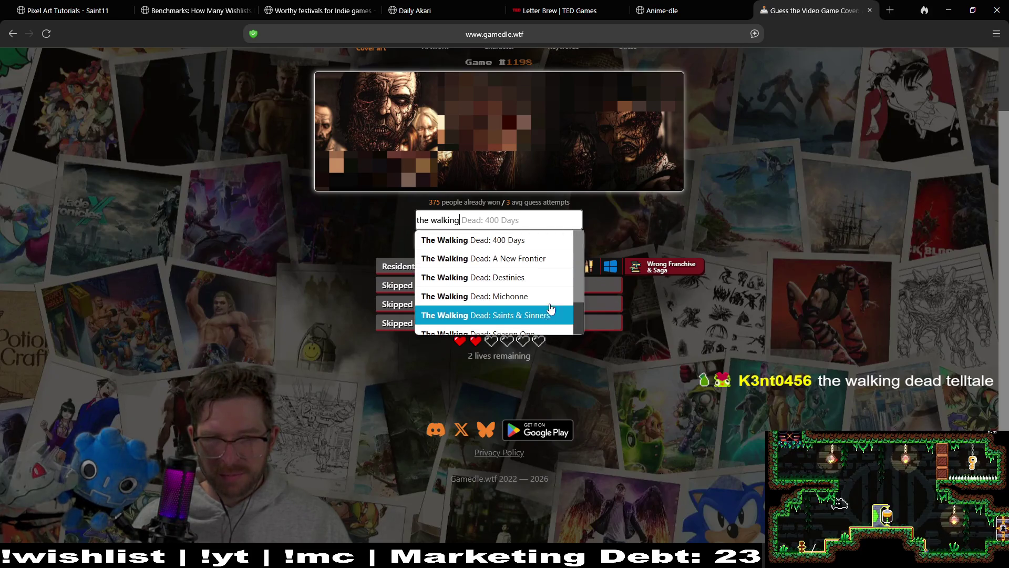
click(551, 300)
click(552, 240)
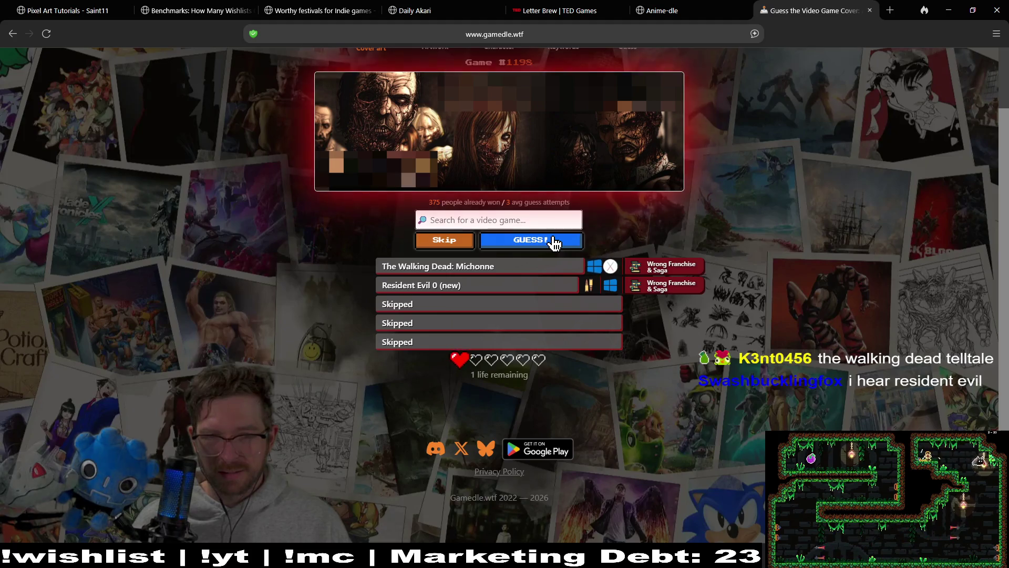
Start a new 'te' search for a Telltale title, then clear it
click(509, 224)
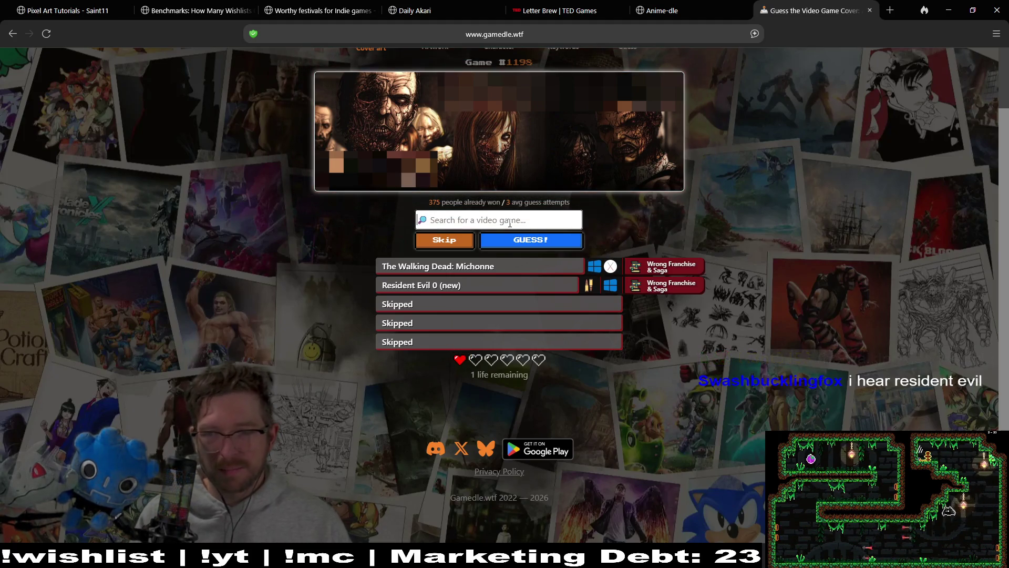
text(telltale)
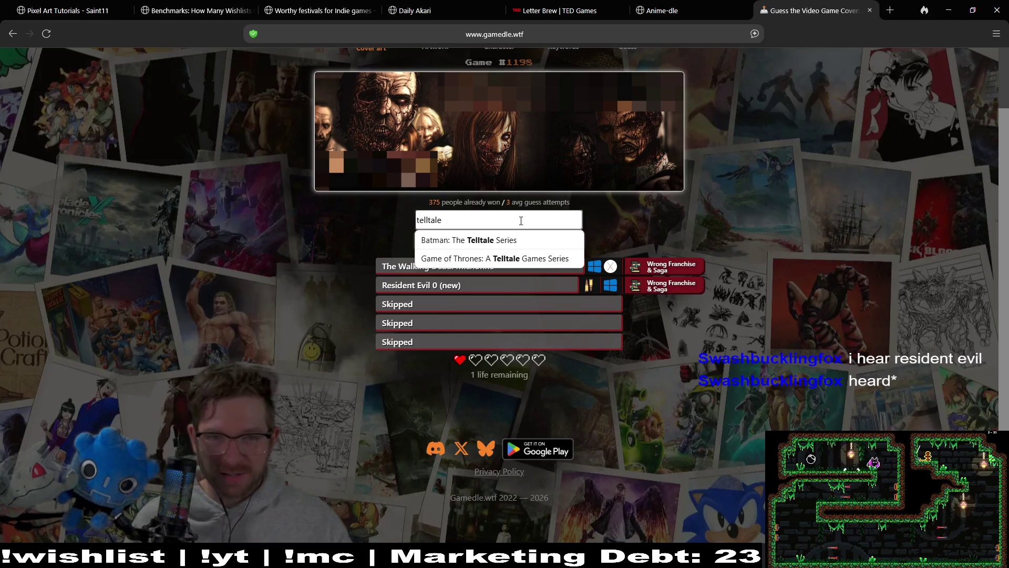
scroll(521, 220, up, 2)
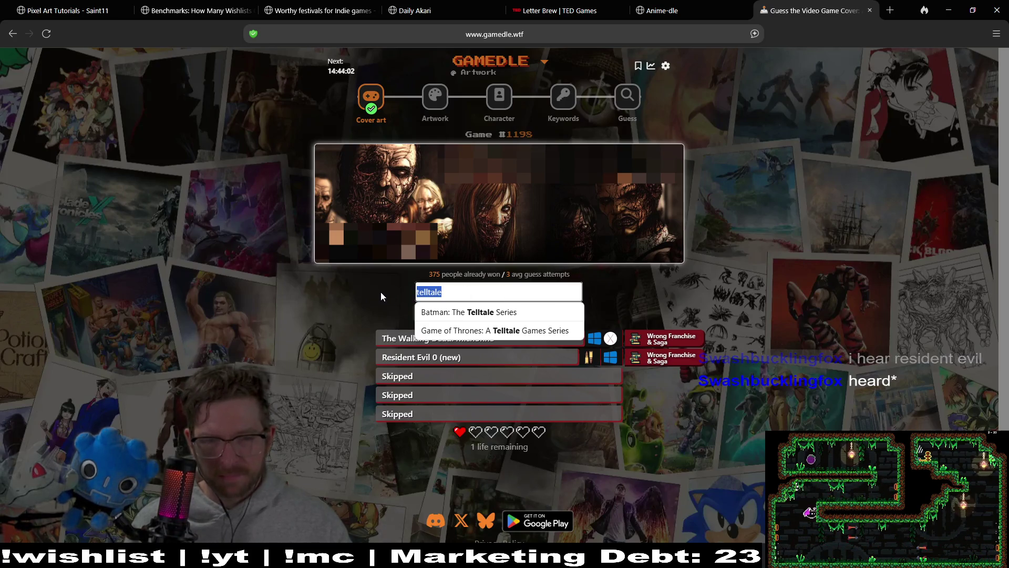
key(BackSpace)
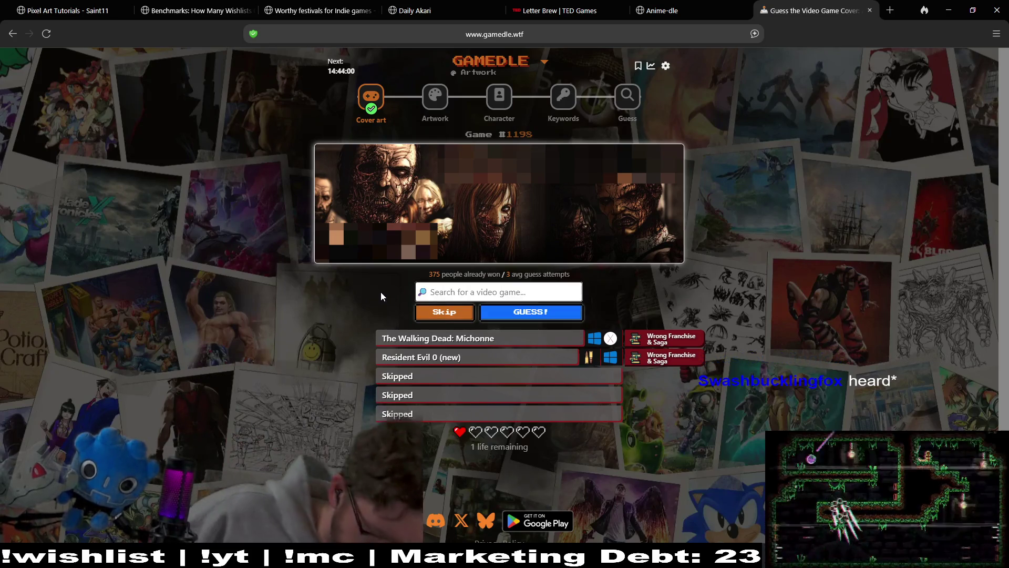
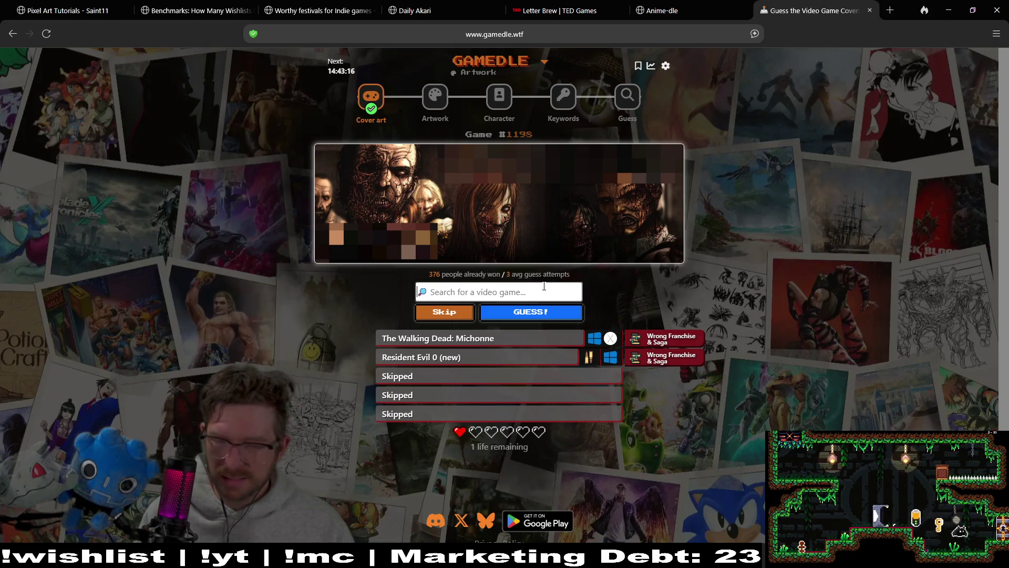
Skip the remaining artwork guesses to reveal No More Room in Hell and play its trailer
click(456, 315)
click(455, 316)
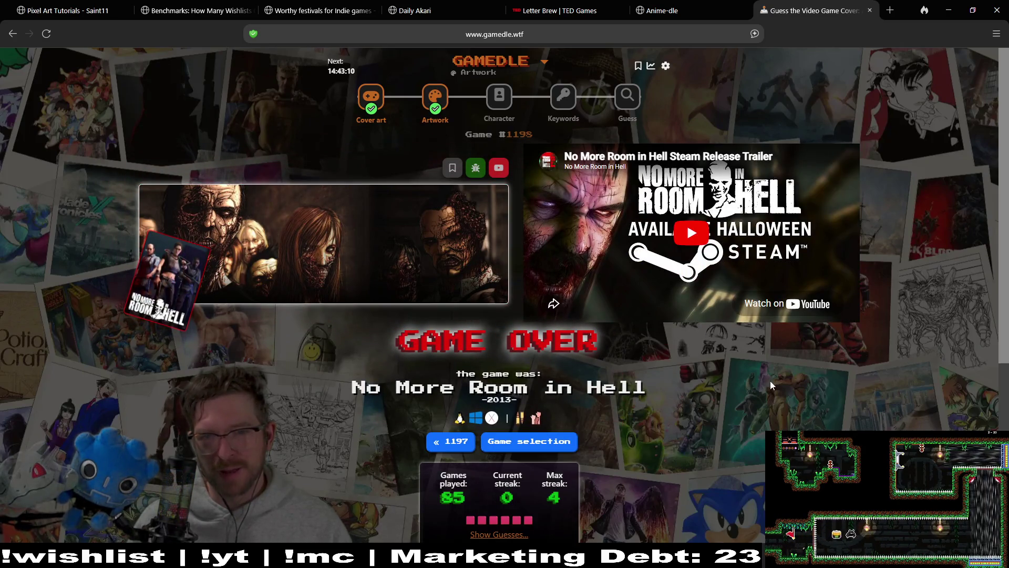
click(691, 232)
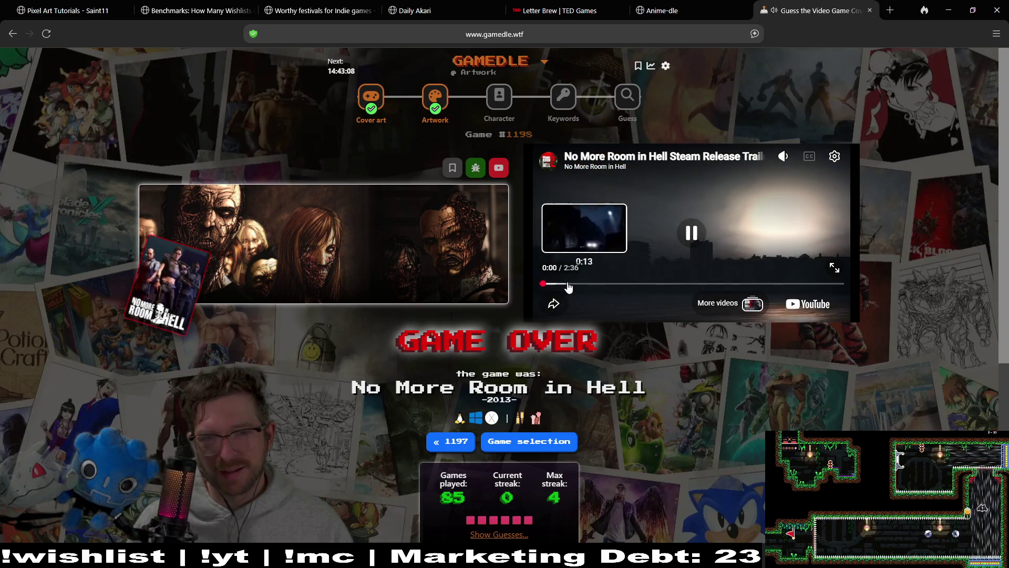
Scrub the No More Room in Hell trailer forward and pause it at 1:15
click(581, 283)
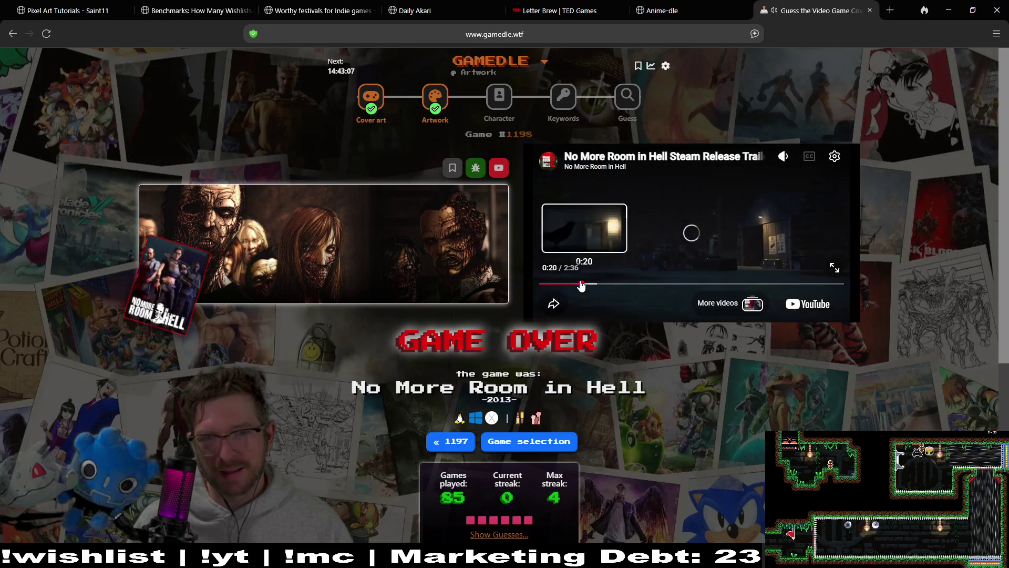
click(621, 284)
click(695, 236)
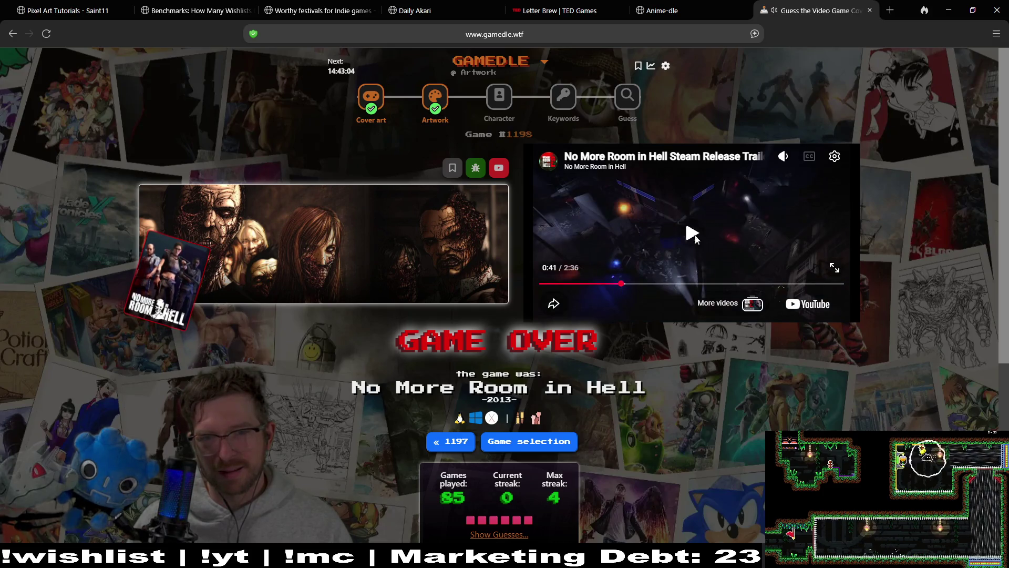
click(695, 236)
click(677, 284)
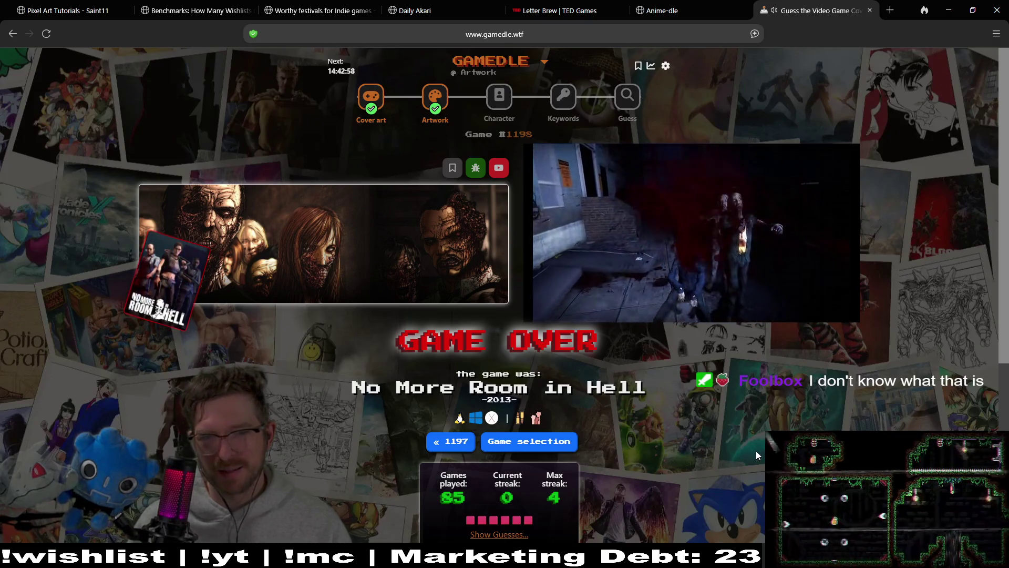
click(682, 246)
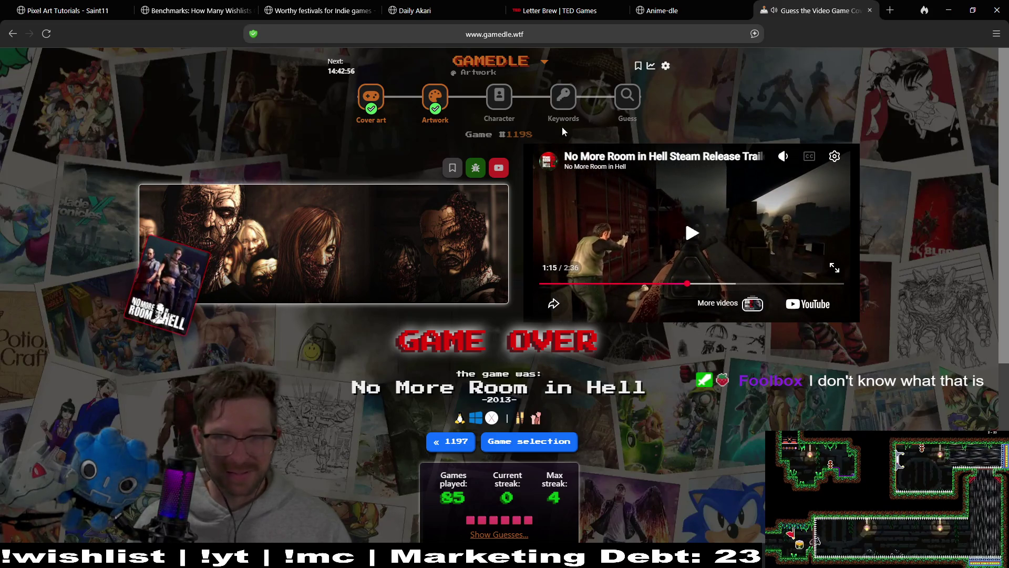
Switch to Character puzzle #291 and scroll down to its cropped character image
click(513, 96)
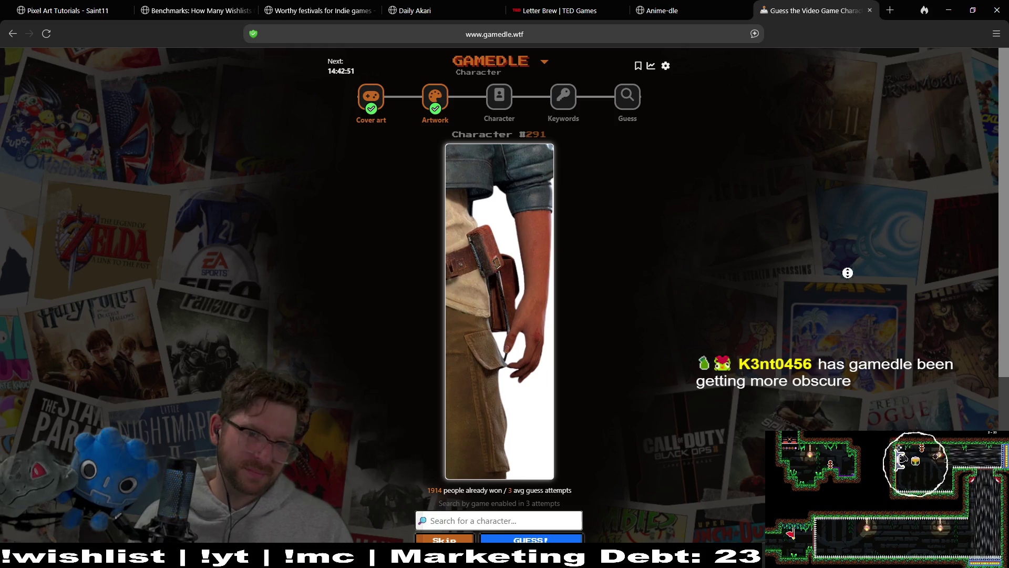
scroll(850, 296, down, 1)
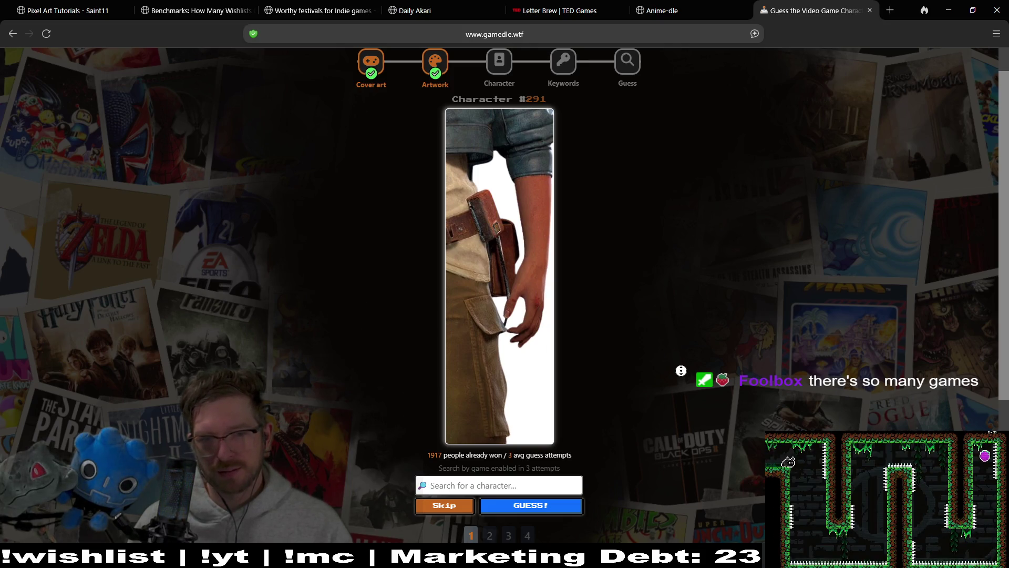
scroll(686, 398, down, 1)
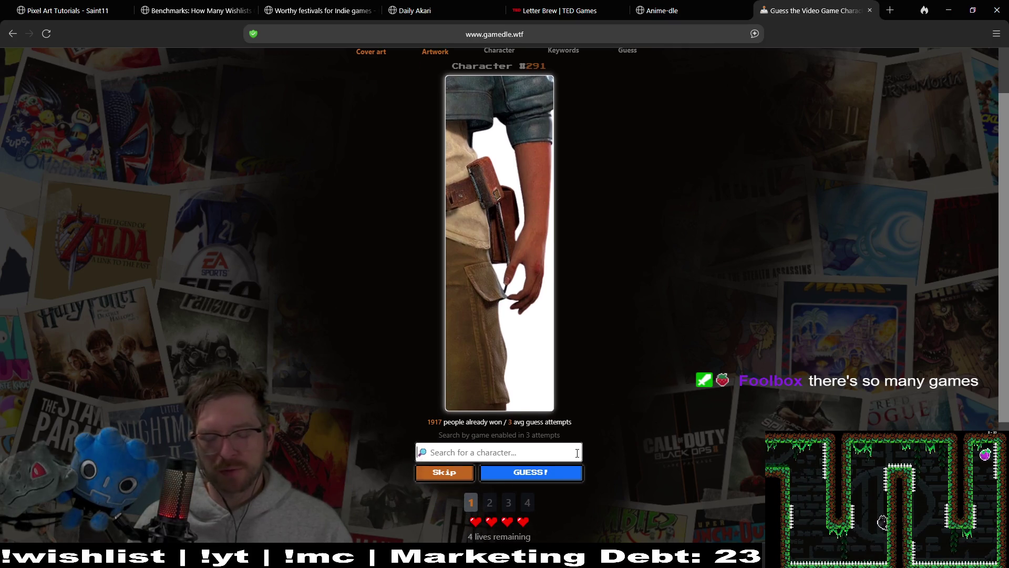
Guess Nathan Drake for character #291; it comes back as the wrong franchise and saga
text(n)
key(BackSpace)
text(n)
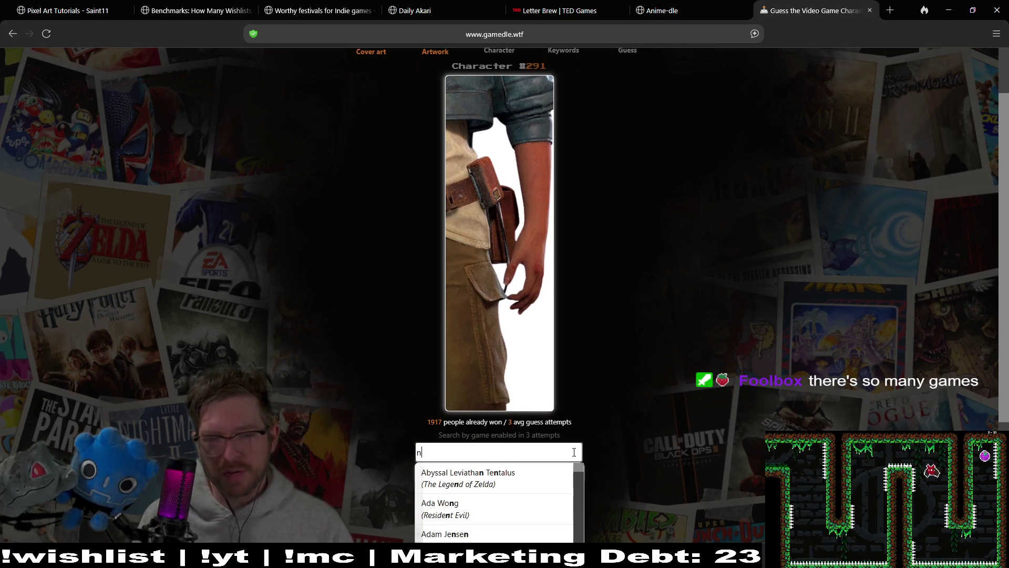
text(ath)
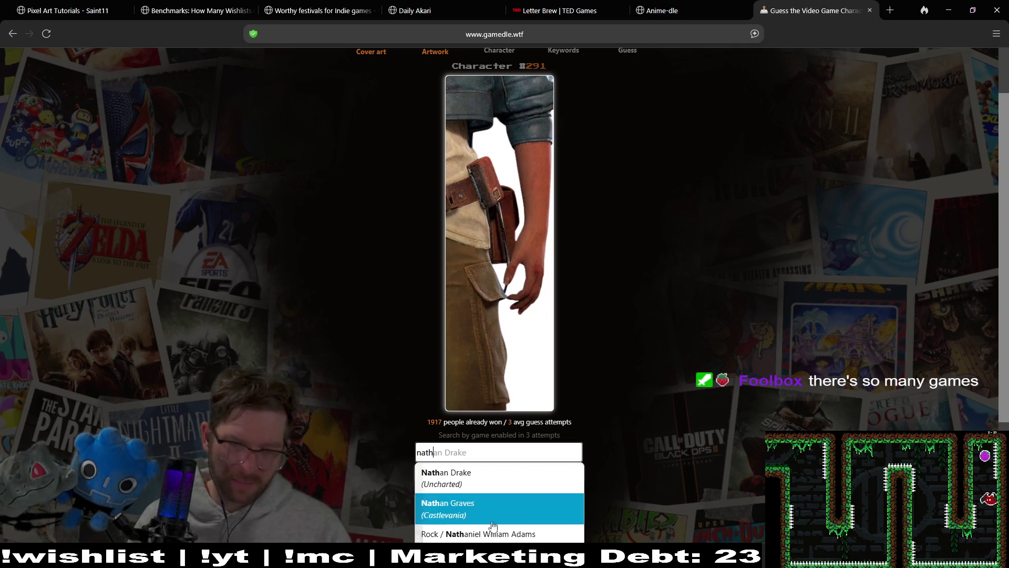
click(494, 487)
click(554, 478)
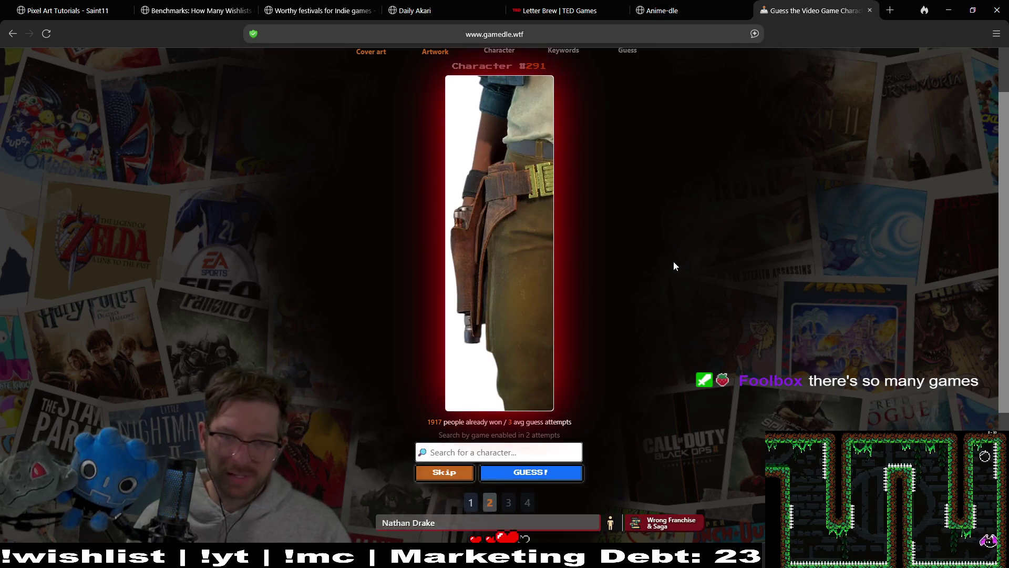
scroll(662, 499, down, 1)
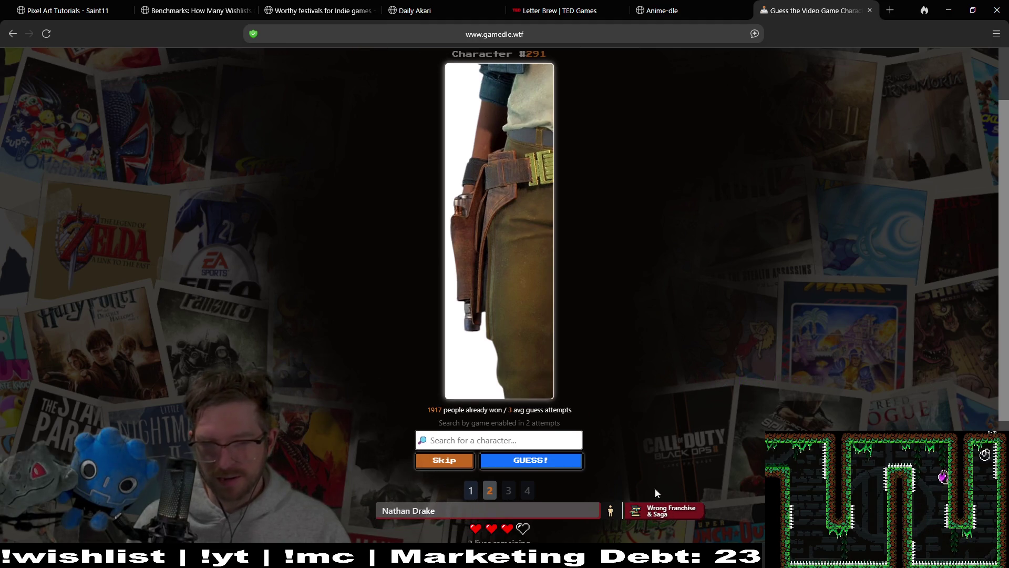
scroll(673, 294, up, 2)
scroll(678, 272, down, 1)
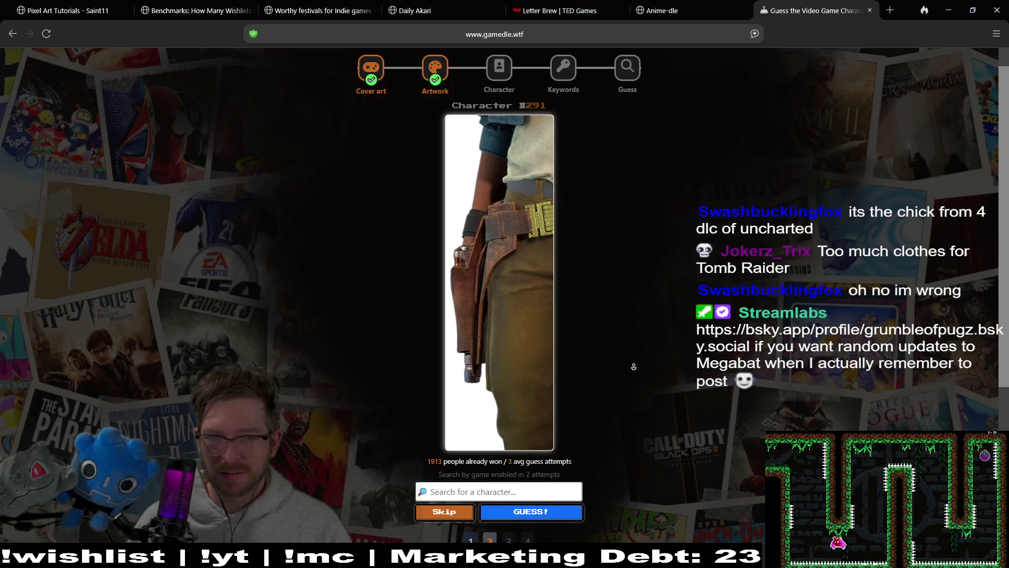
scroll(655, 410, down, 2)
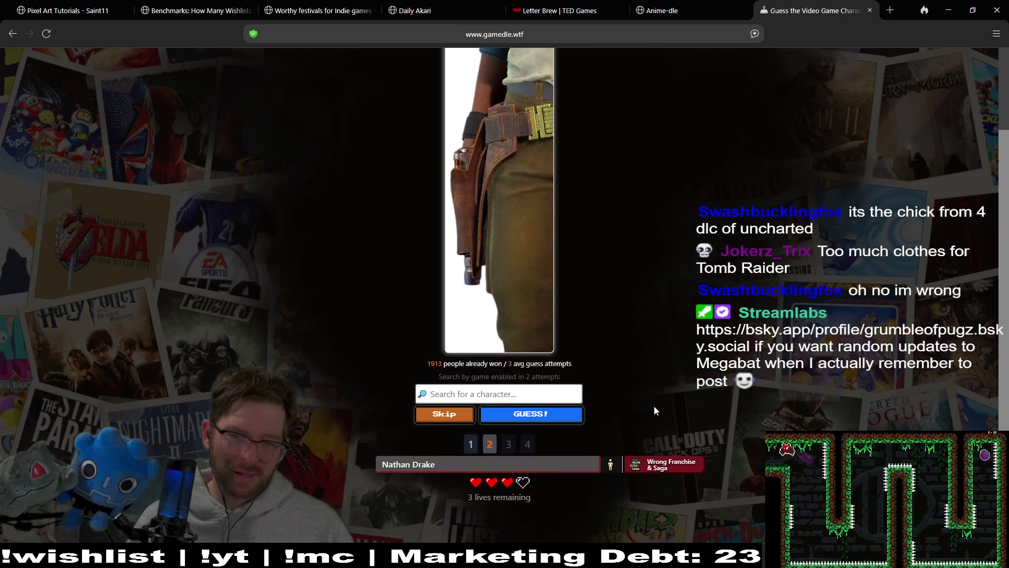
Search 'starwar' without a match, then skip two attempts, leaving 1 life
click(553, 396)
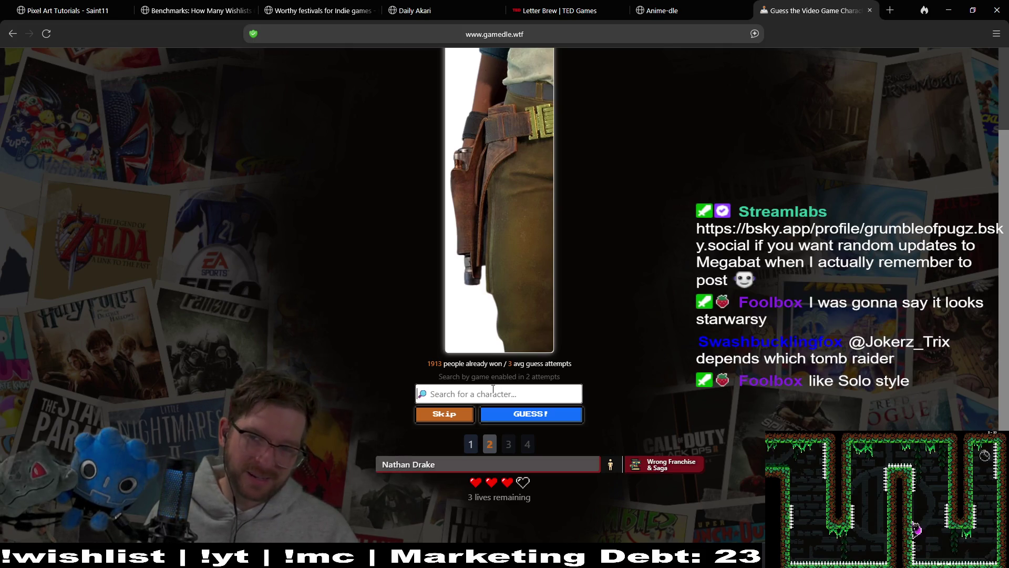
text(st)
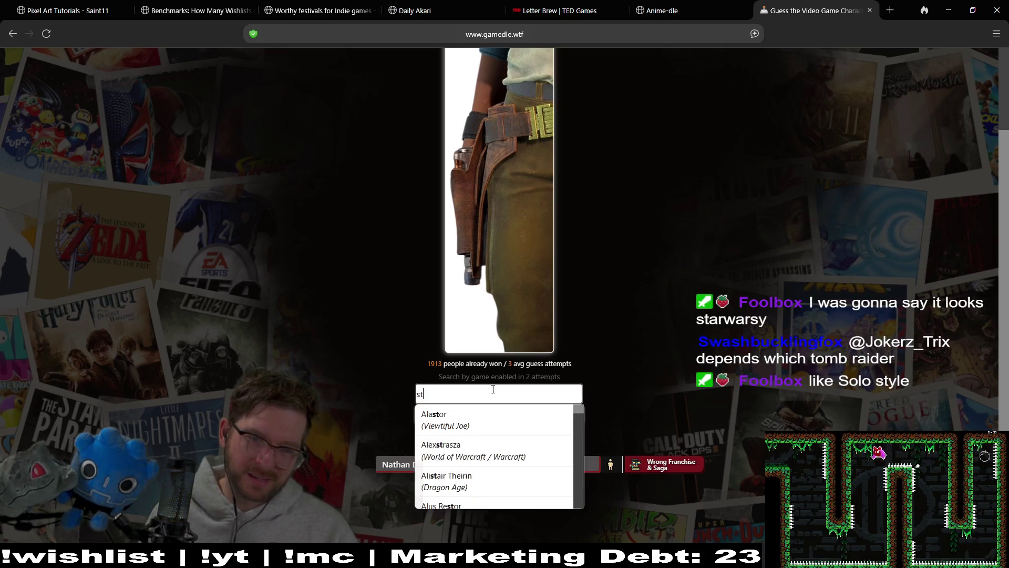
text(arwars)
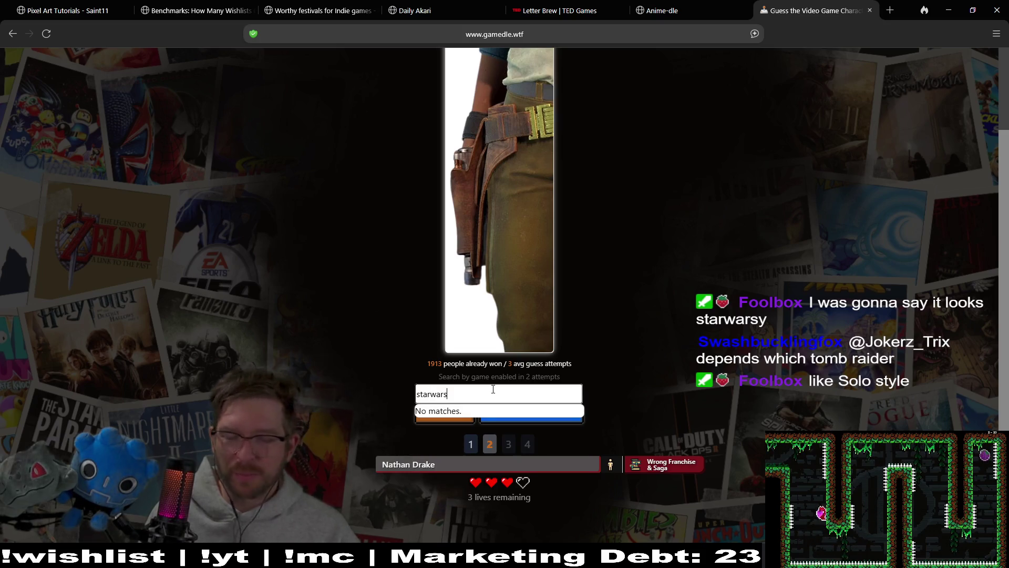
key(BackSpace)
key(BackSpace)
key(BackSpace)
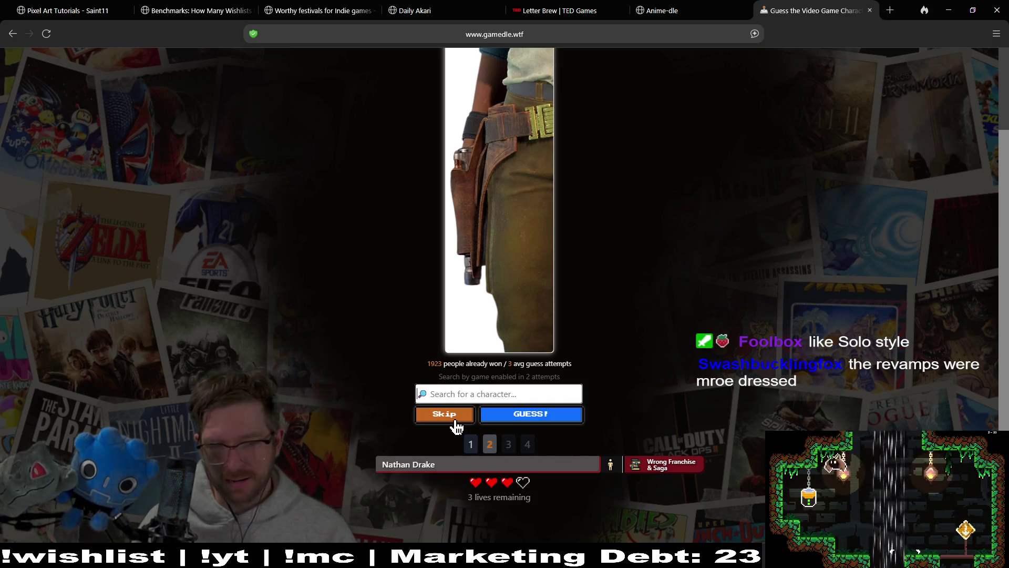
click(459, 423)
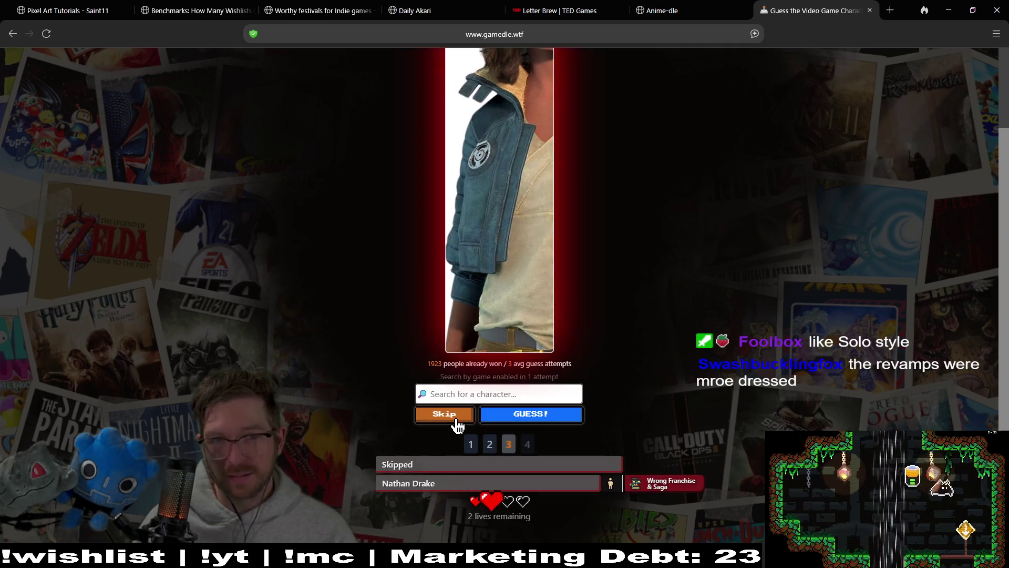
click(459, 423)
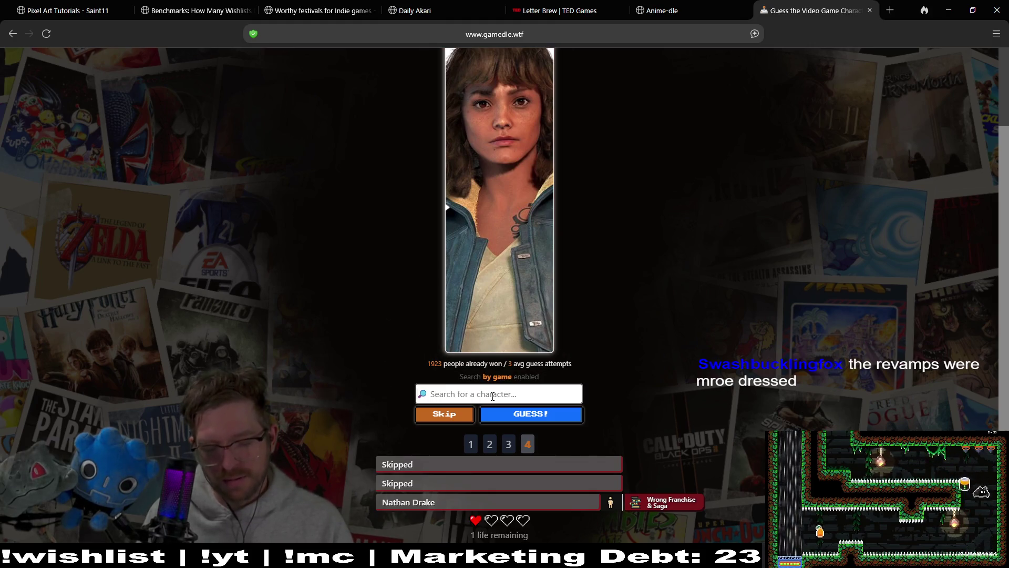
text(starwa)
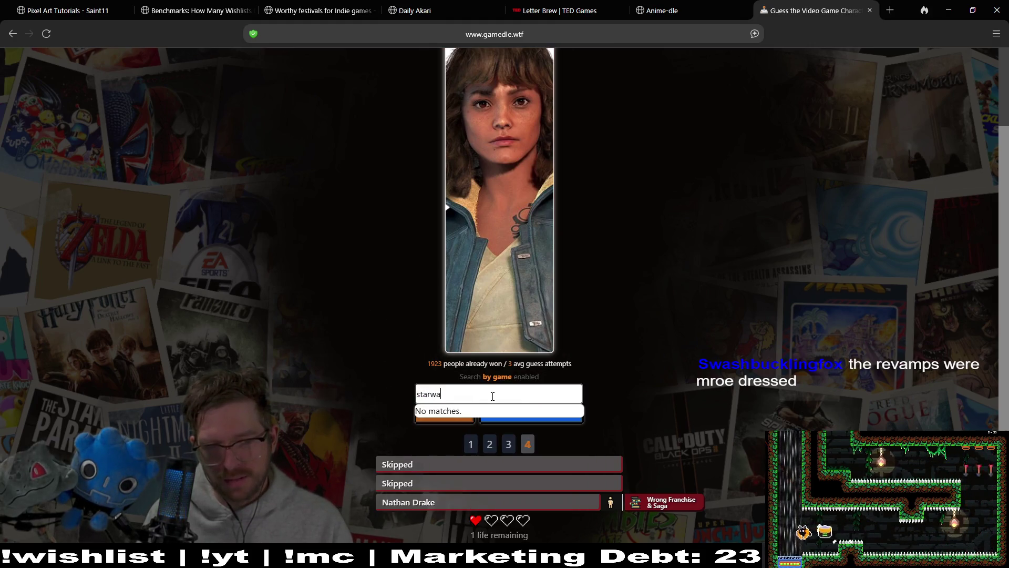
key(BackSpace)
key(BackSpace)
key(BackSpace)
key(BackSpace)
text(outla)
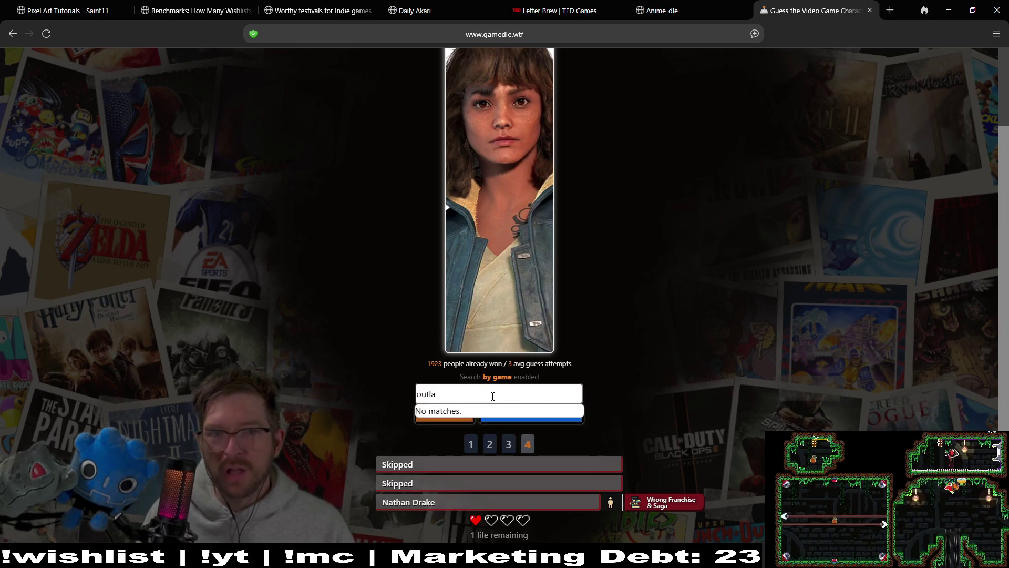
key(BackSpace)
key(BackSpace)
key(BackSpace)
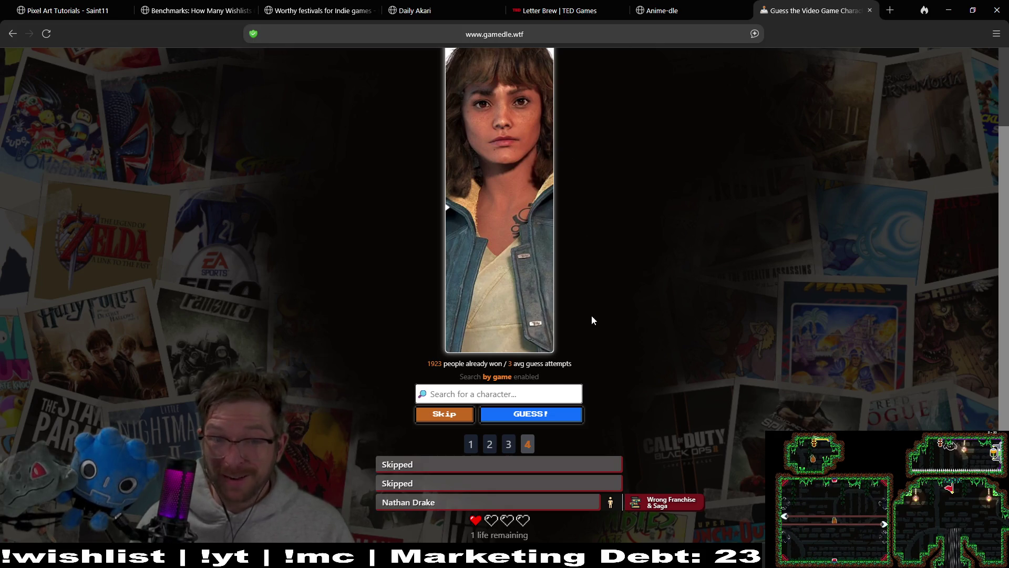
scroll(768, 211, up, 1)
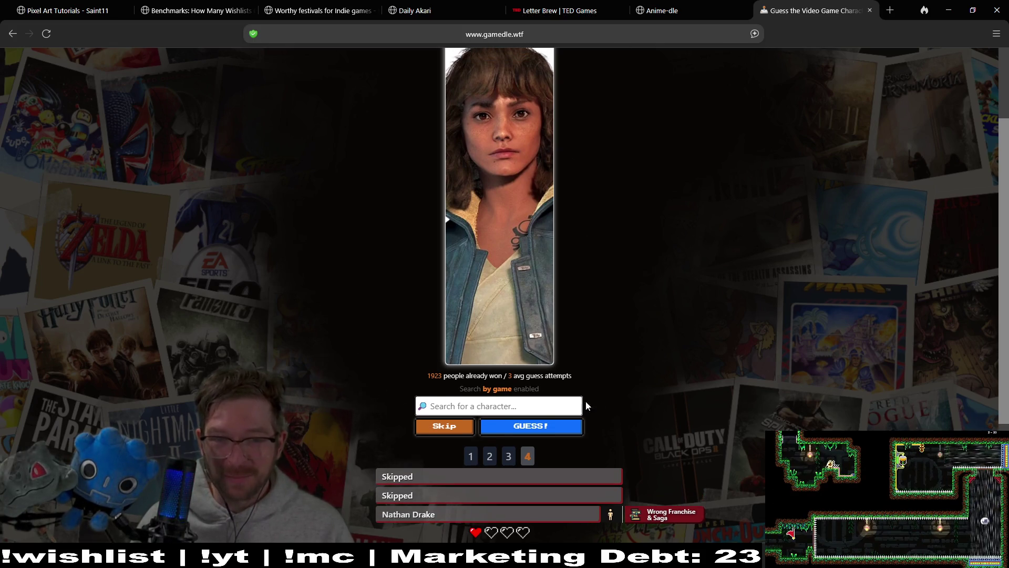
text(ka)
key(BackSpace)
key(BackSpace)
text(out)
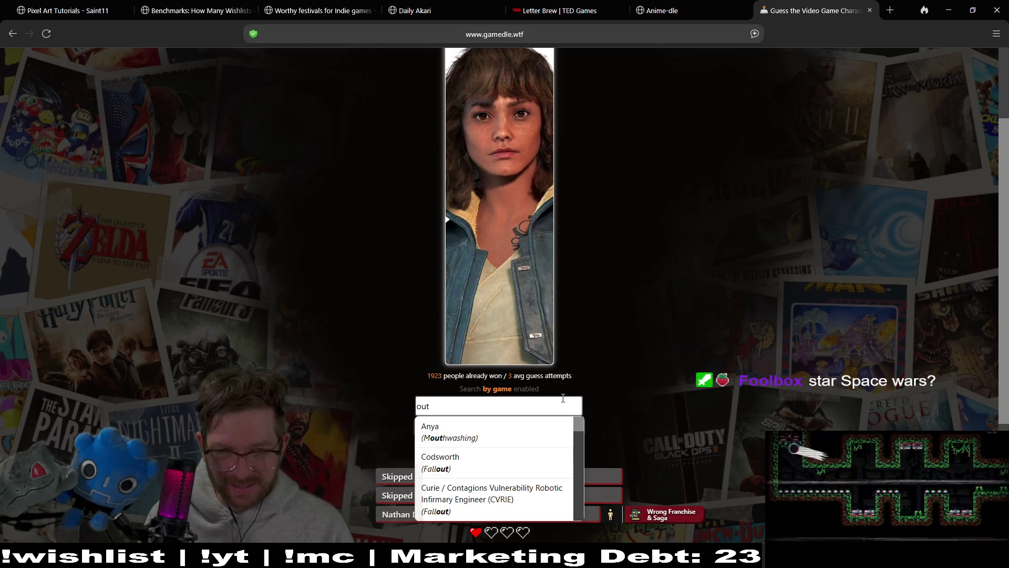
key(BackSpace)
key(BackSpace)
key(BackSpace)
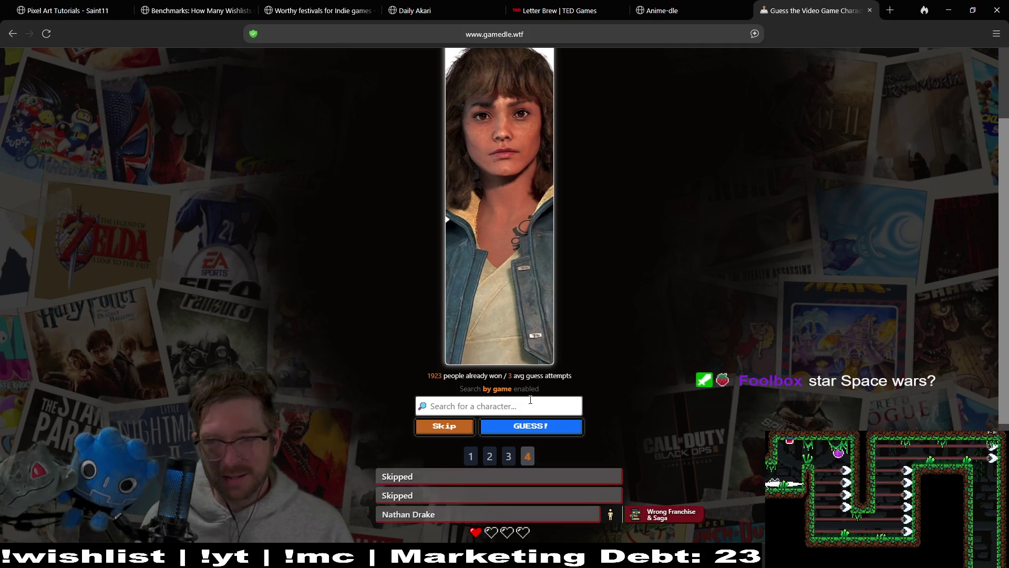
text(s)
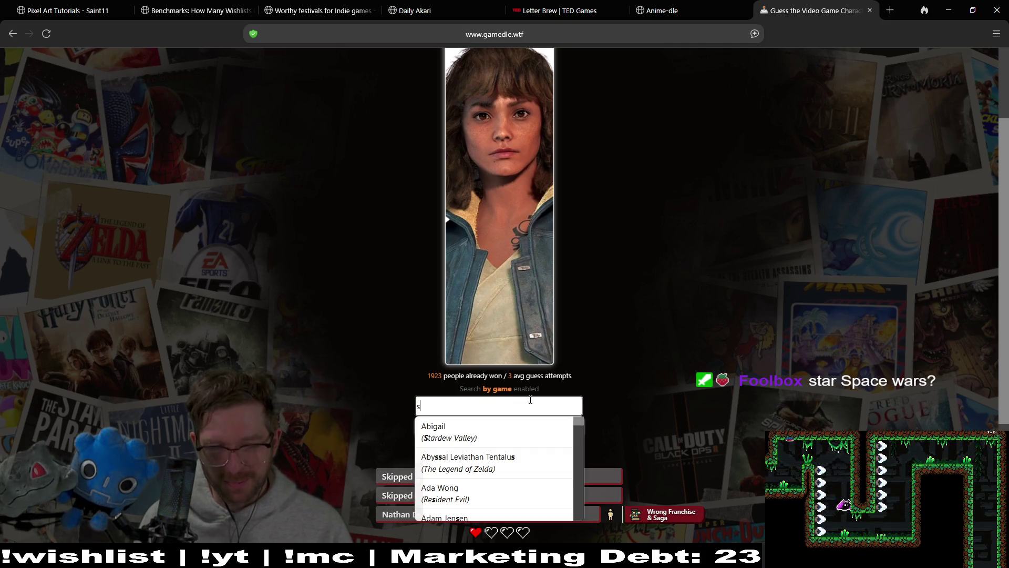
text(ar)
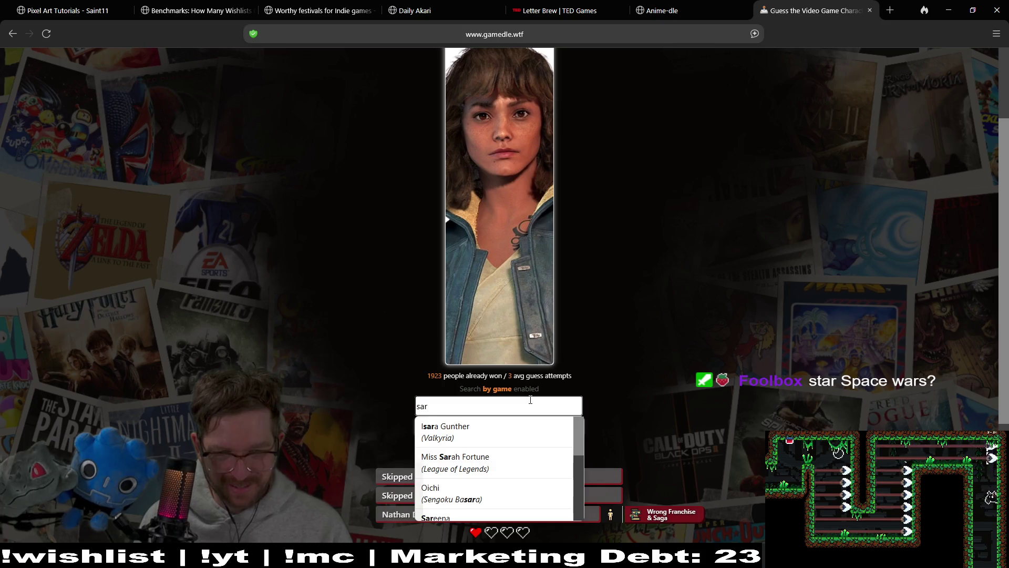
text(t)
key(BackSpace)
key(BackSpace)
key(BackSpace)
text(tarw)
key(BackSpace)
key(BackSpace)
key(BackSpace)
text(arwars)
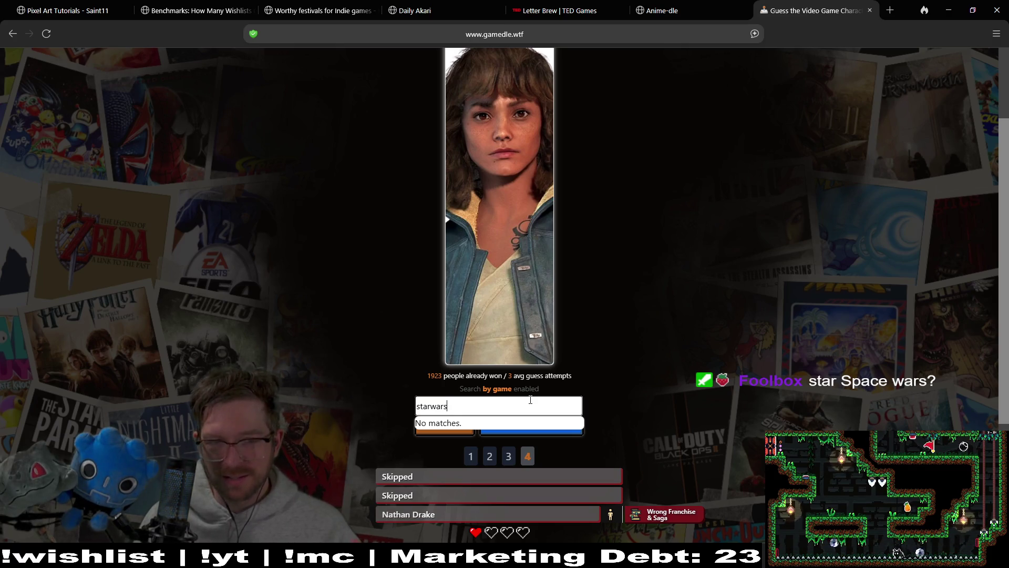
key(ctrl+a)
key(BackSpace)
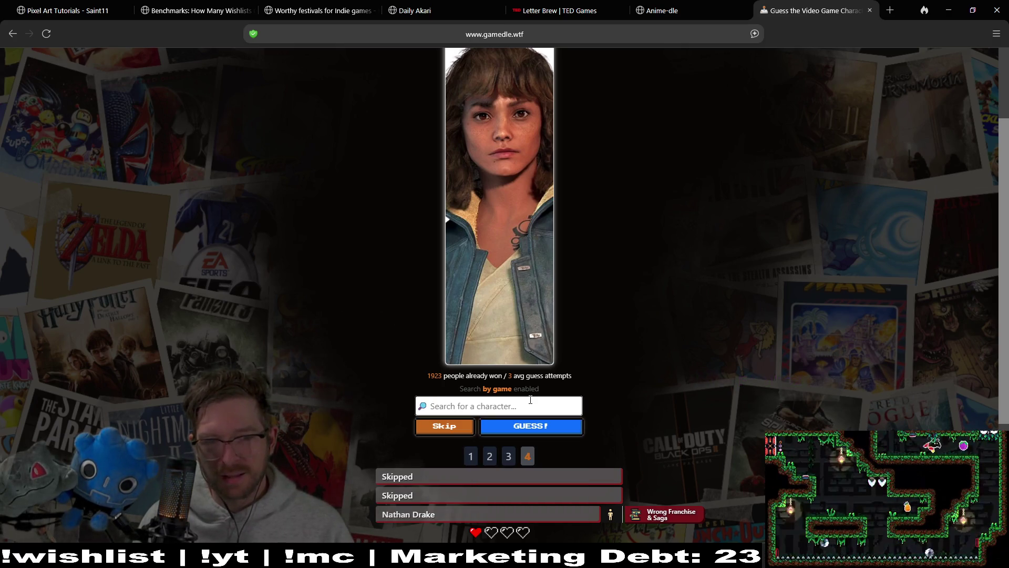
text(space)
key(Down)
key(Down)
key(Down)
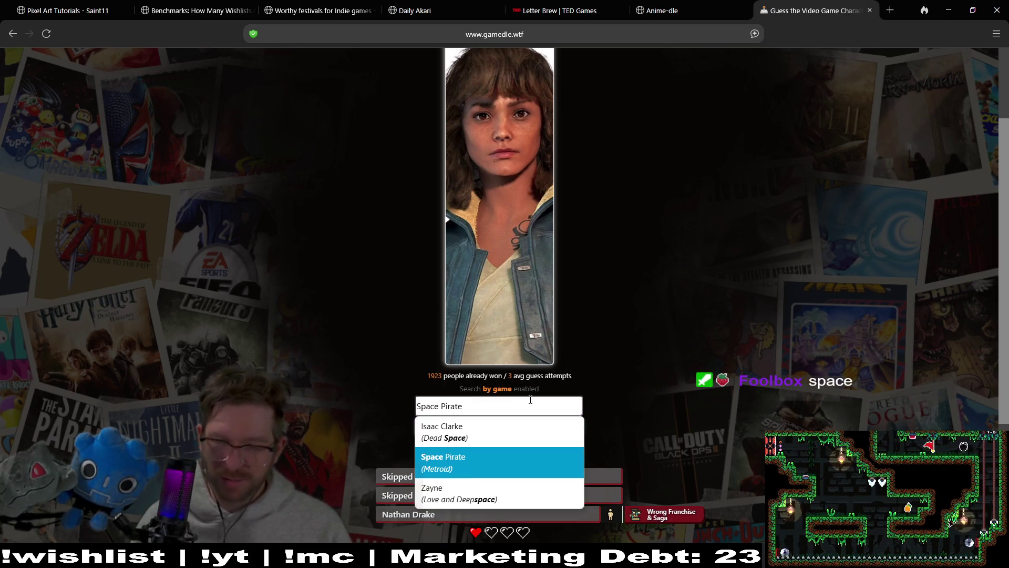
key(BackSpace)
key(BackSpace)
key(BackSpace)
key(BackSpace)
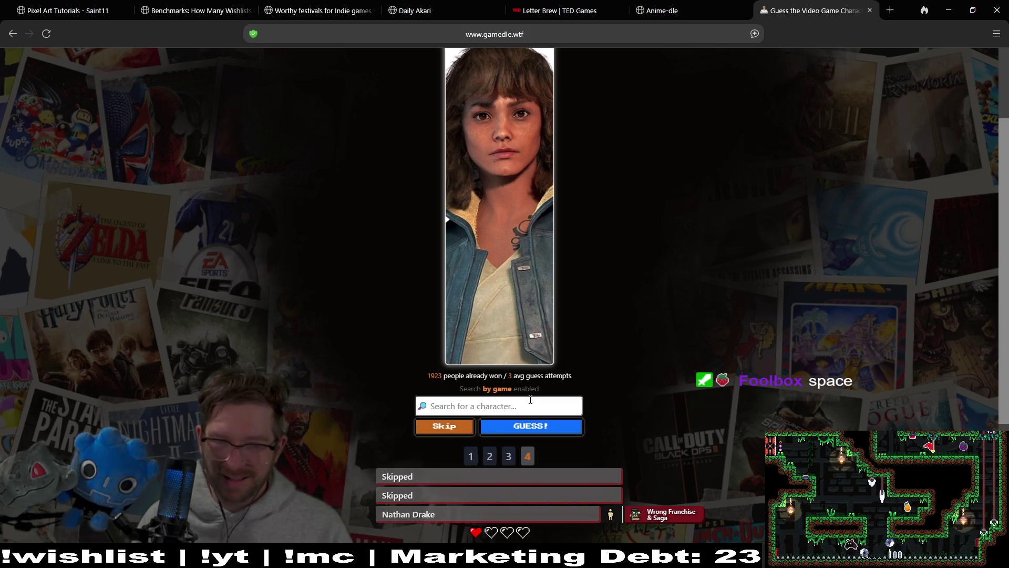
text(outlaws)
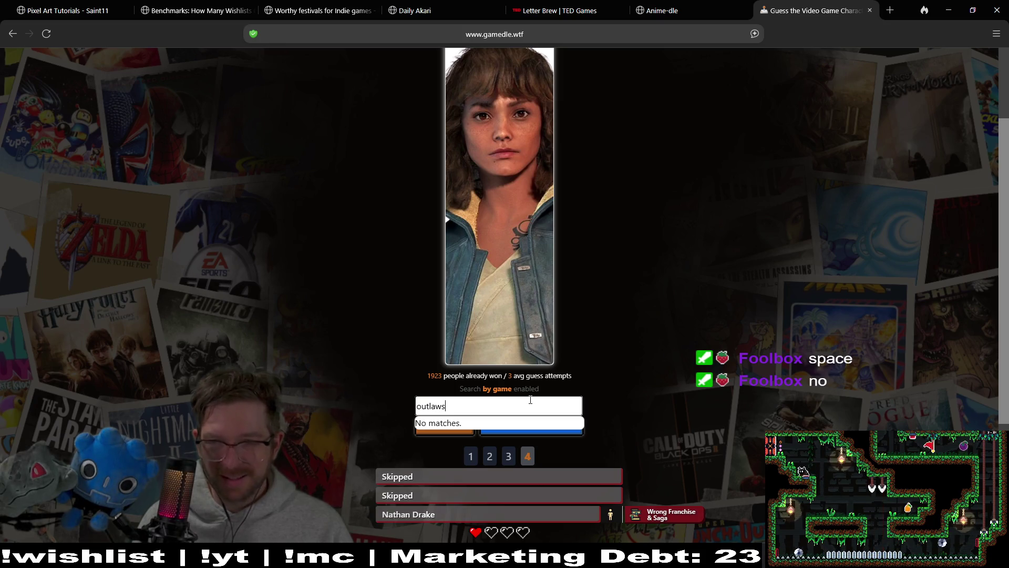
key(BackSpace)
key(BackSpace)
key(BackSpace)
text(star)
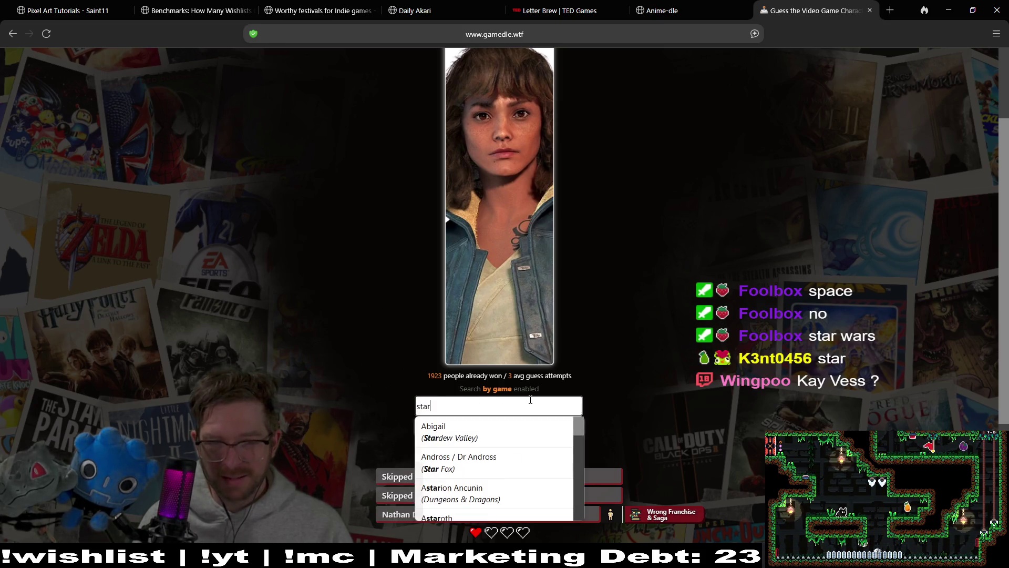
text( wars)
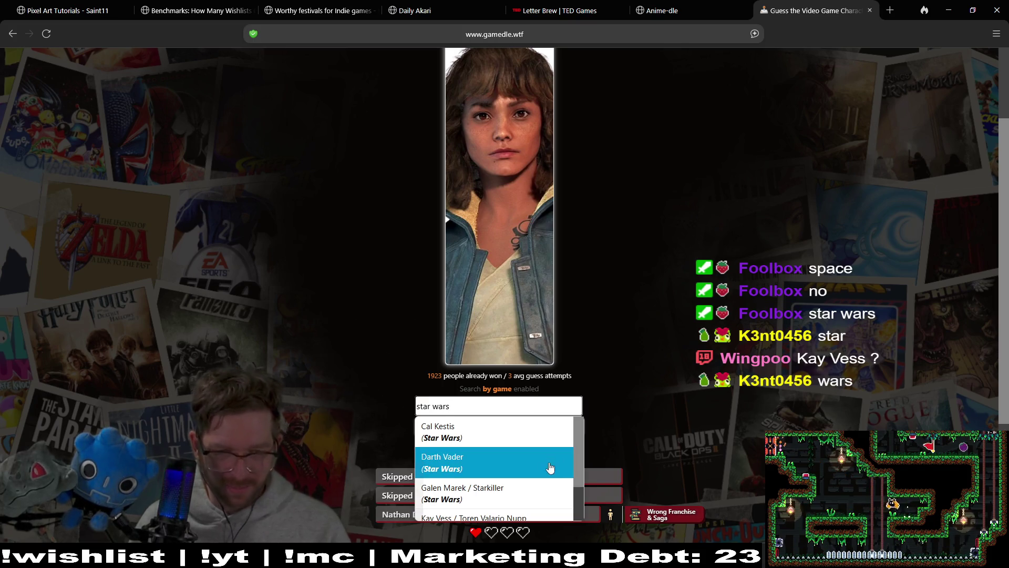
Guess Kay Vess / Toren Valario Nupp to solve the character round
scroll(544, 474, down, 1)
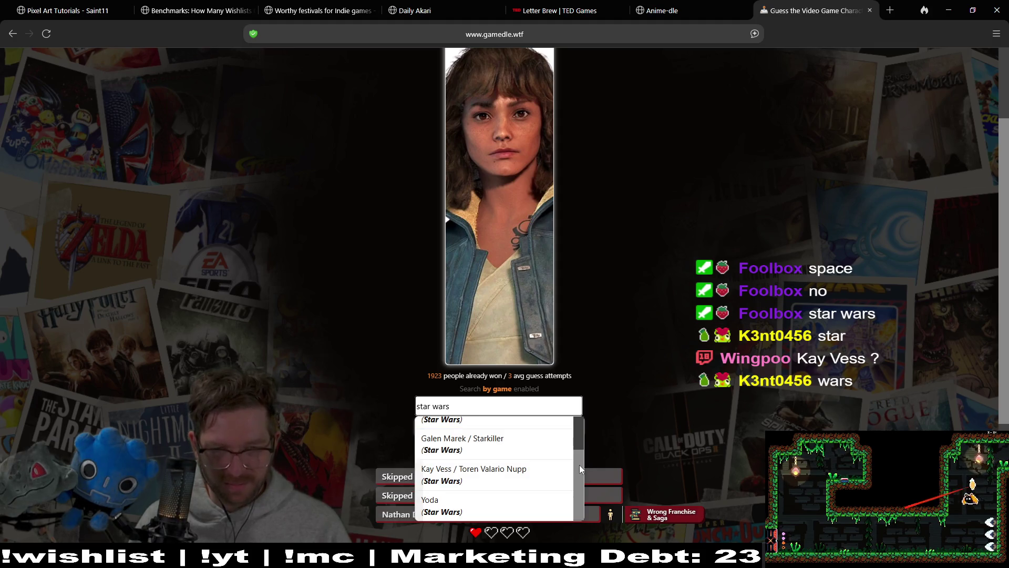
scroll(578, 462, up, 2)
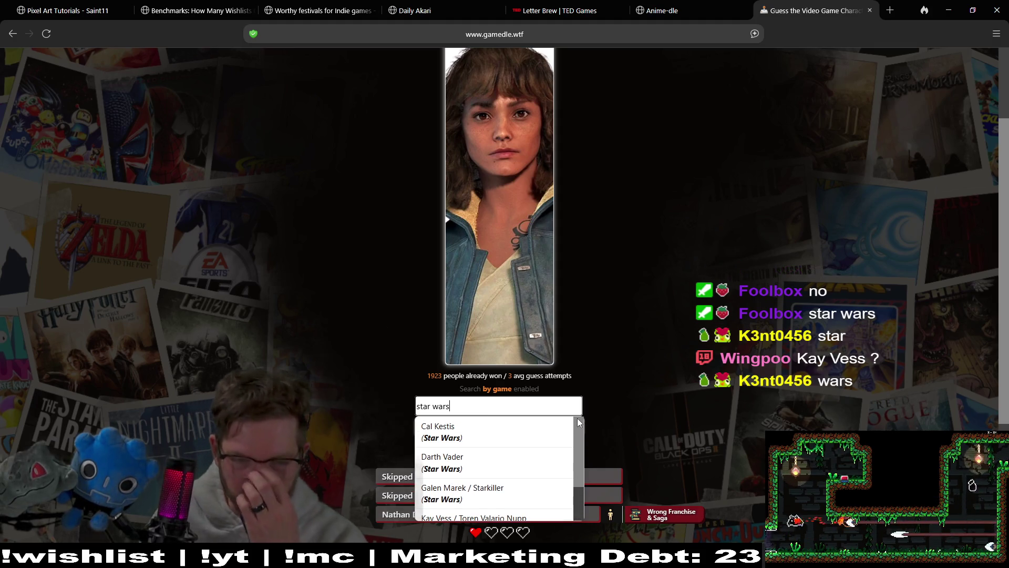
scroll(586, 464, down, 1)
scroll(584, 468, down, 1)
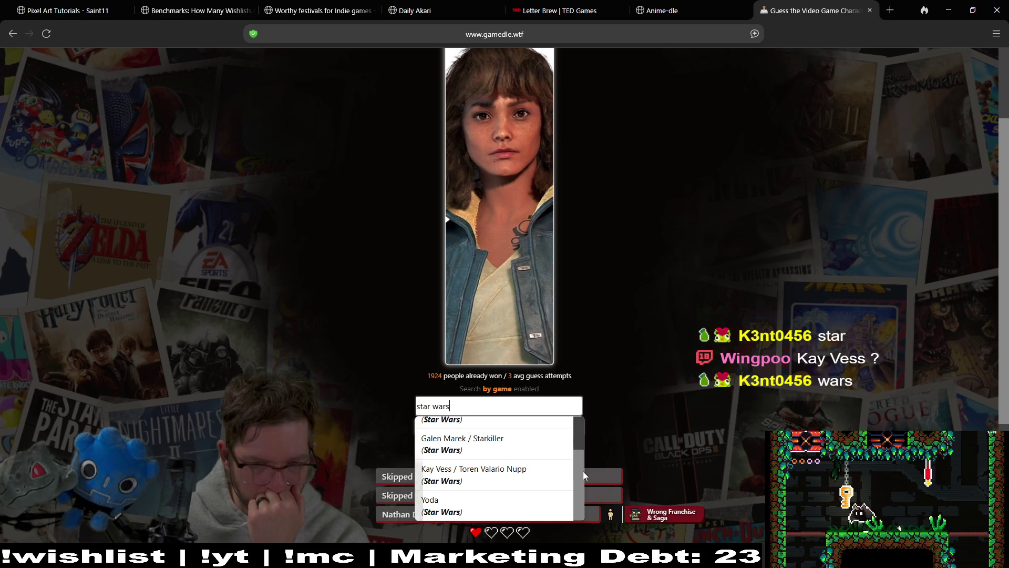
scroll(582, 471, up, 2)
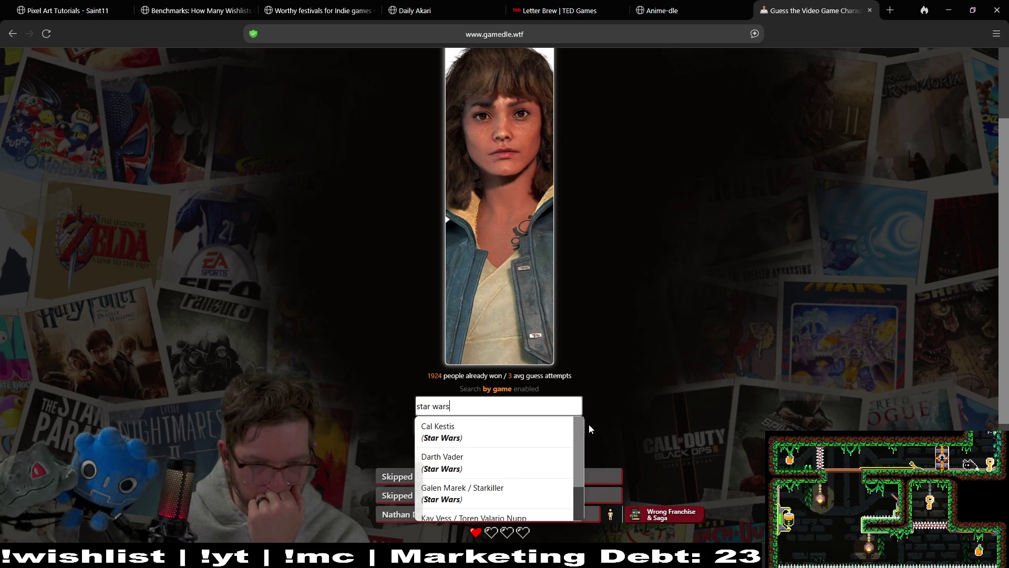
scroll(590, 441, down, 2)
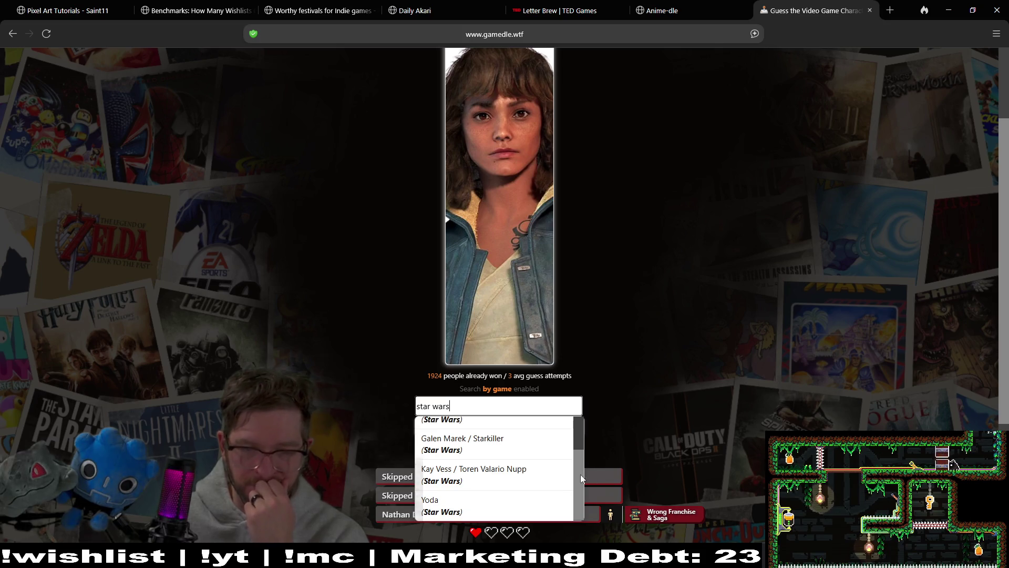
click(534, 473)
click(562, 419)
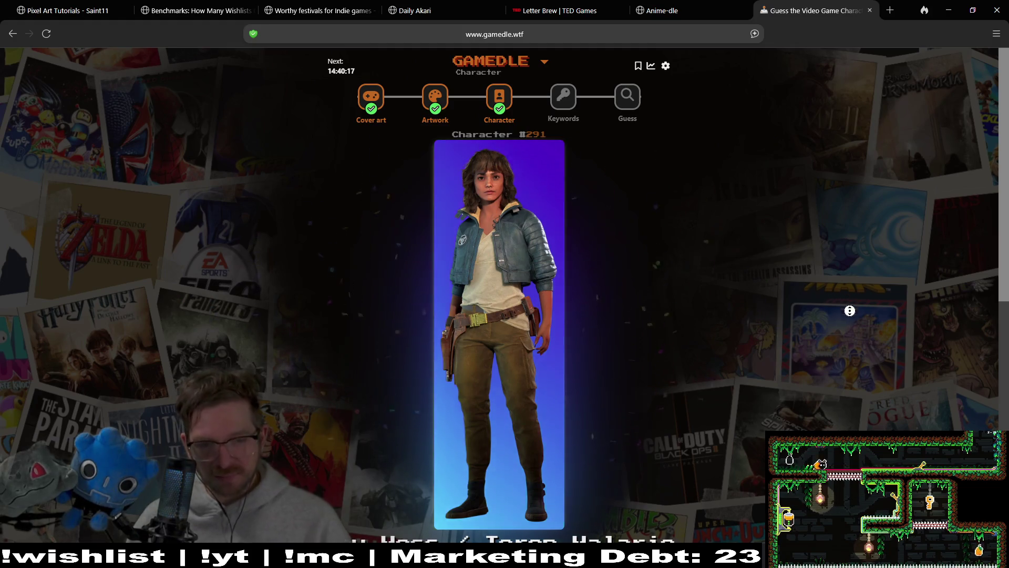
Go to the Keywords round showing Mutants, Trading, Anomalies and Mercenary
scroll(780, 313, down, 4)
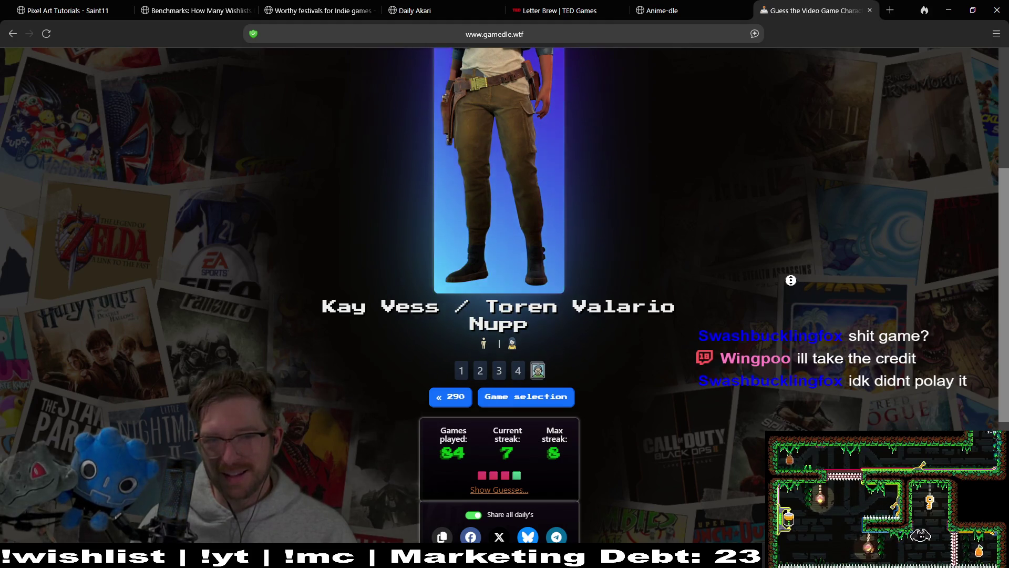
scroll(794, 300, down, 3)
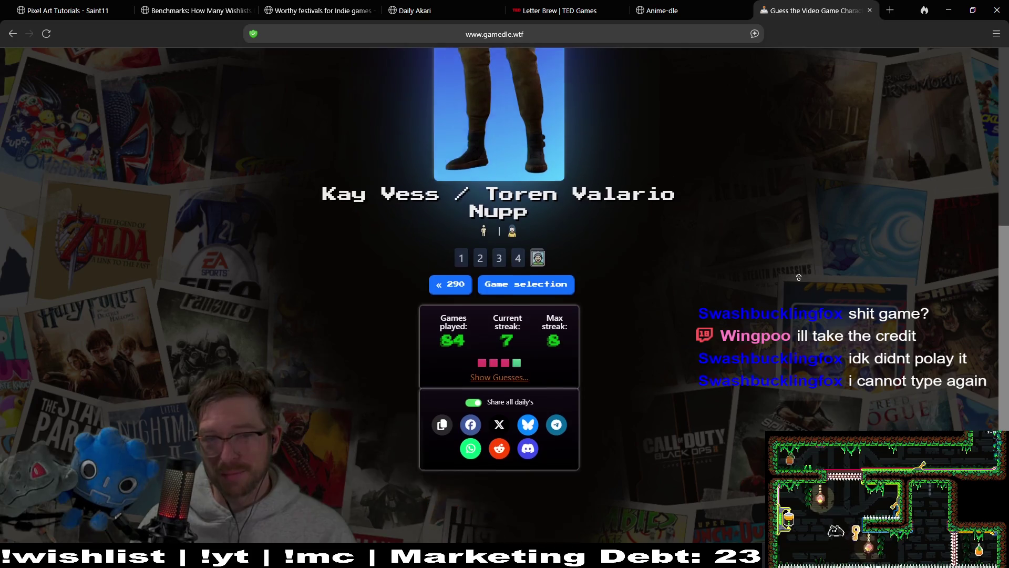
scroll(799, 300, up, 6)
scroll(799, 280, up, 1)
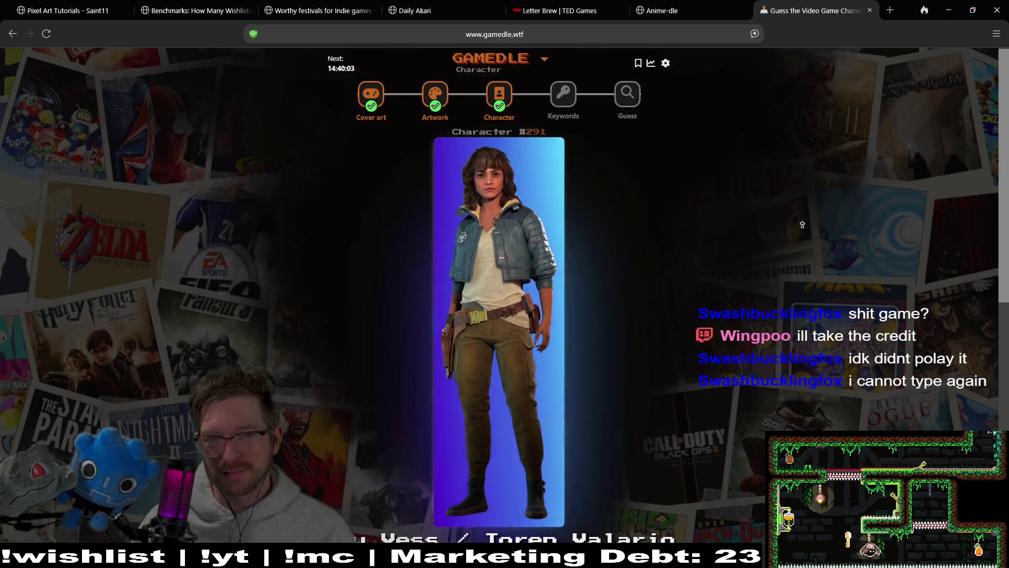
click(563, 96)
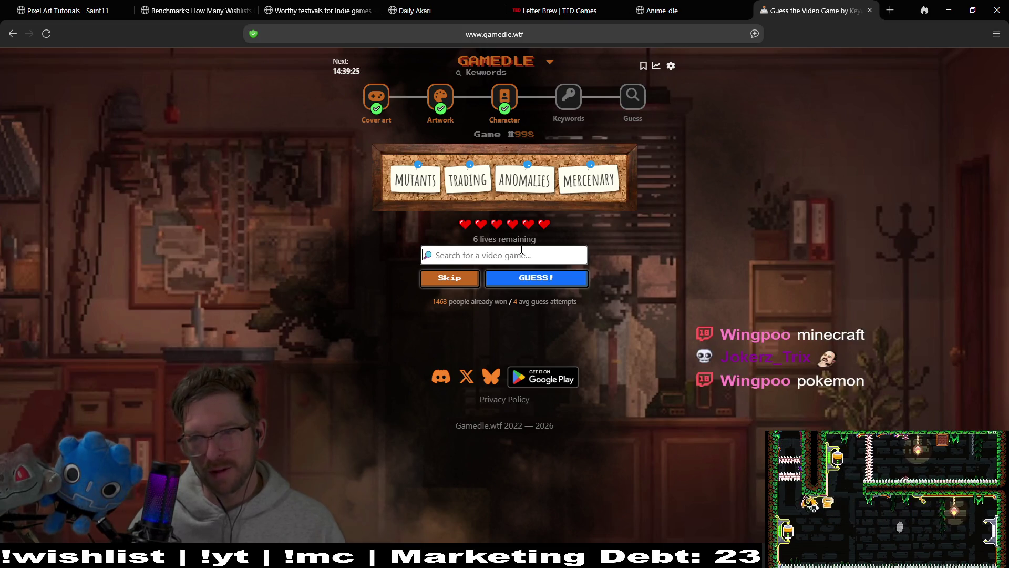
Guess Fallout as the first answer for the Keywords puzzle
text(fall)
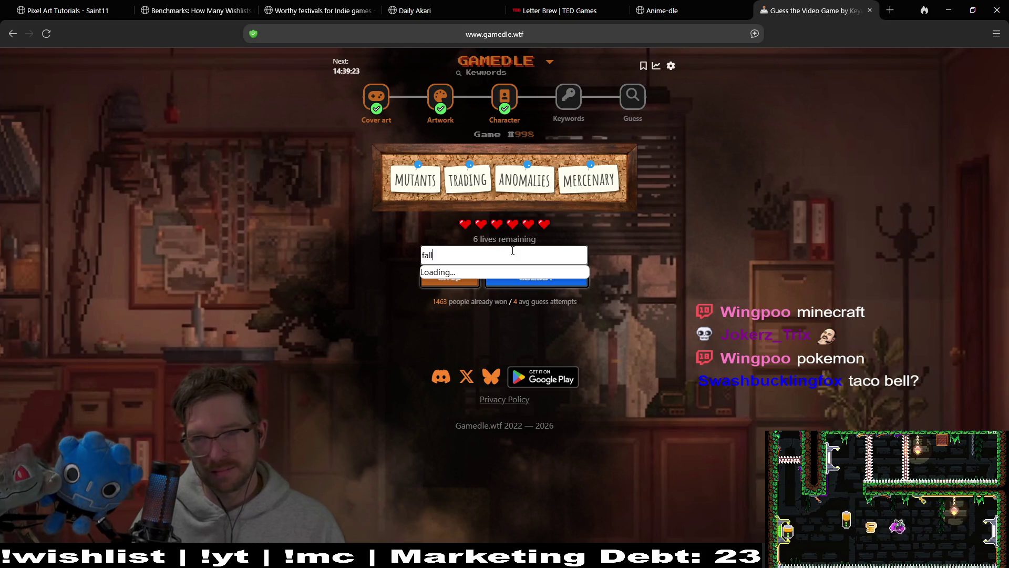
click(500, 273)
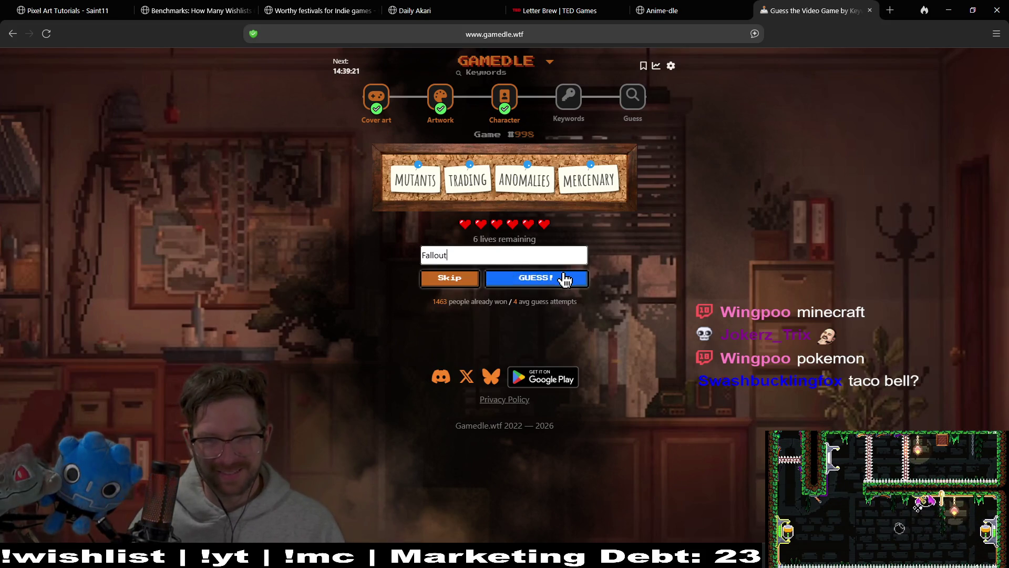
click(570, 279)
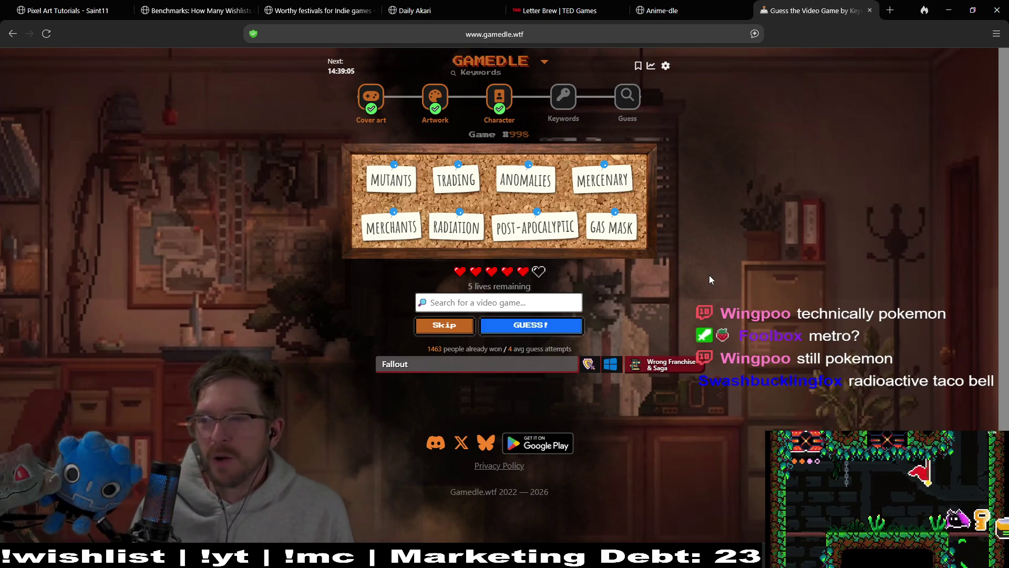
Guess Metro 2033 for the Keywords puzzle
text(m)
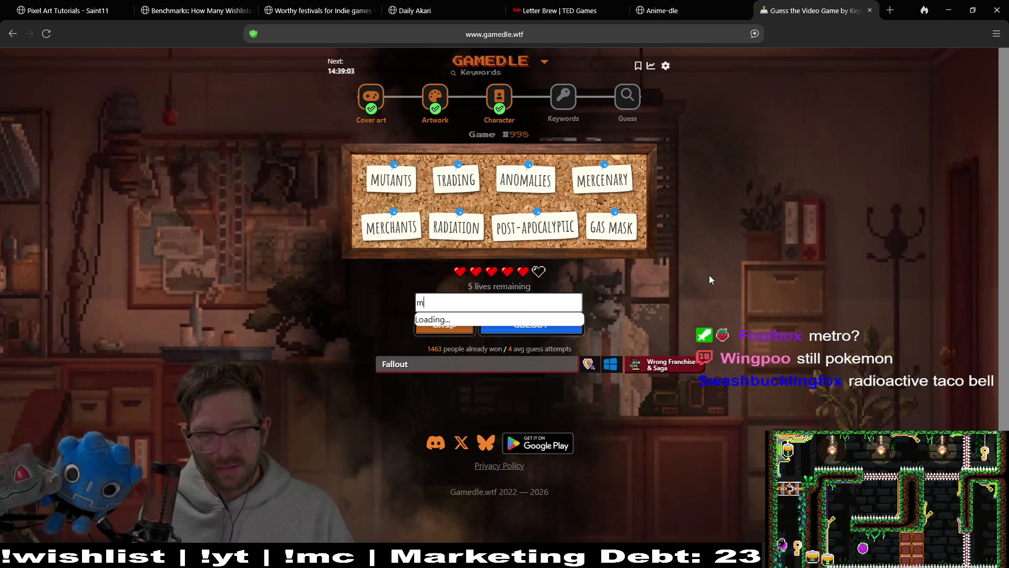
text(etro)
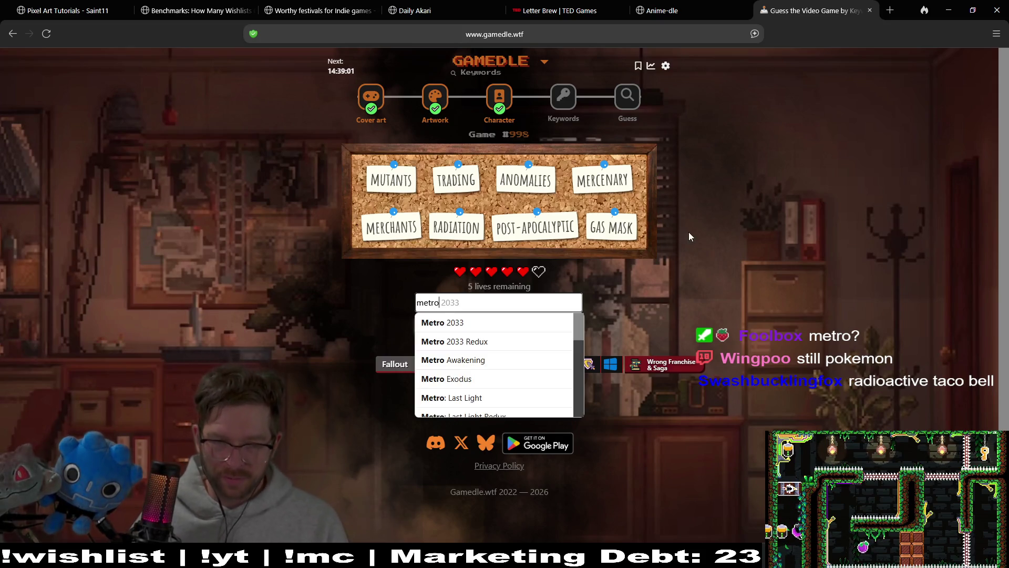
click(514, 322)
click(568, 326)
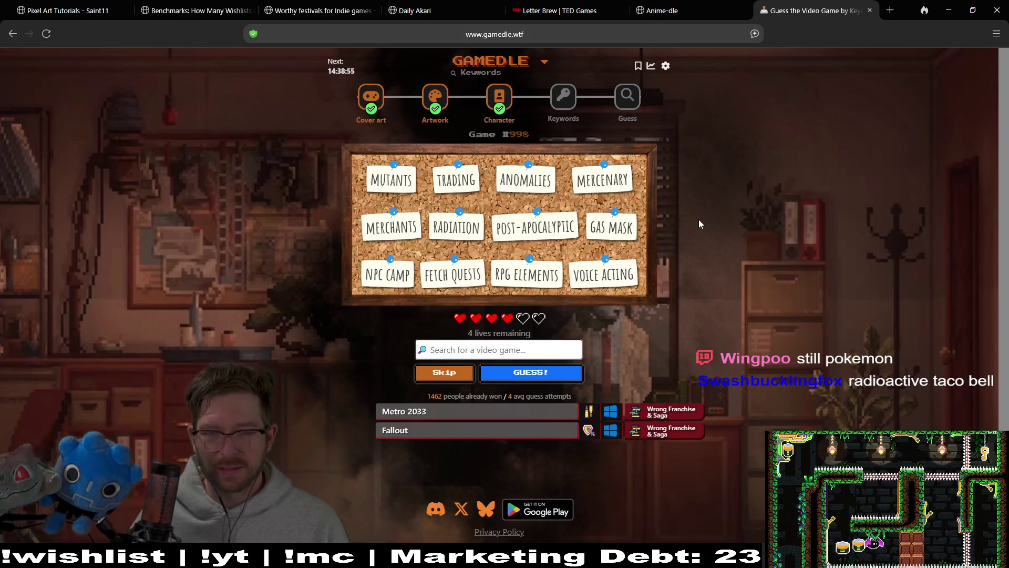
scroll(704, 224, down, 1)
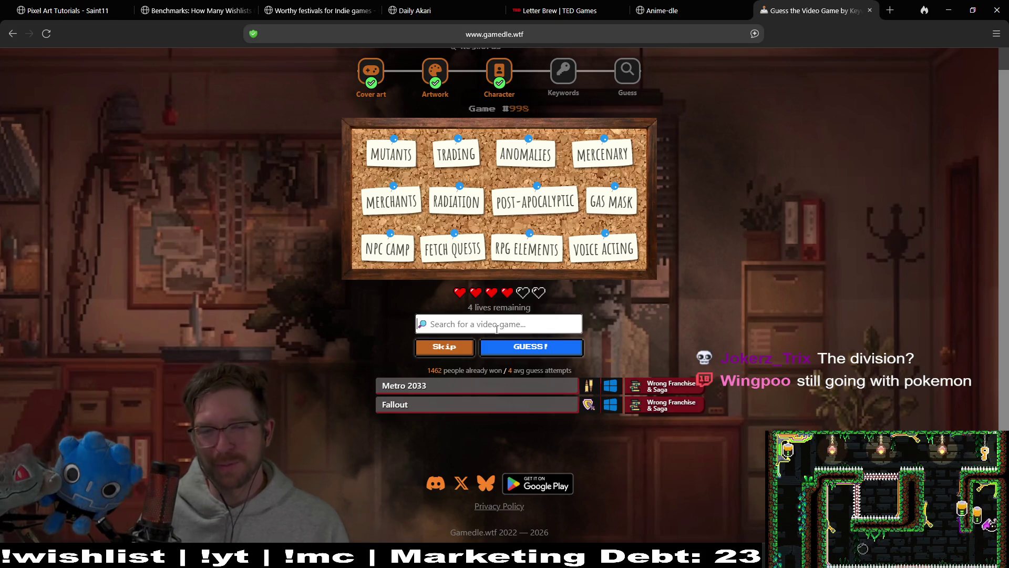
Guess Tom Clancy's The Division 2, leaving 3 lives with all 15 keywords shown
click(498, 329)
text(division)
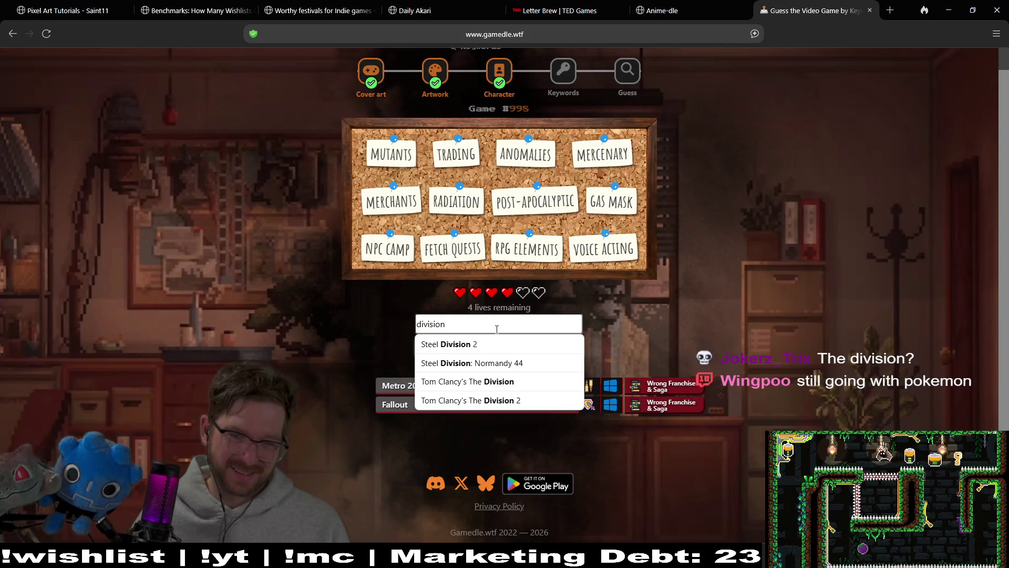
click(543, 401)
click(555, 349)
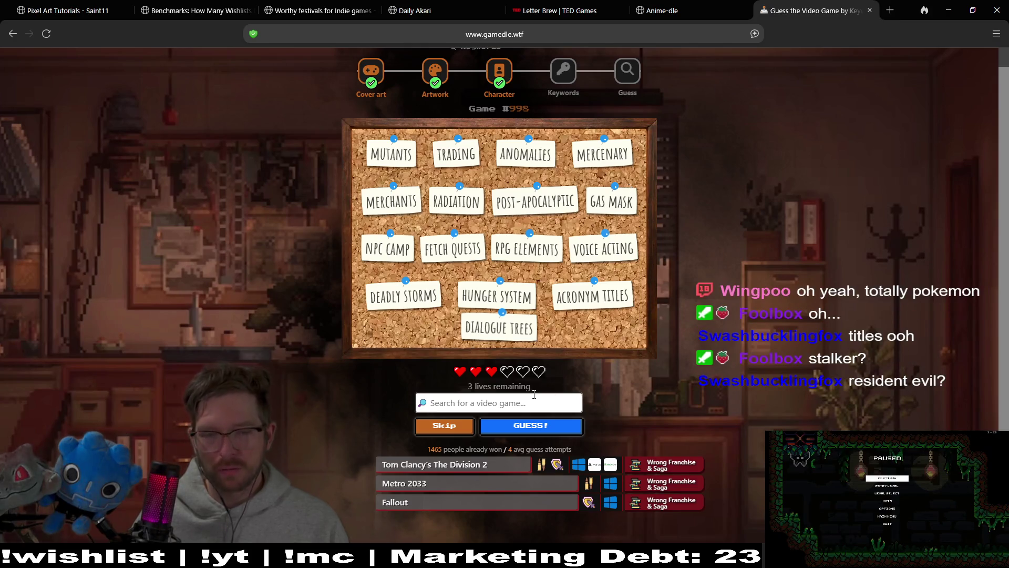
Guess S.T.A.L.K.E.R. 2: Heart of Chornobyl for the Keywords puzzle
text(stalker)
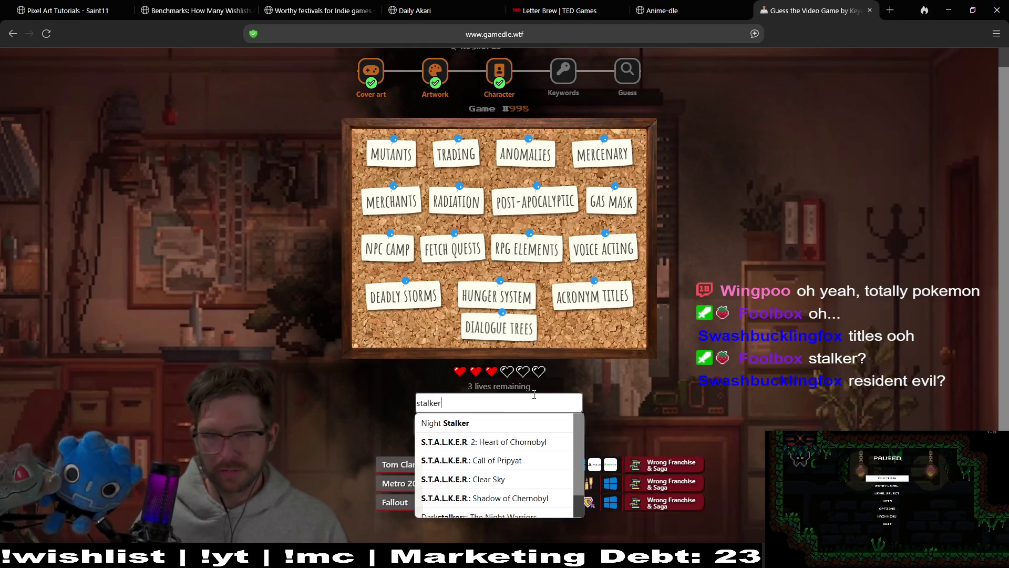
click(543, 435)
click(543, 434)
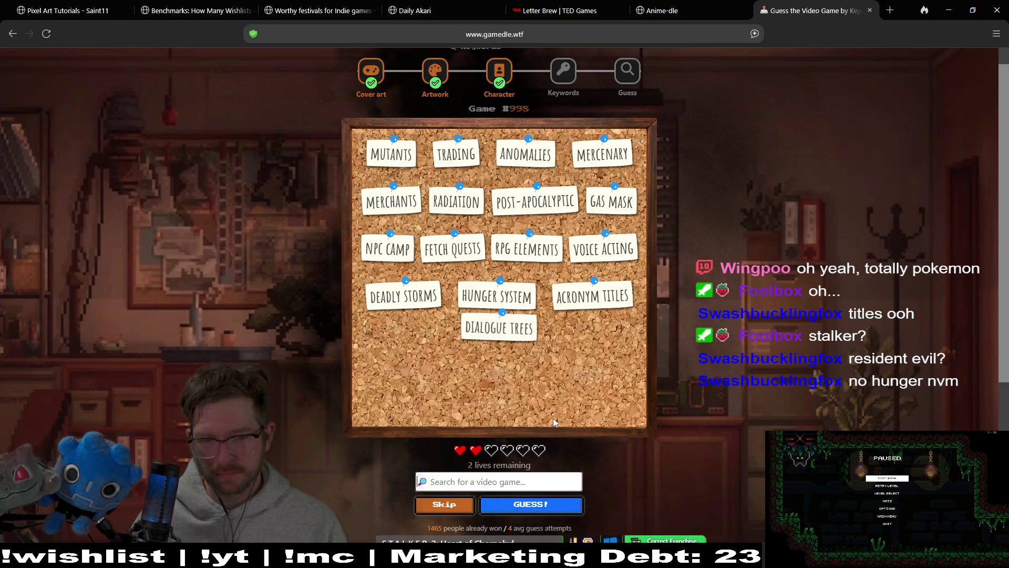
scroll(745, 380, down, 1)
scroll(745, 379, down, 1)
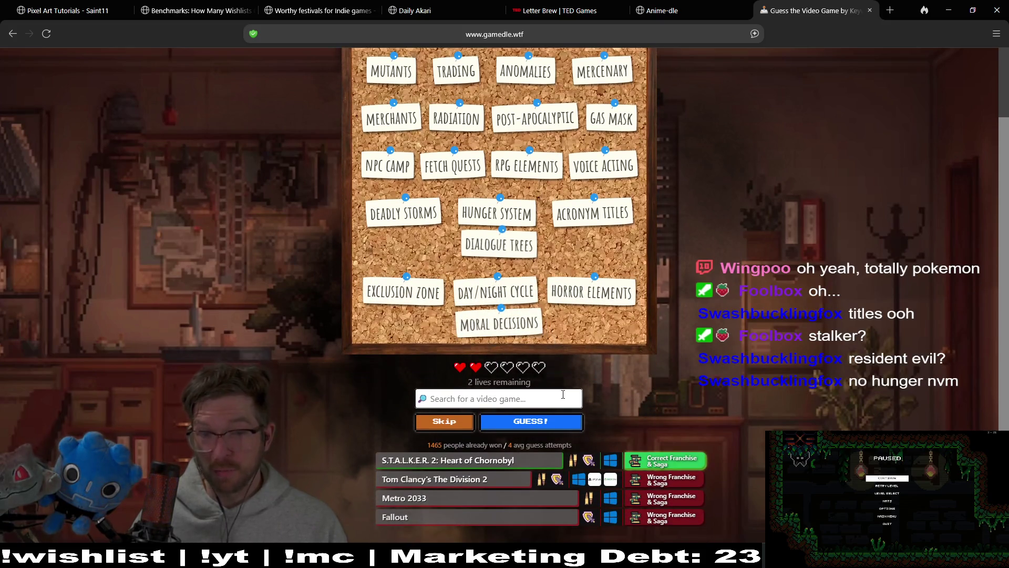
Guess S.T.A.L.K.E.R.: Shadow of Chernobyl
text(stalker)
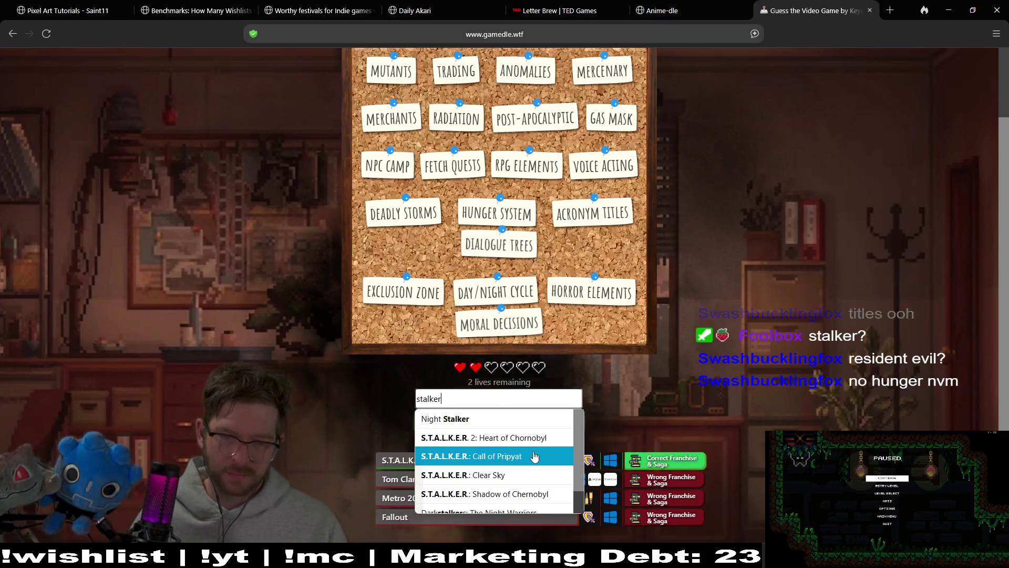
scroll(577, 468, down, 1)
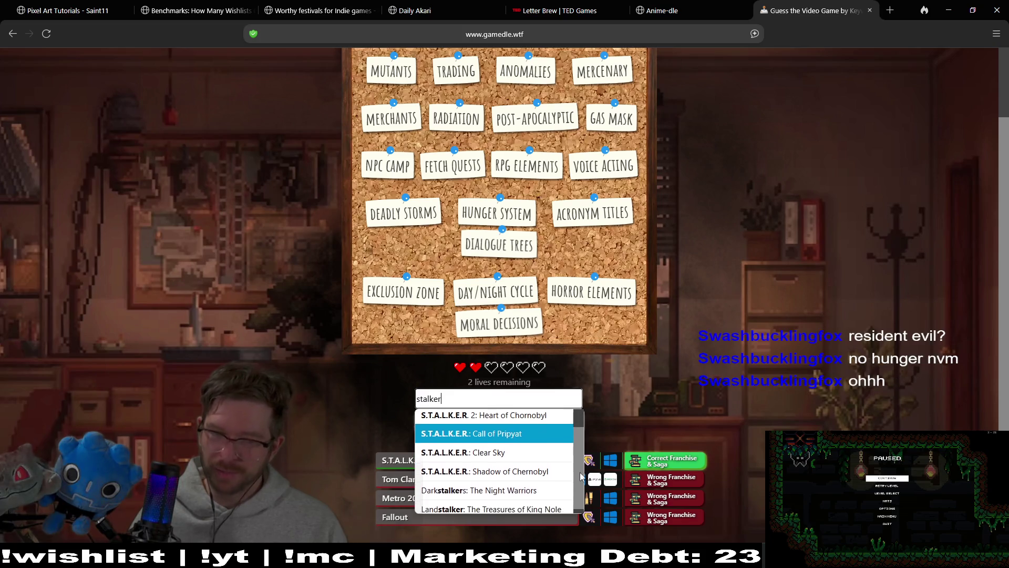
scroll(577, 463, up, 1)
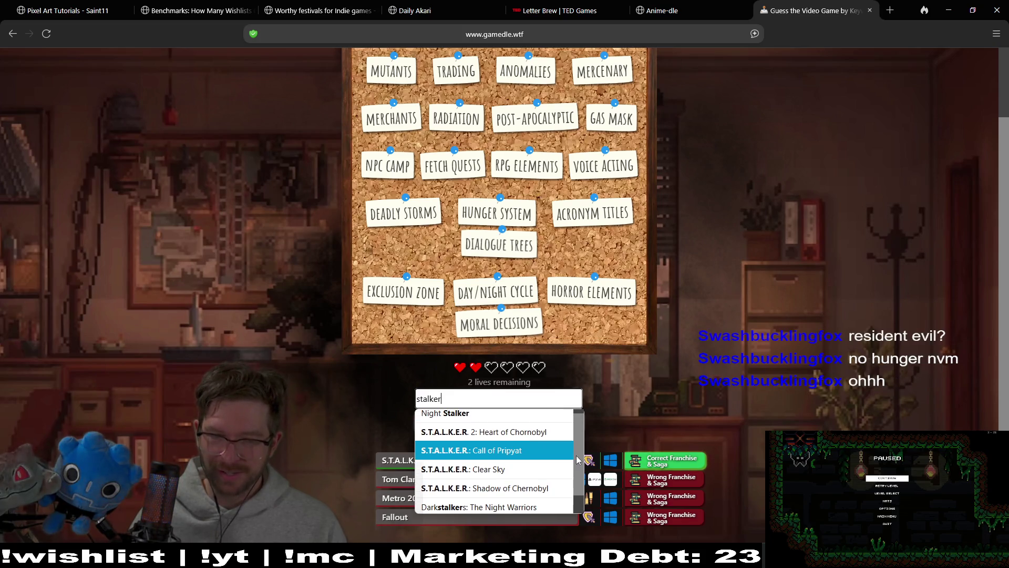
click(537, 488)
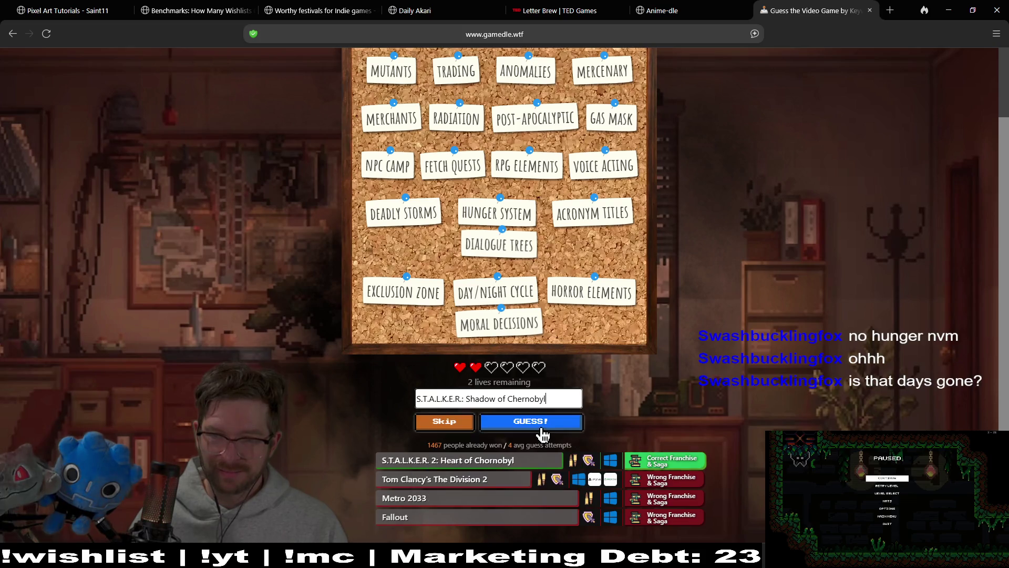
click(545, 424)
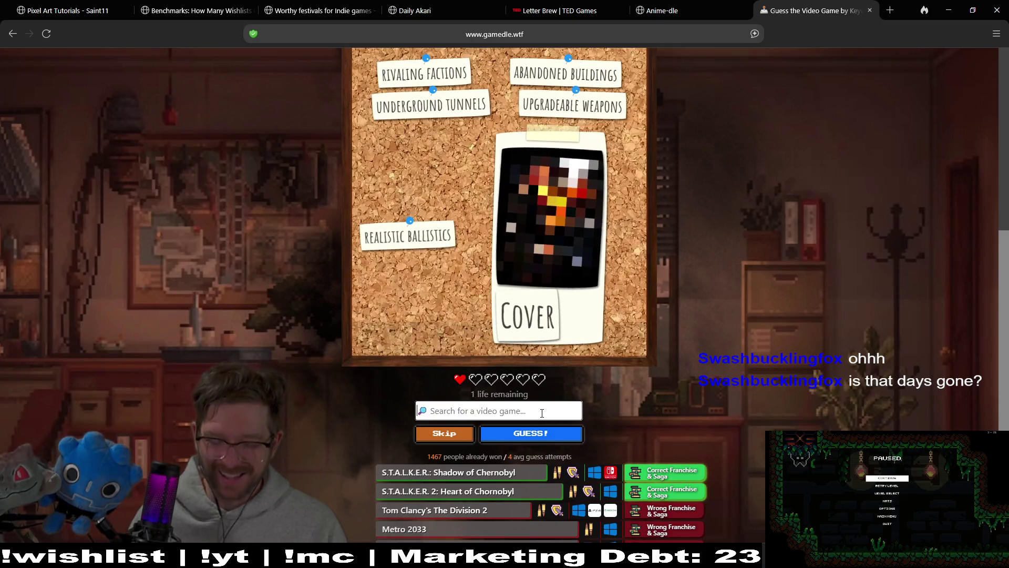
Guess S.T.A.L.K.E.R.: Clear Sky, ending the round with Call of Pripyat revealed
text(S)
key(BackSpace)
key(BackSpace)
text(tal)
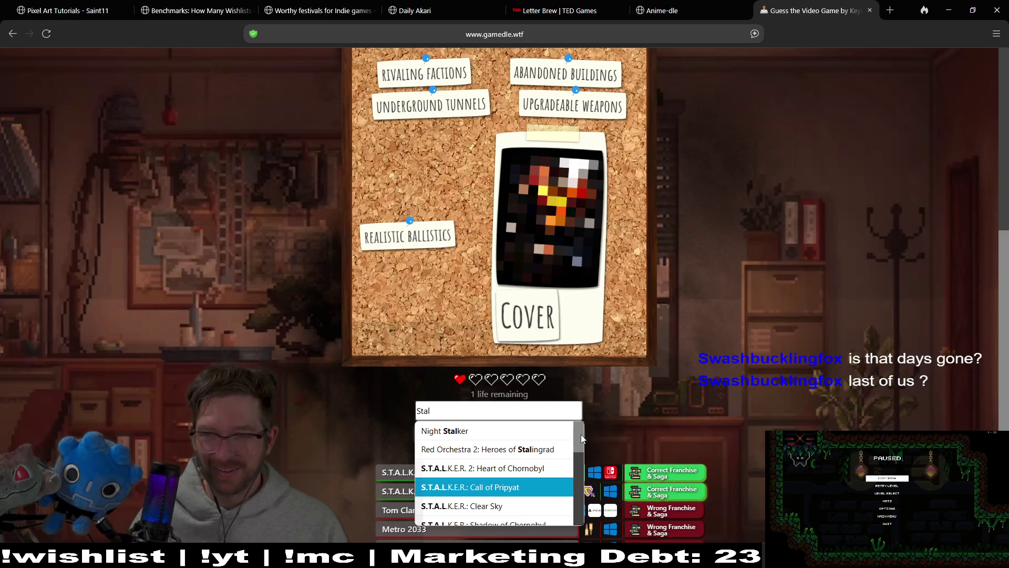
mouse_move(582, 433)
mouse_down()
mouse_move(584, 445)
mouse_move(588, 427)
mouse_move(590, 445)
mouse_up()
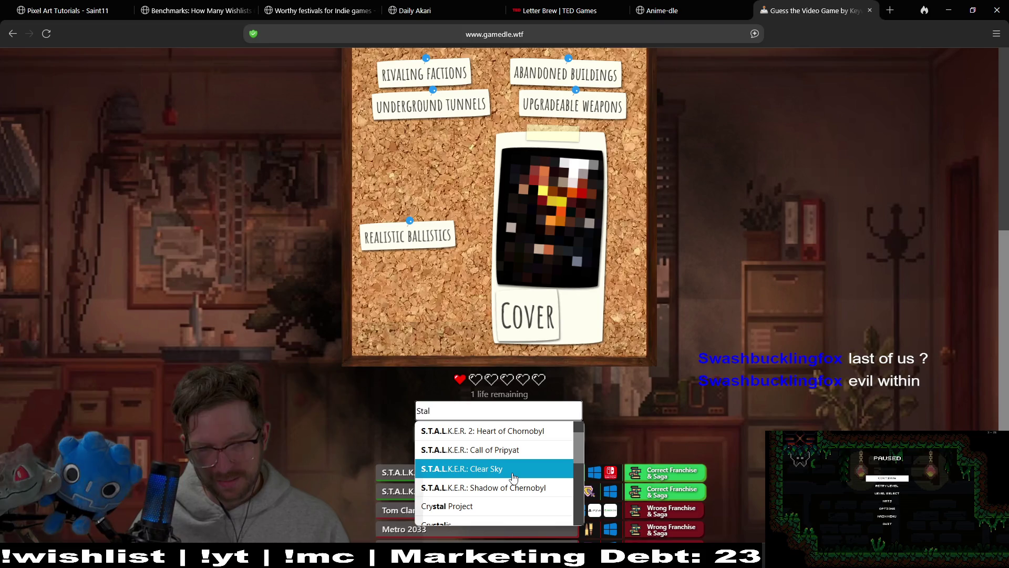
click(715, 339)
scroll(716, 326, up, 2)
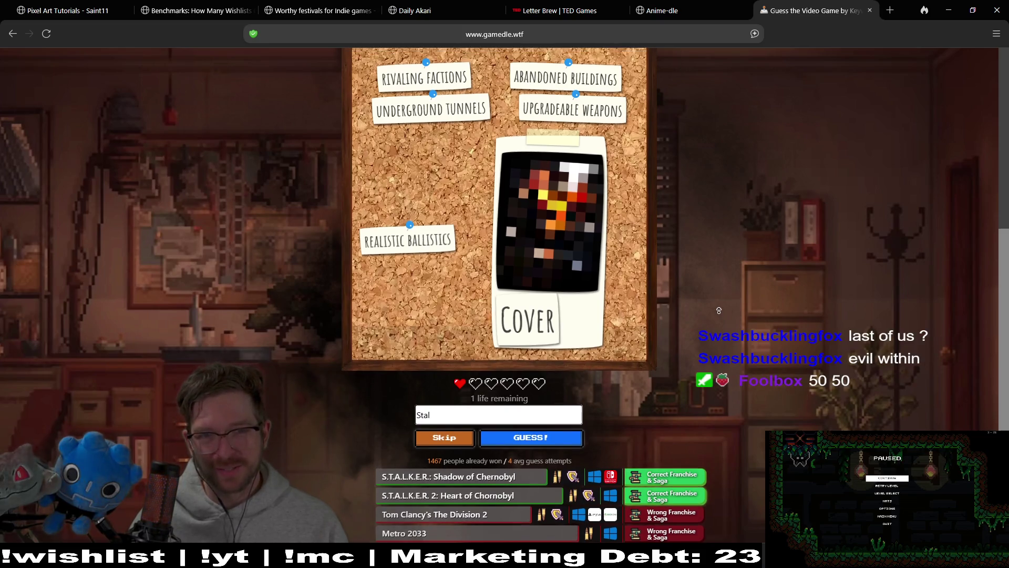
scroll(719, 311, up, 2)
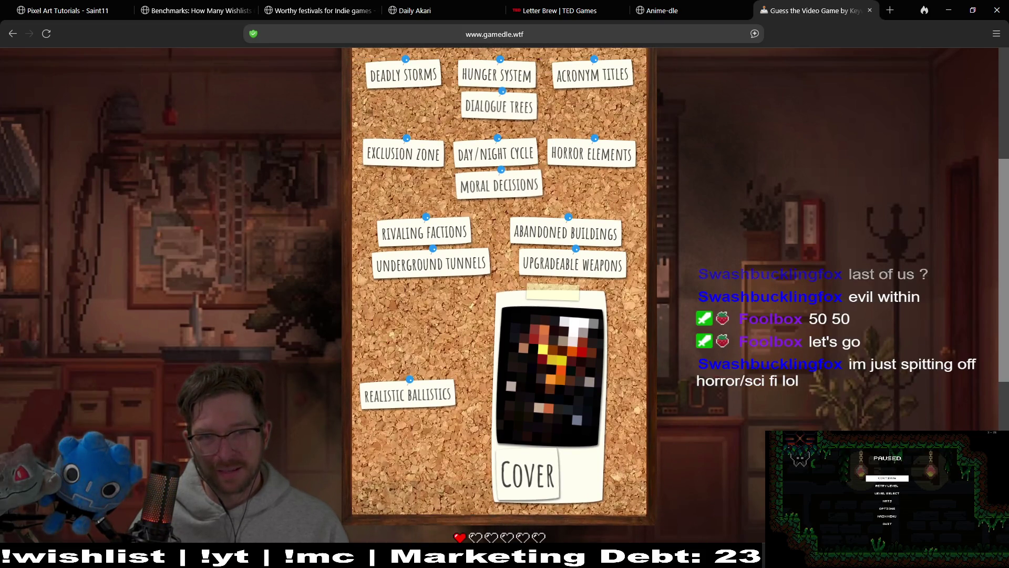
scroll(735, 278, up, 2)
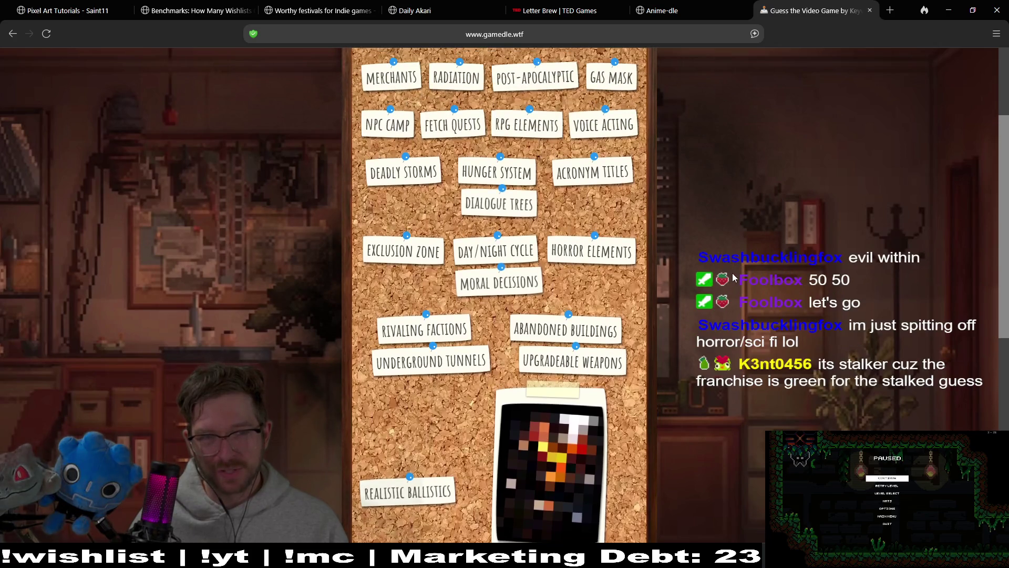
scroll(733, 305, down, 8)
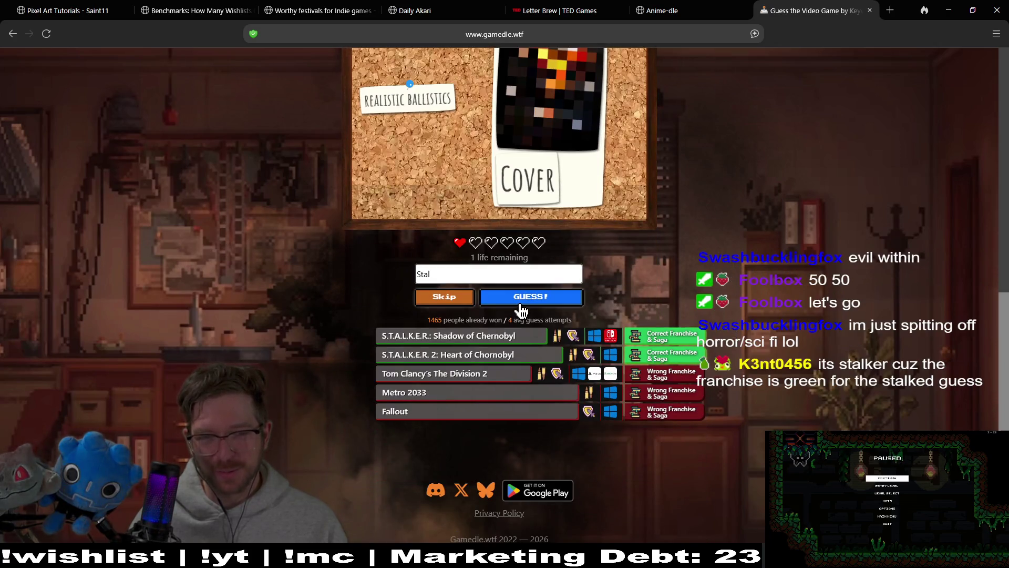
click(499, 274)
click(519, 369)
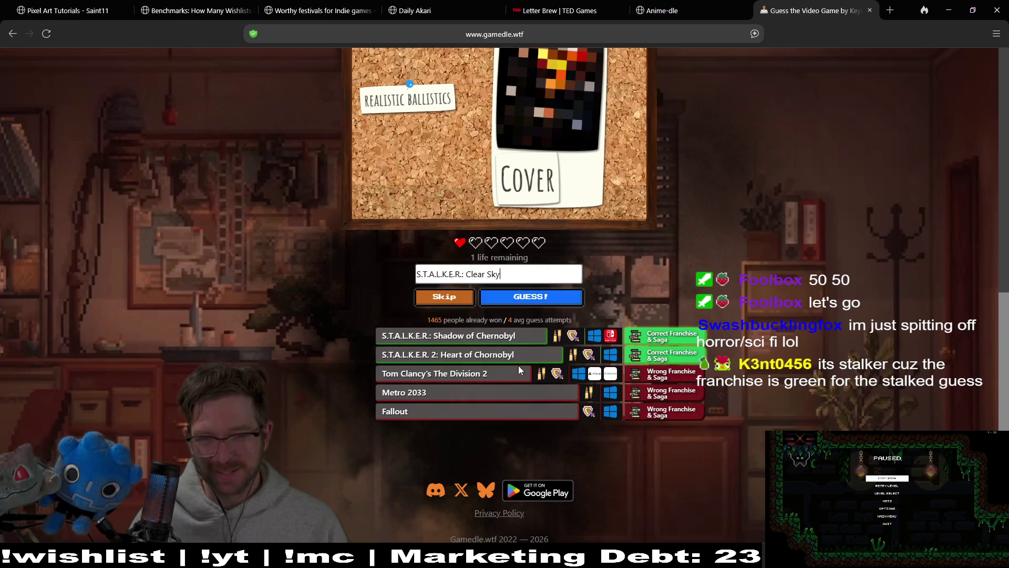
click(542, 301)
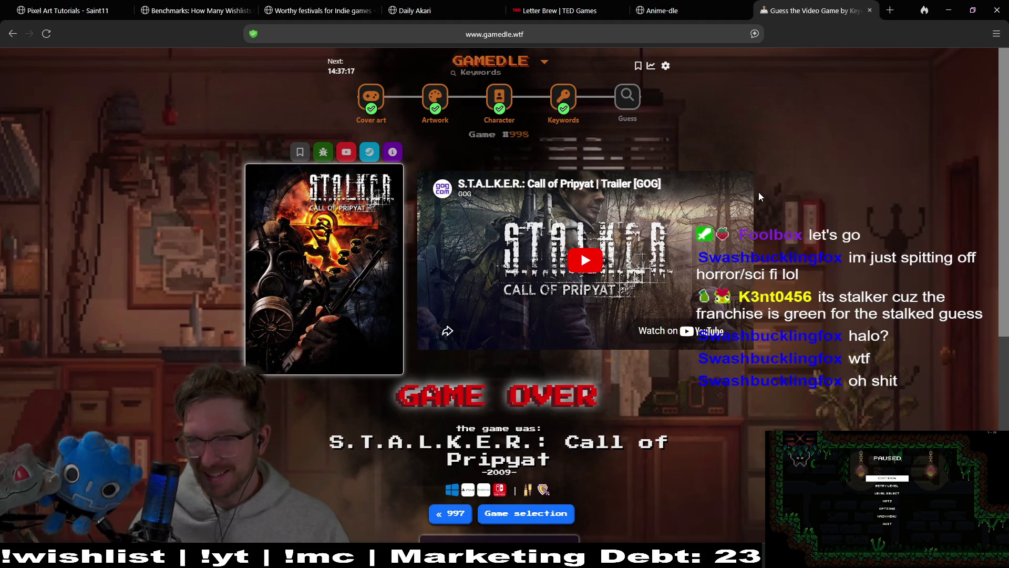
Continue from the game-over screen to the Guess round for game #1252
click(641, 99)
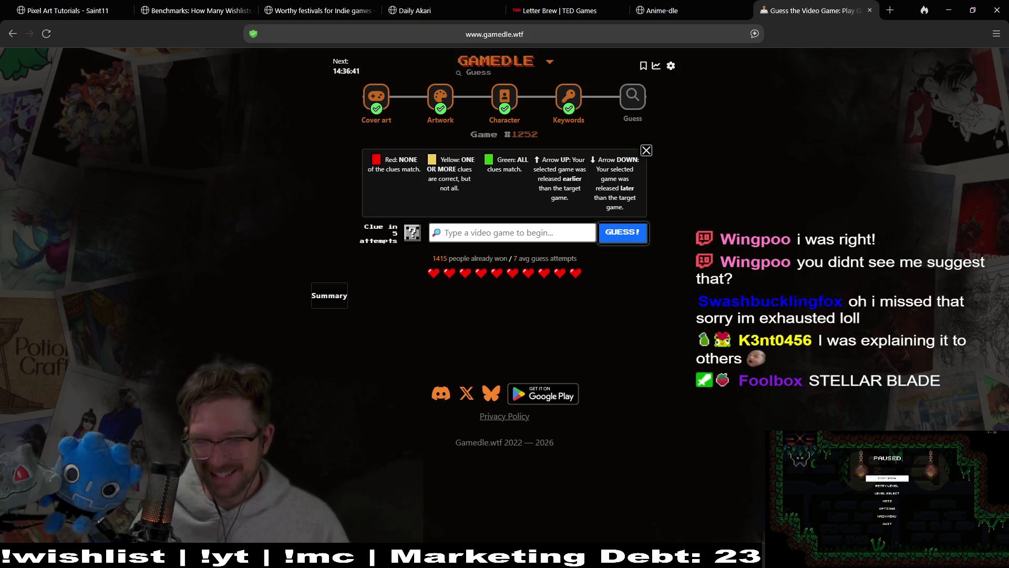
Guess Stellar Blade as the first game in the Guess round
click(540, 231)
text(stellar bla)
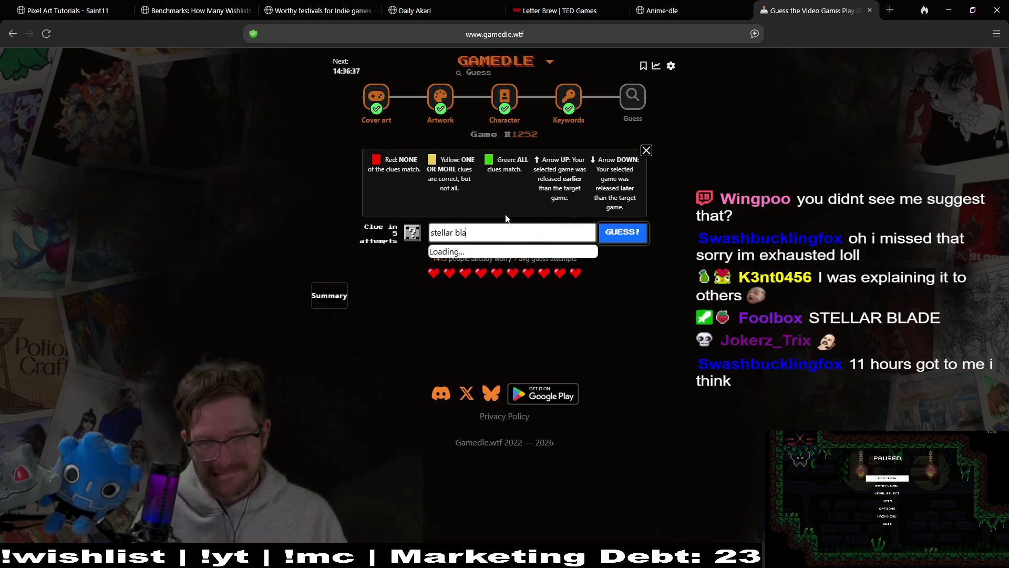
click(532, 253)
click(612, 233)
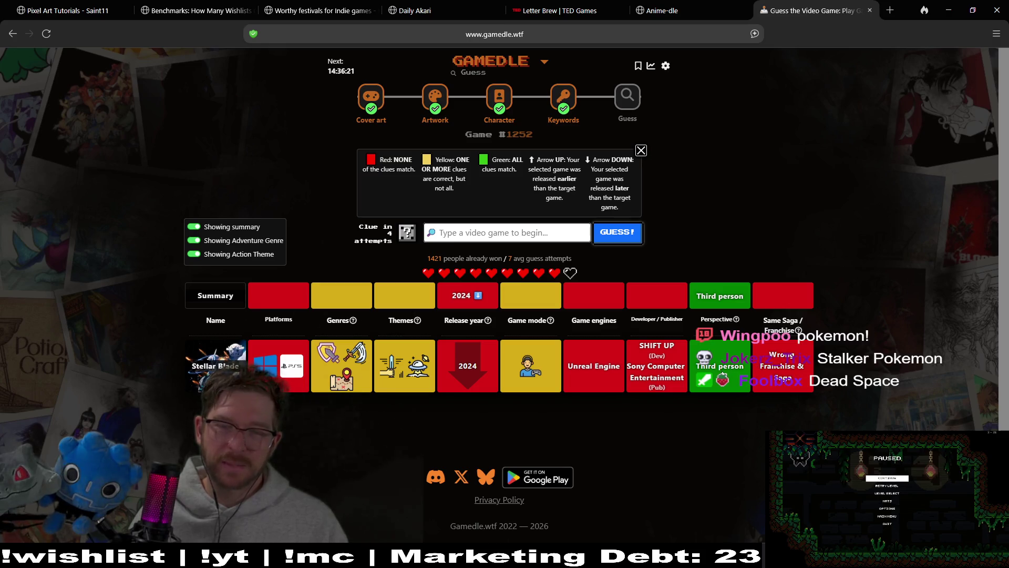
Guess Dead Space (original) as the second game
click(522, 236)
text(dead spac)
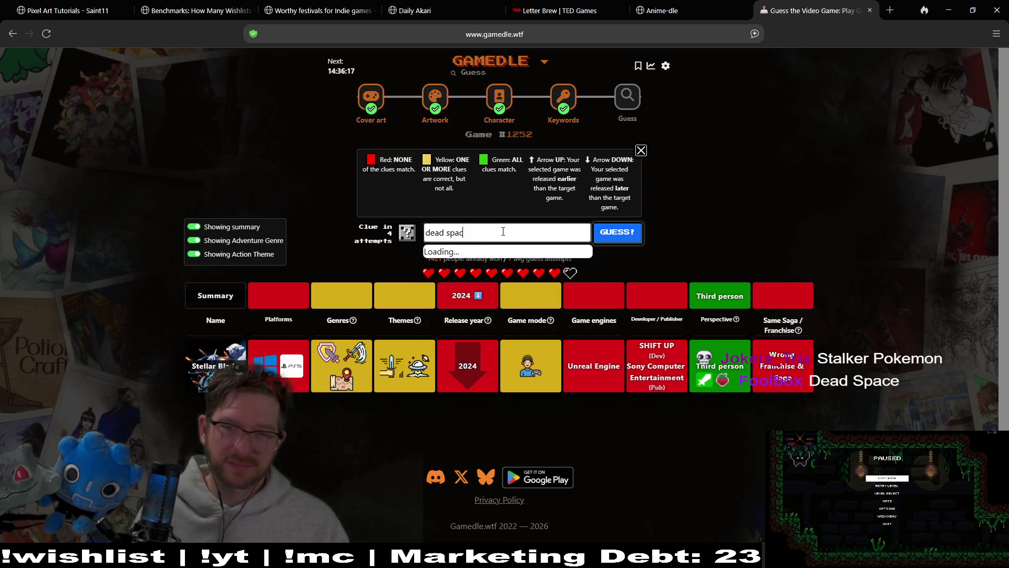
text(e)
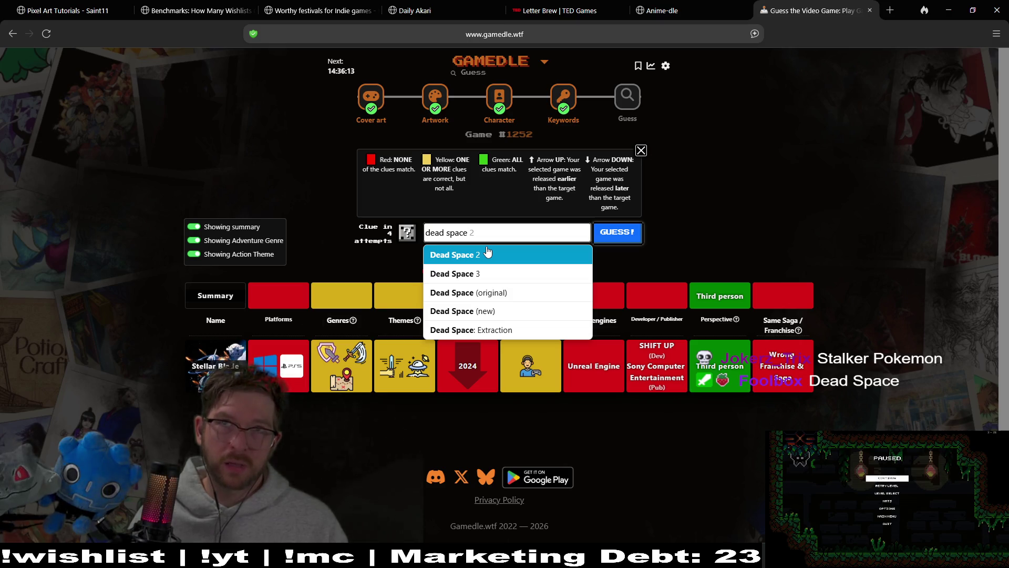
click(518, 293)
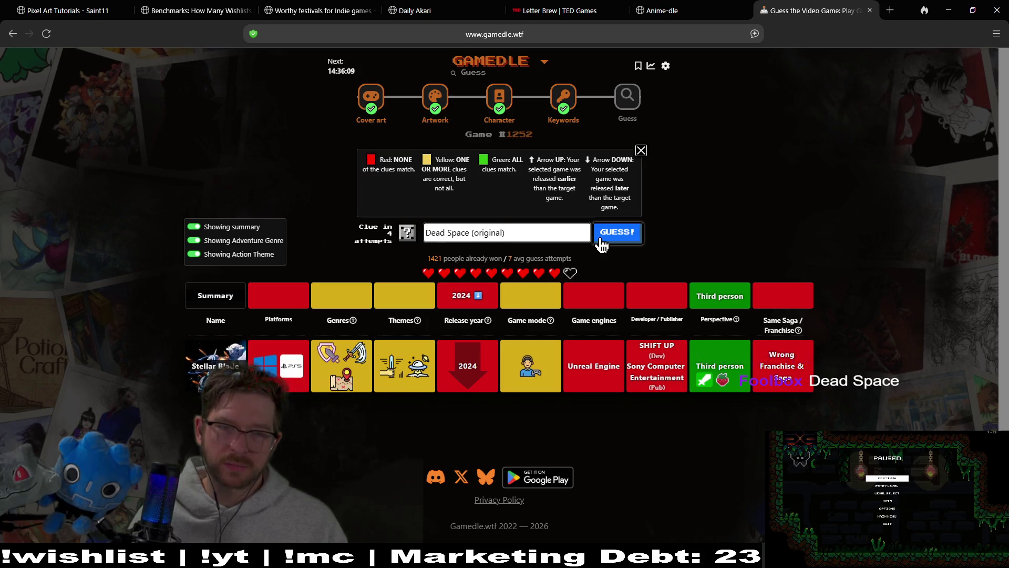
click(631, 235)
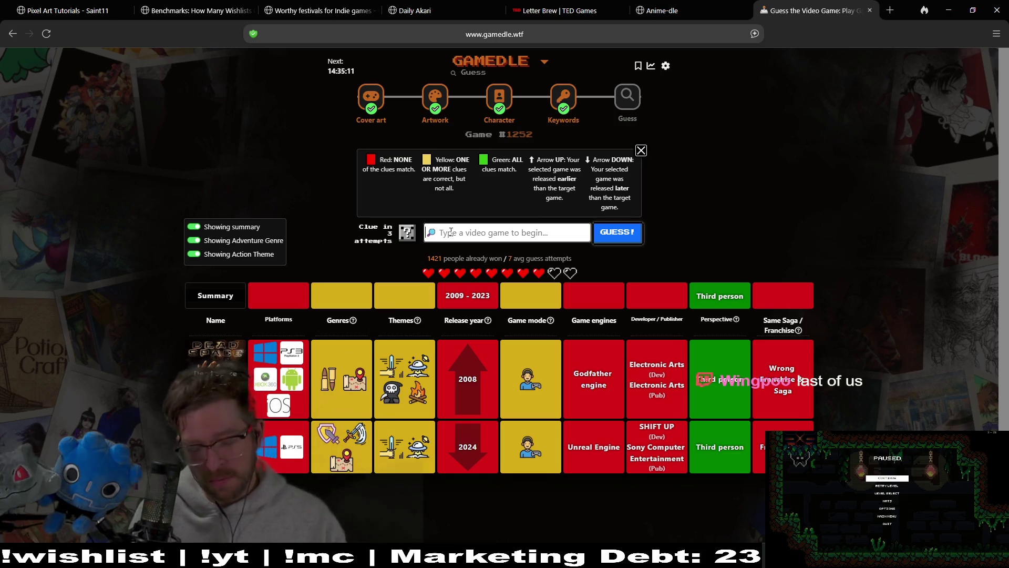
Guess Super Mario Odyssey in Gamedle and check its matching Switch and in-house engine tiles
text(mario od)
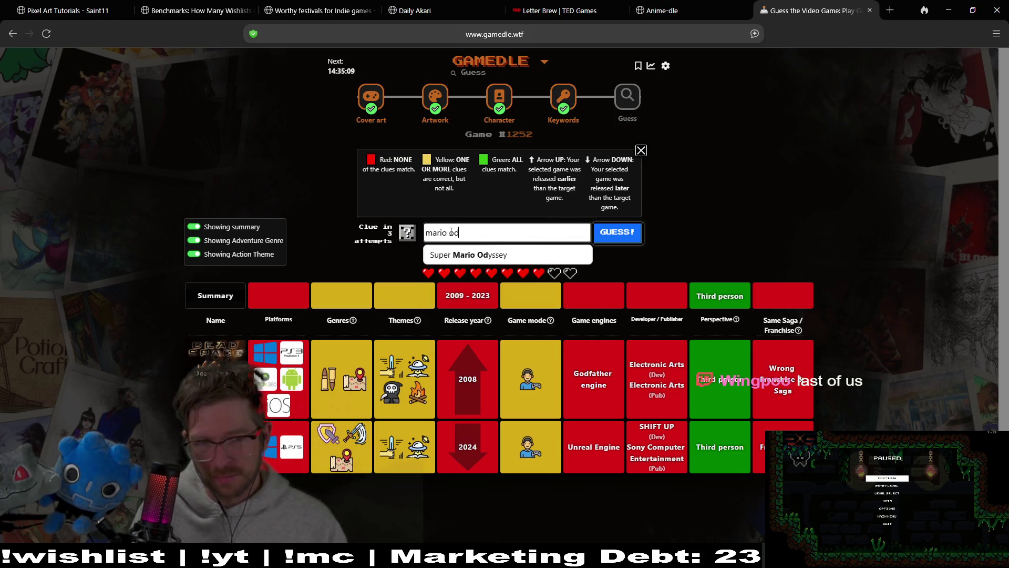
click(473, 255)
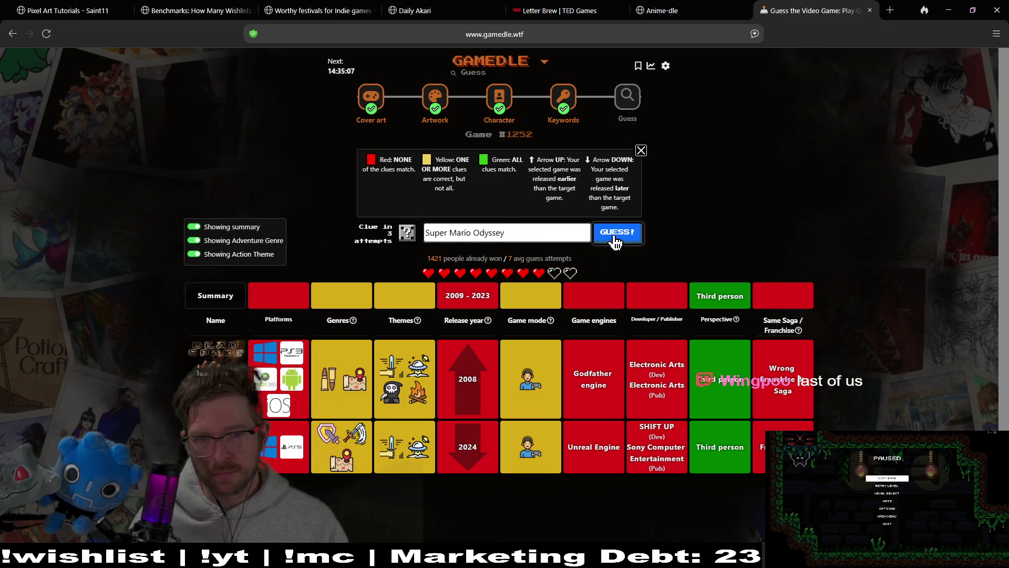
click(614, 236)
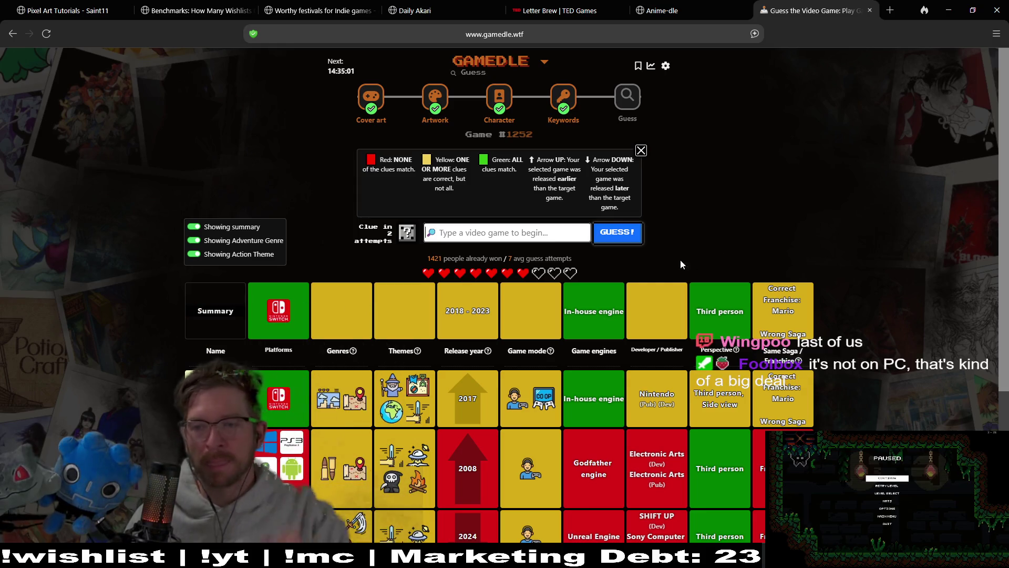
scroll(827, 200, down, 2)
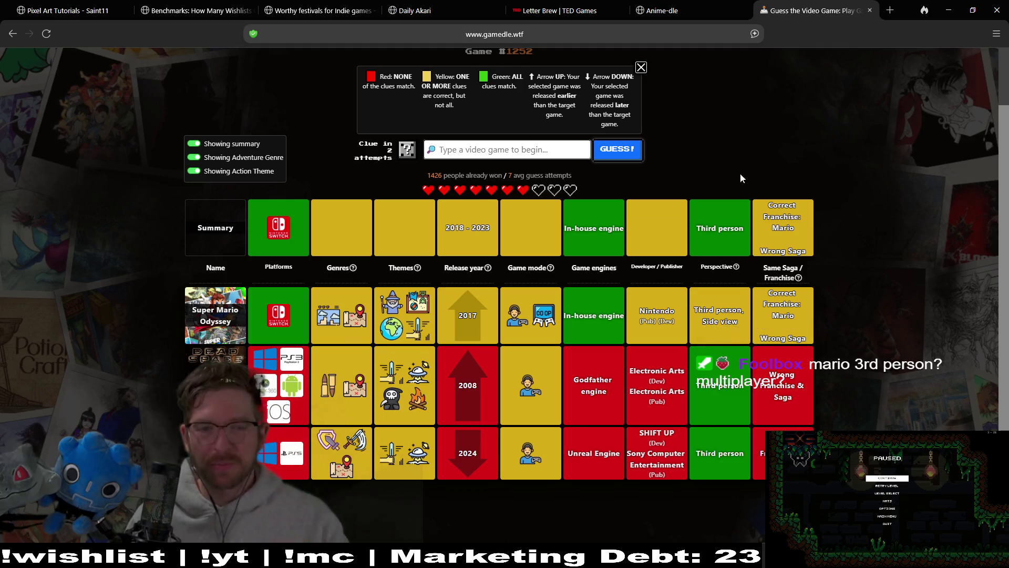
mouse_move(511, 326)
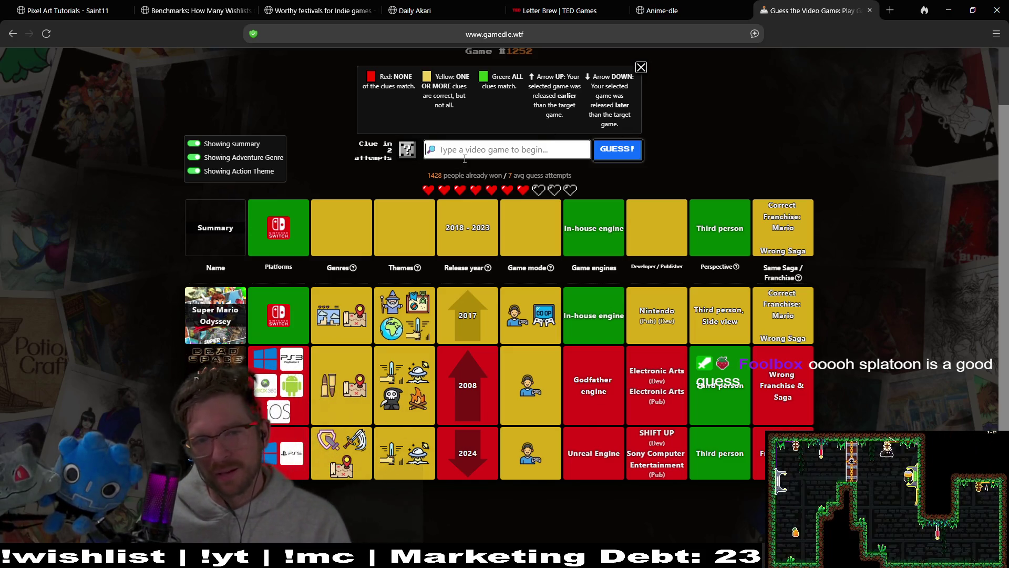
Submit Splatoon 3 as the fourth Gamedle guess
click(480, 153)
text(sp)
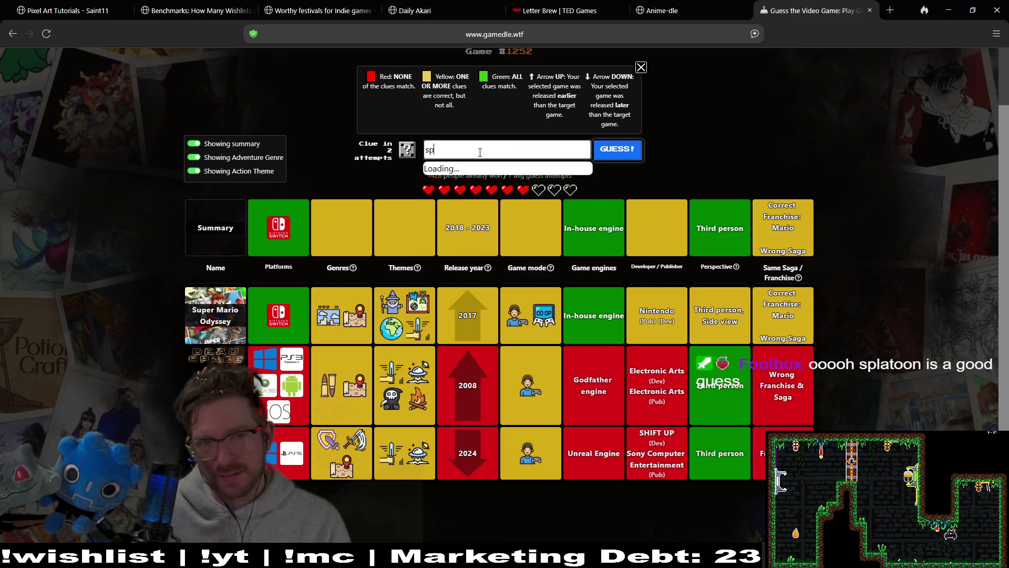
text(la)
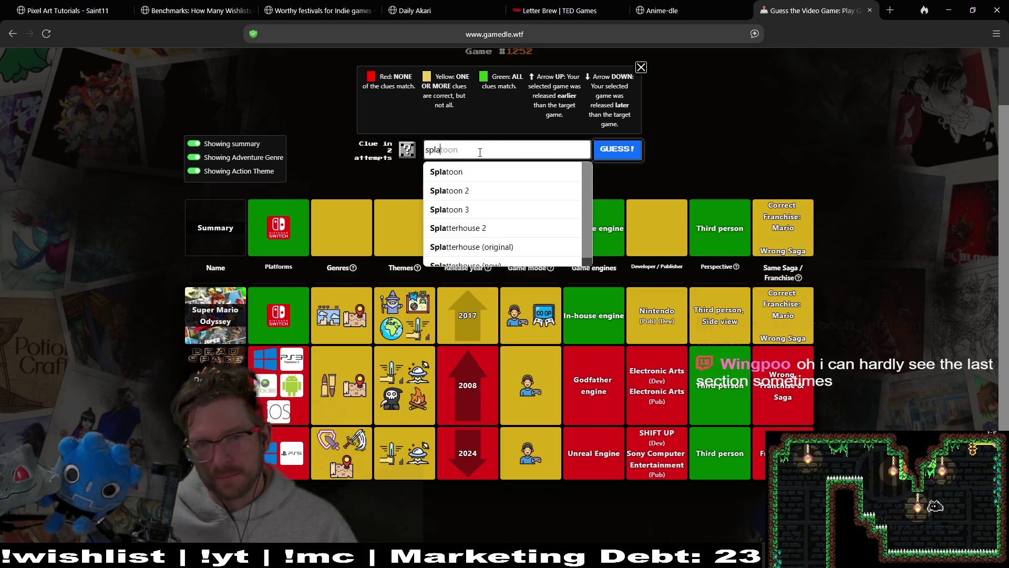
click(493, 210)
click(618, 150)
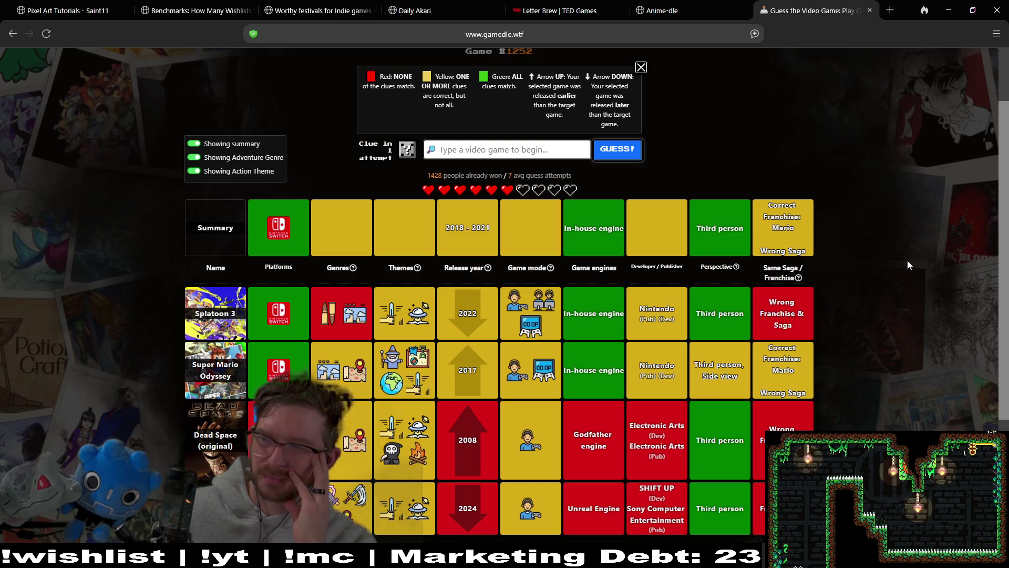
scroll(917, 305, down, 3)
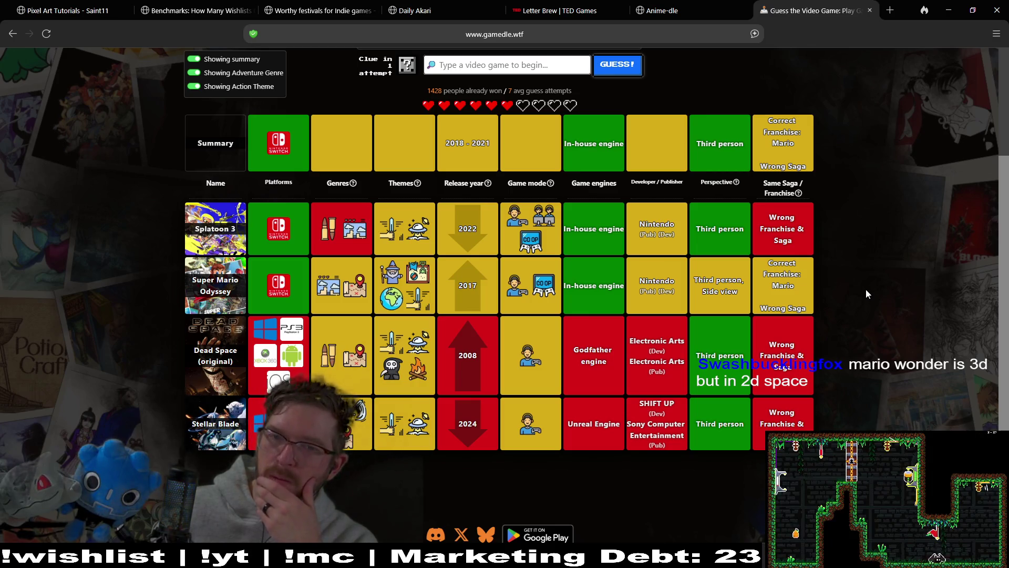
middle_click(871, 260)
scroll(872, 261, up, 1)
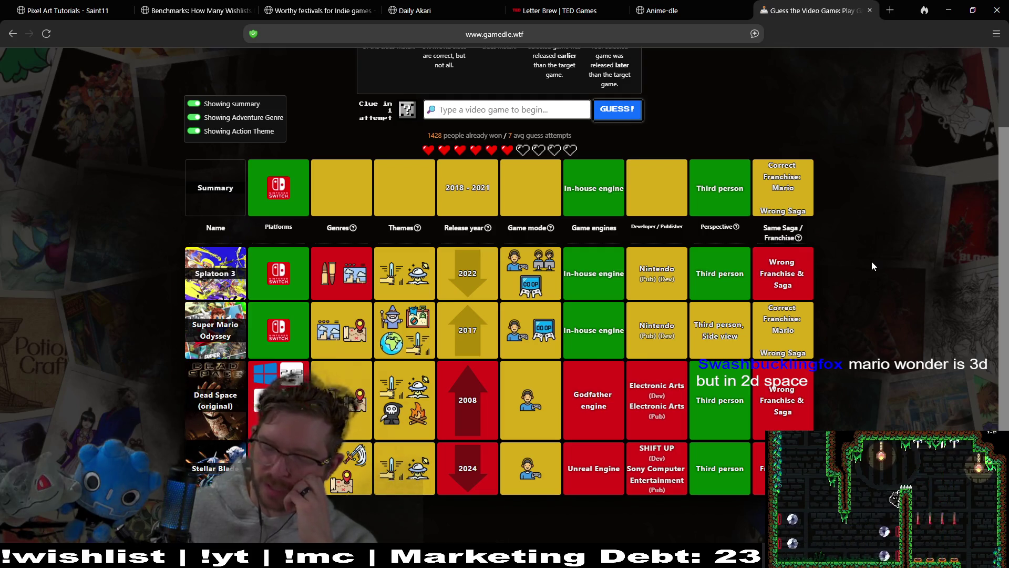
triple_click(738, 194)
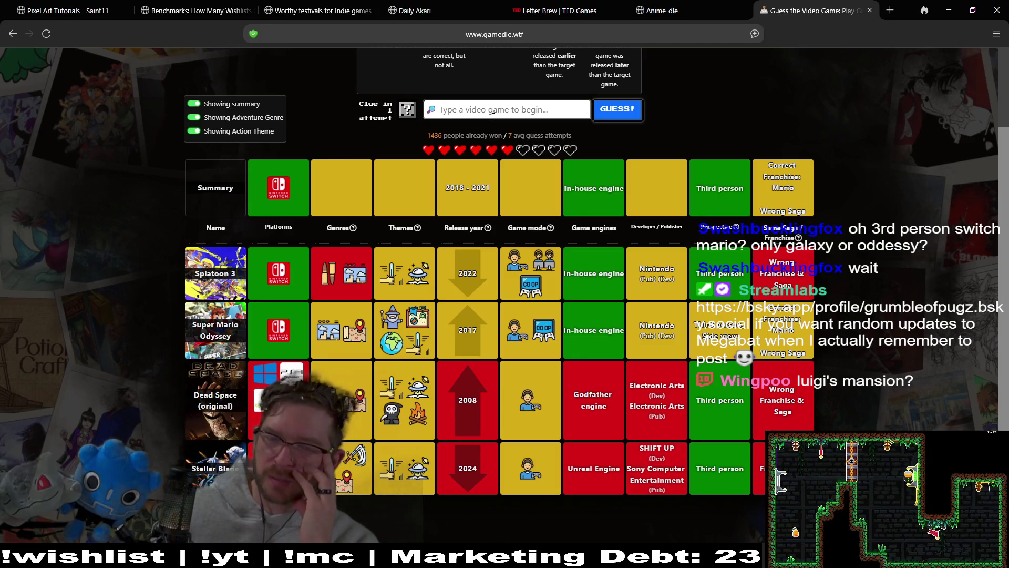
mouse_move(538, 267)
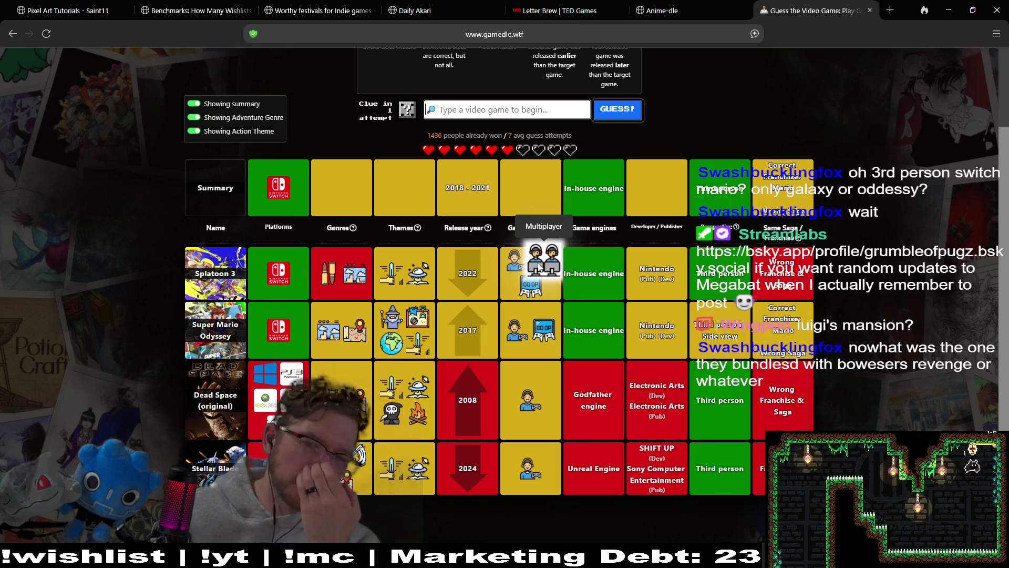
click(492, 110)
text(luigi)
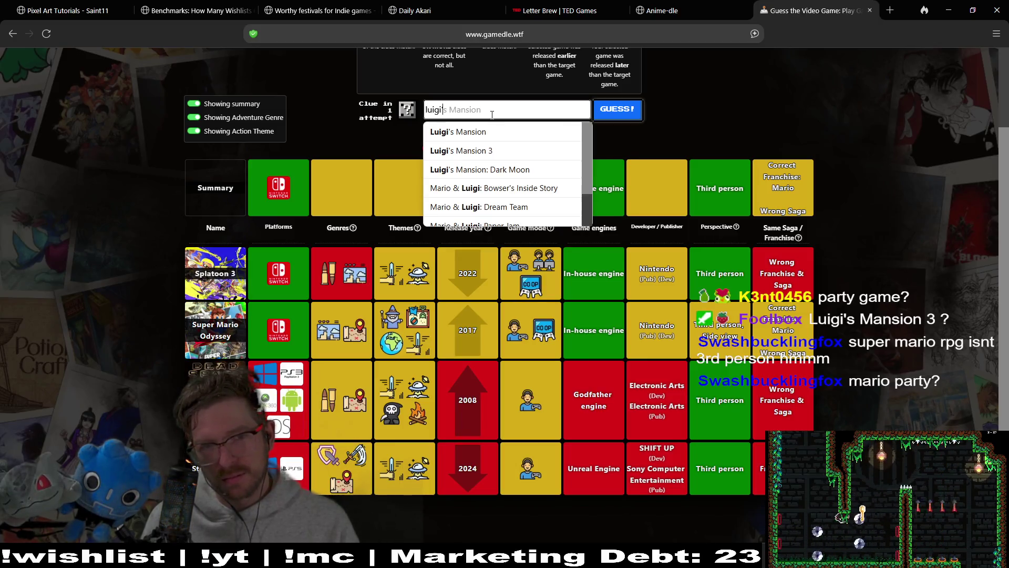
Submit Luigi's Mansion 3 as the fifth guess, then trigger the one-time clue
click(514, 153)
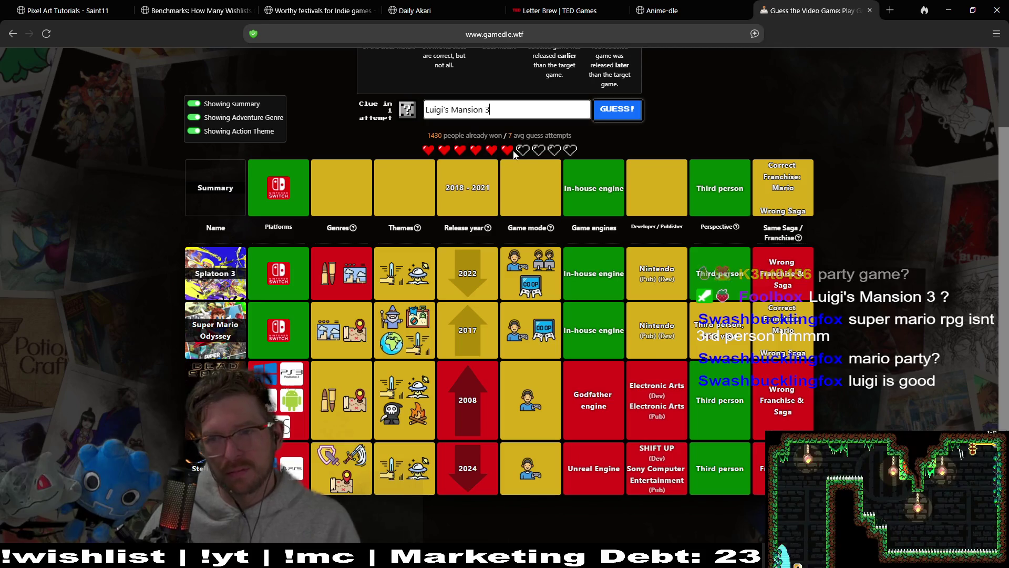
click(620, 116)
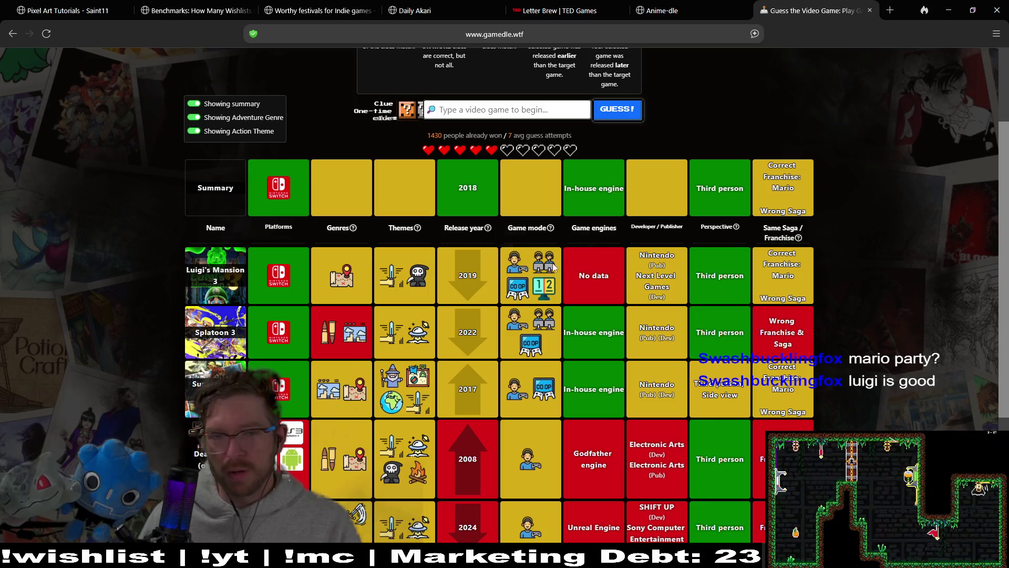
mouse_move(541, 288)
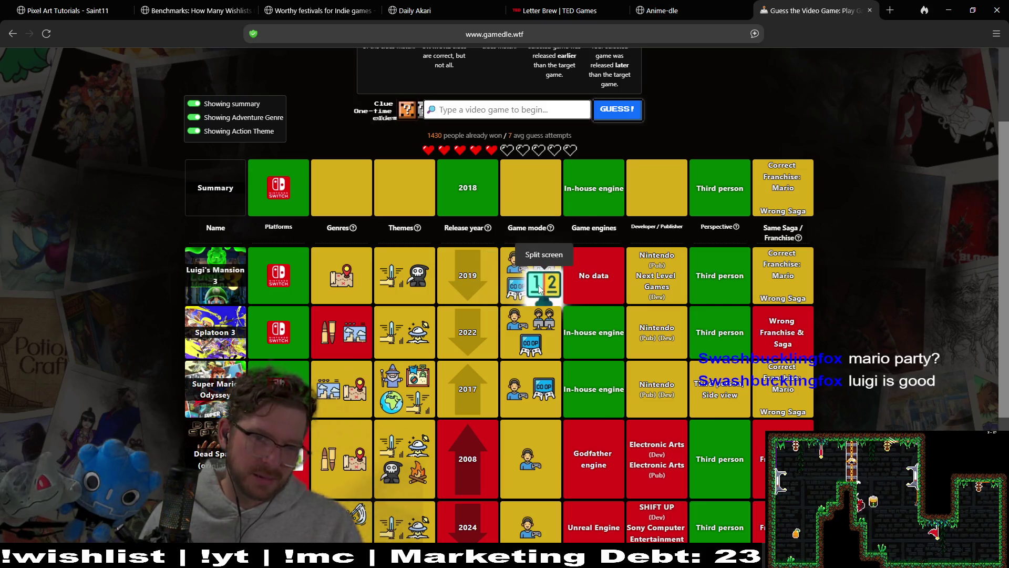
mouse_move(530, 261)
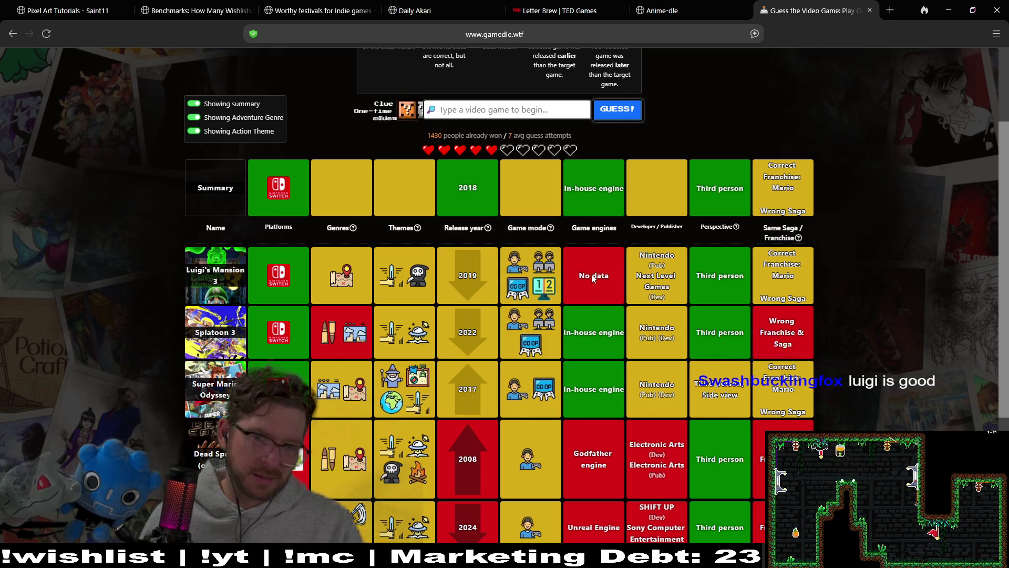
mouse_move(338, 289)
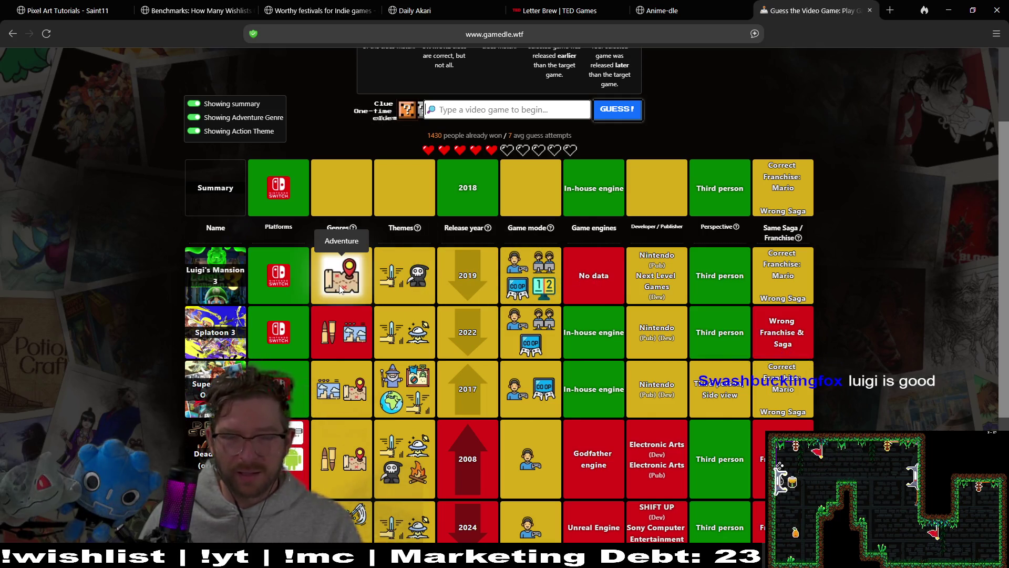
click(407, 112)
Confirm 'Show the Clue' to reveal the target's sports genres
click(559, 352)
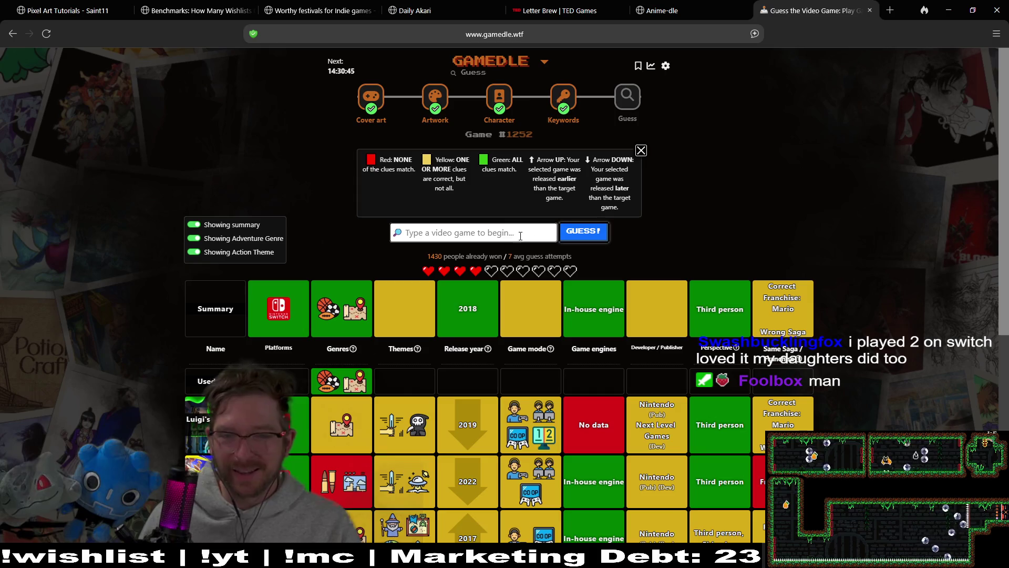
scroll(727, 183, down, 1)
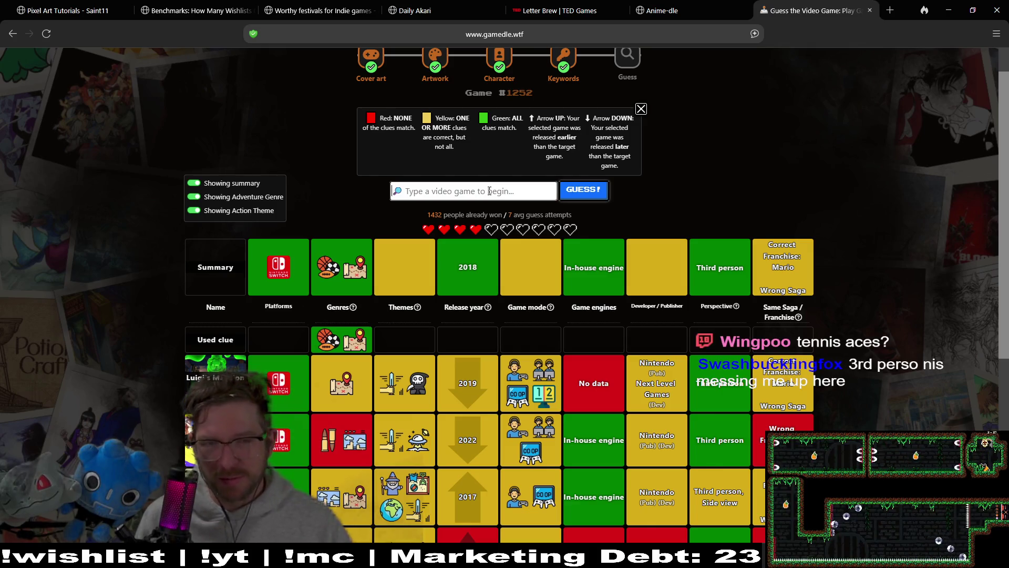
Guess Mario Tennis Aces to win game #1252, review the win screen, and minimize the browser
text(mario tennis)
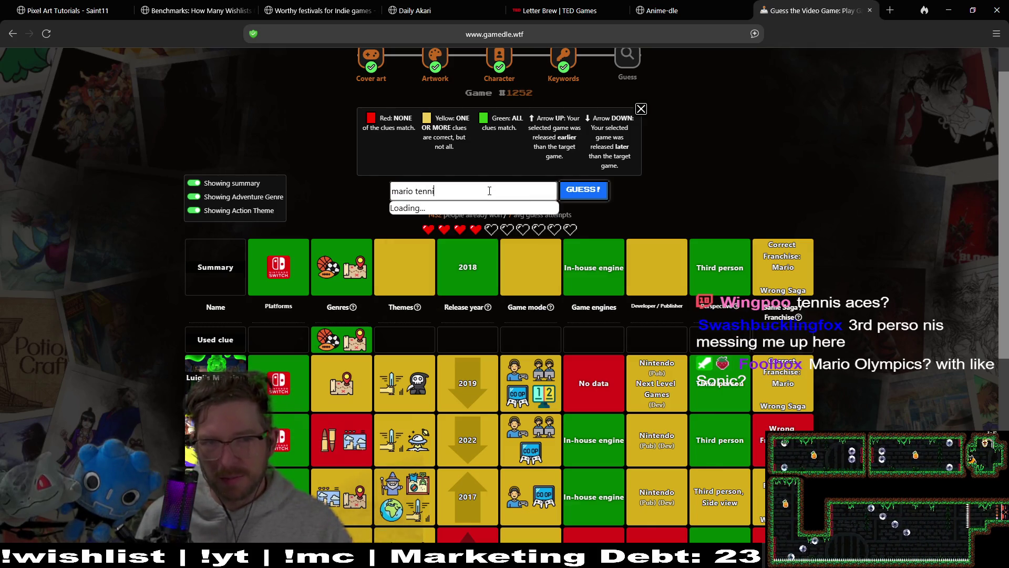
click(497, 230)
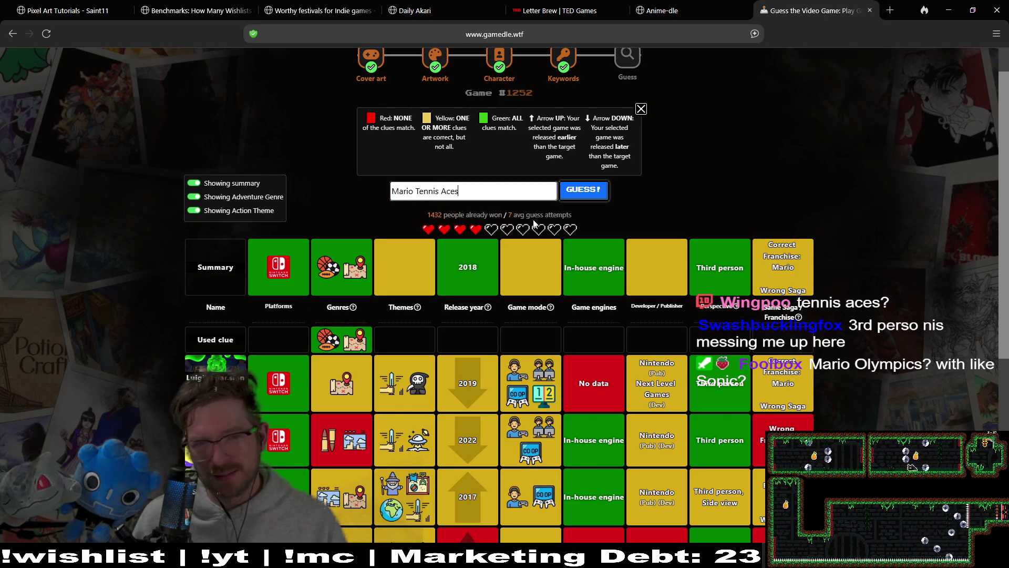
click(585, 192)
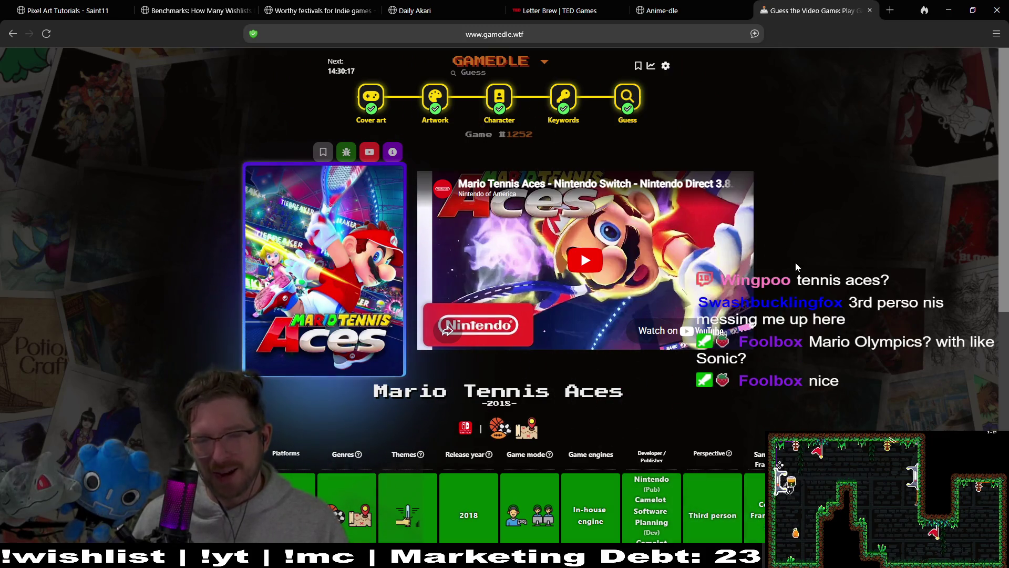
middle_click(856, 270)
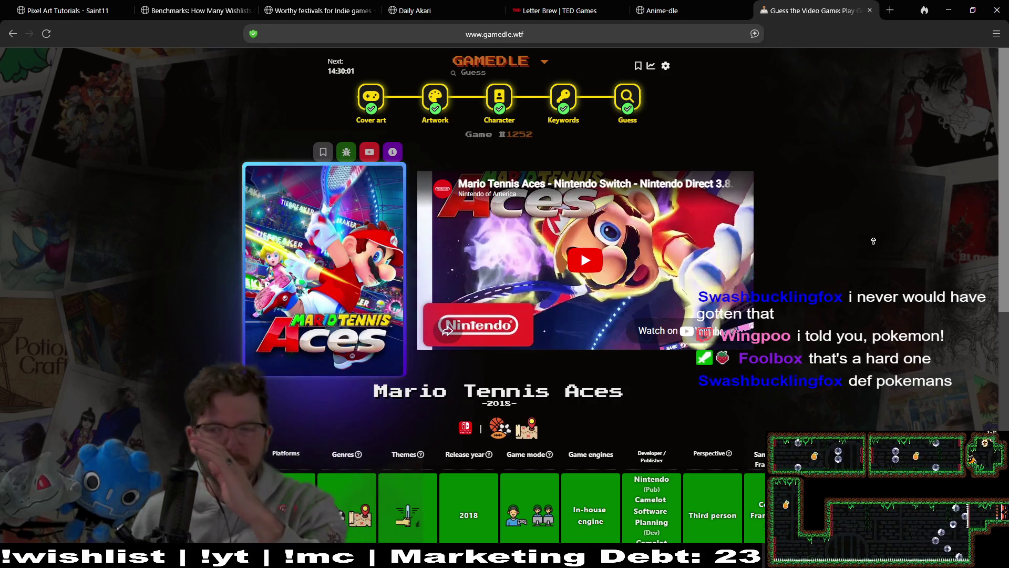
scroll(874, 240, down, 1)
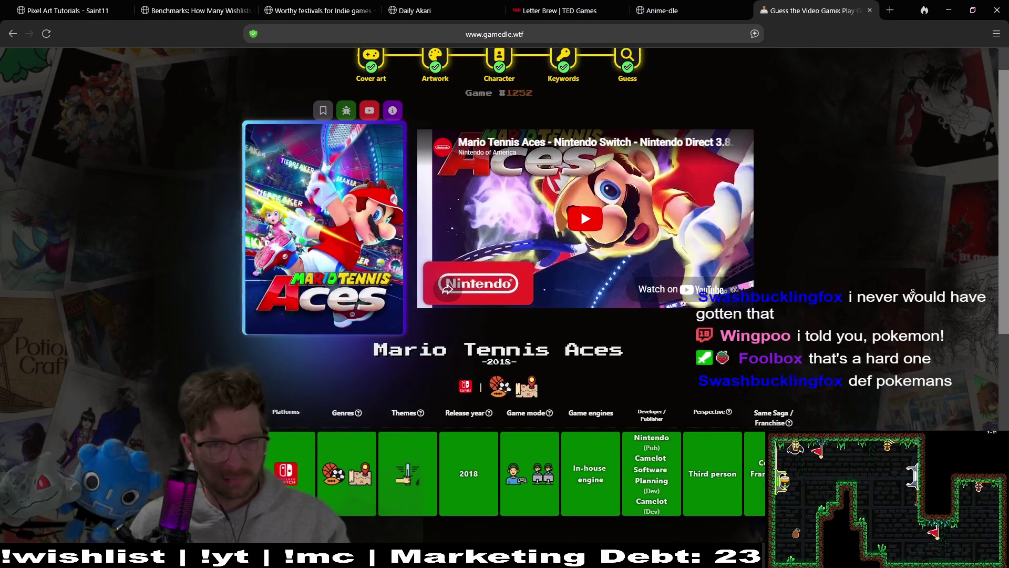
scroll(907, 211, up, 1)
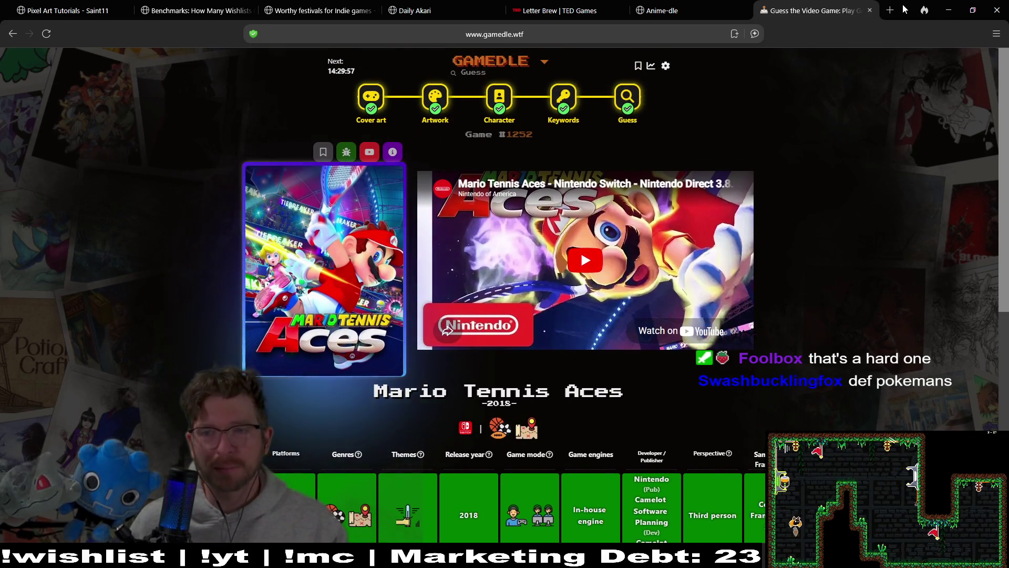
click(949, 10)
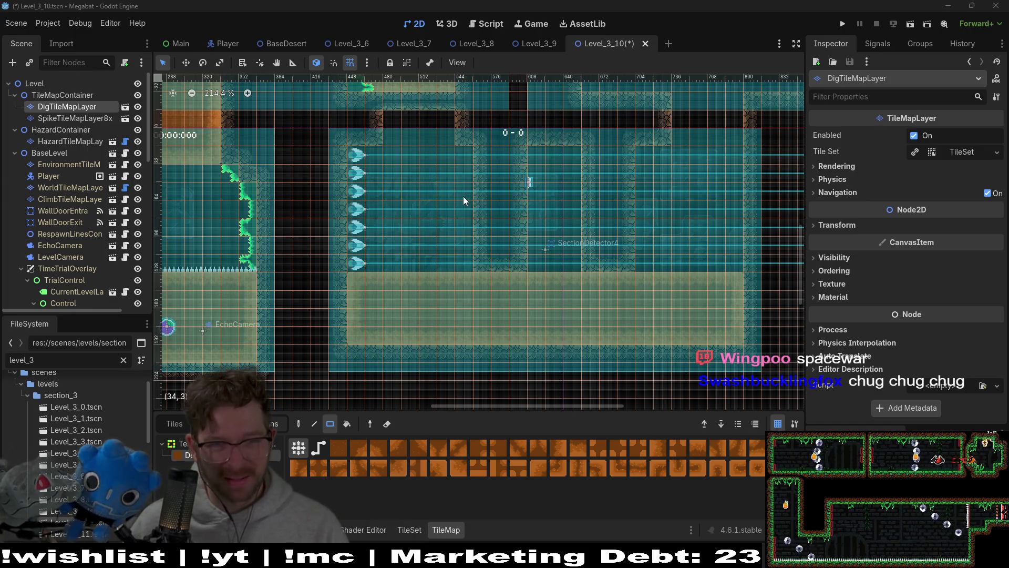
Zoom around the Level_3_10 canvas and bring up the Select Resource quick-open dialog
scroll(465, 198, down, 2)
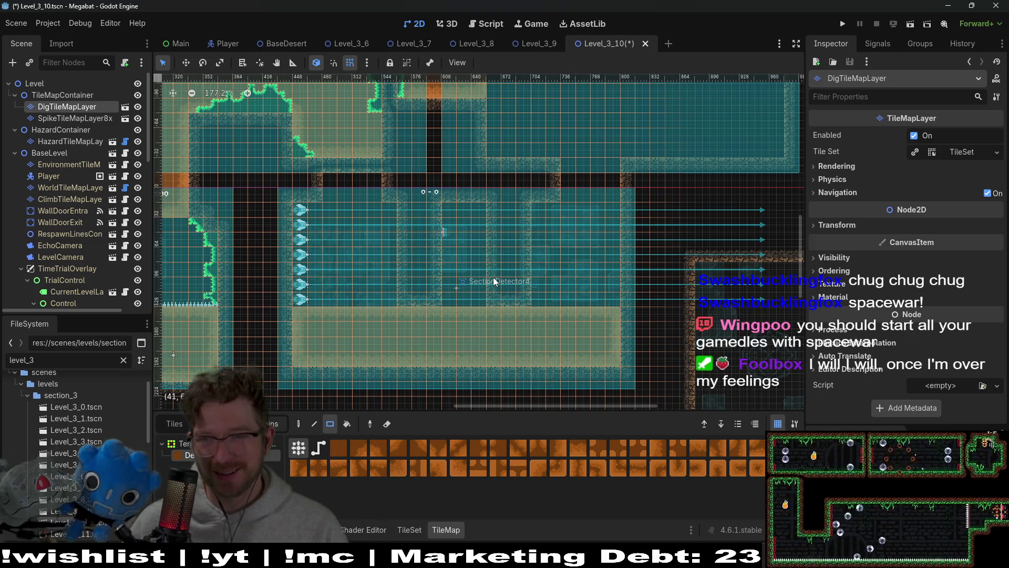
scroll(440, 240, up, 1)
scroll(441, 241, up, 7)
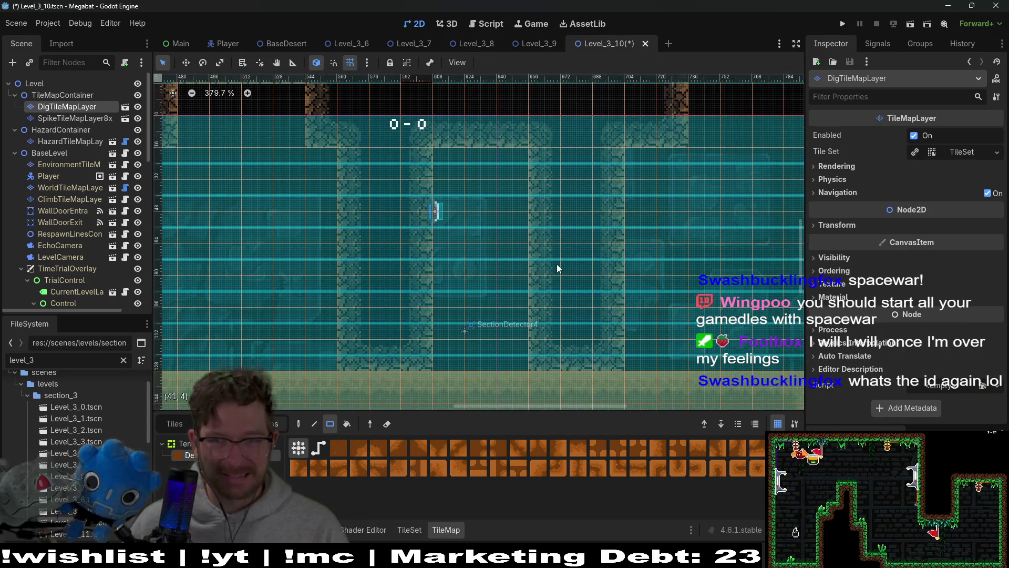
scroll(589, 223, down, 6)
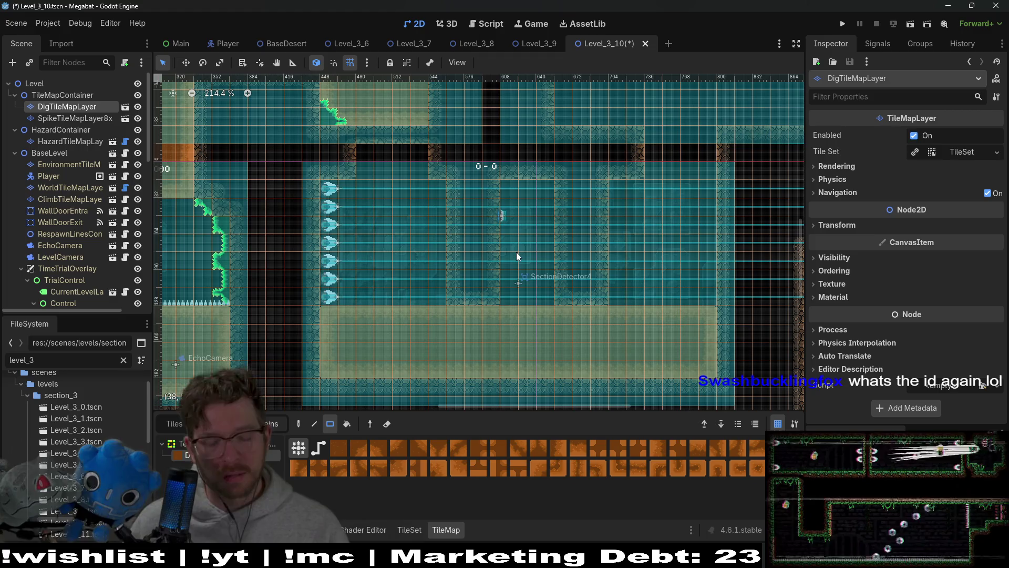
key(alt+shift+o)
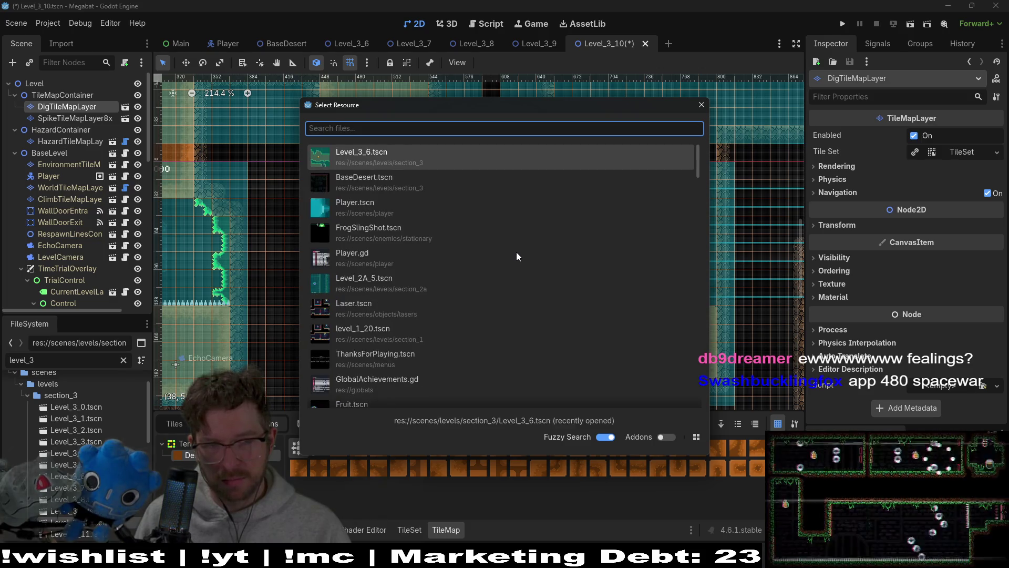
Open GlobalAchievements.gd from quick open and scroll through the script
text(globalach)
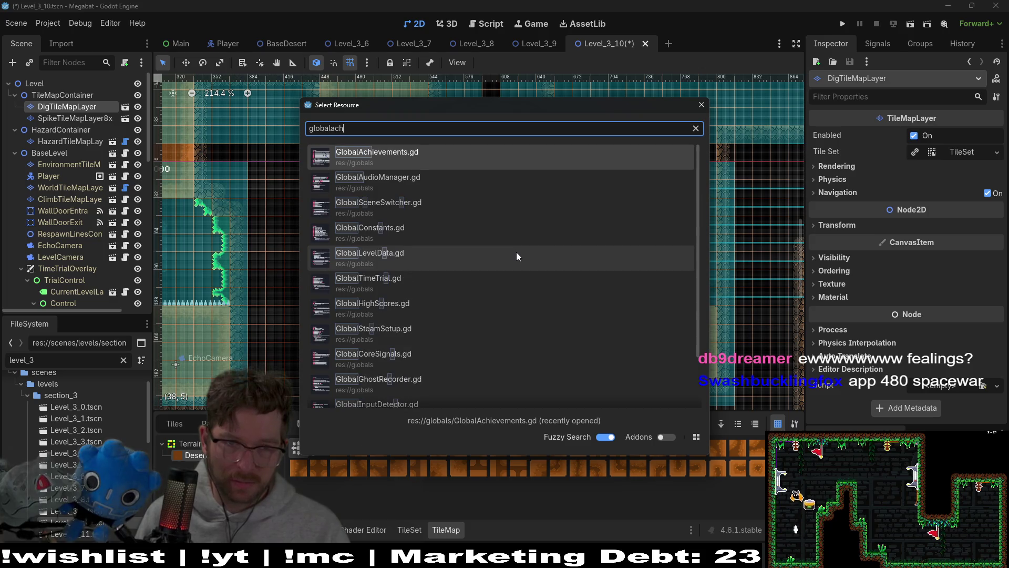
key(Return)
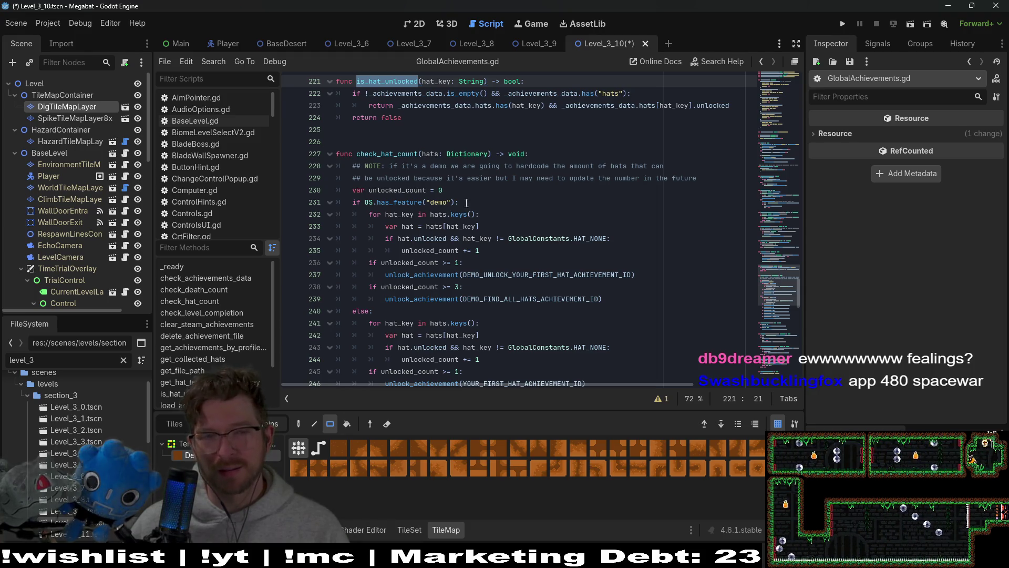
scroll(781, 124, up, 15)
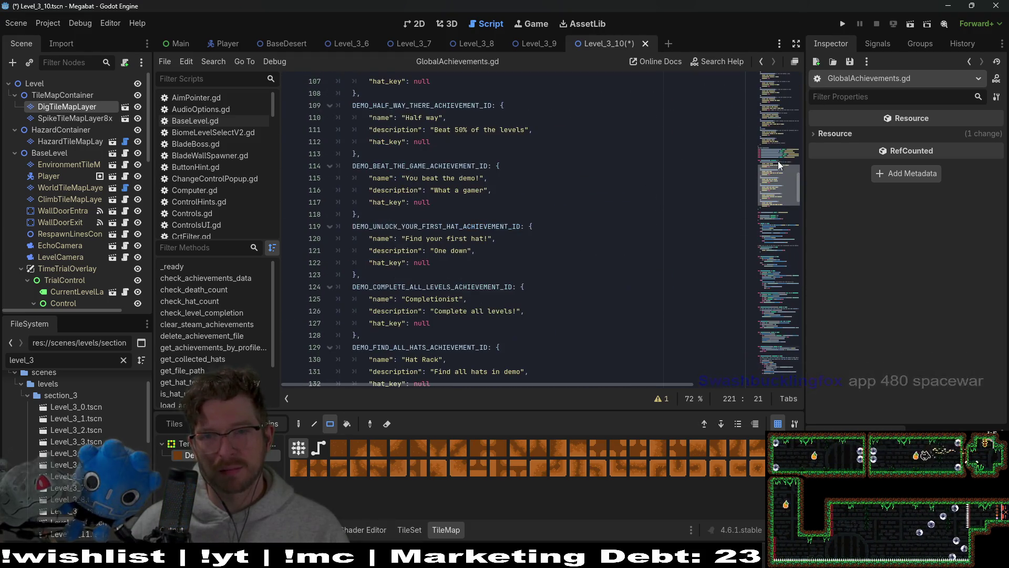
scroll(781, 151, up, 10)
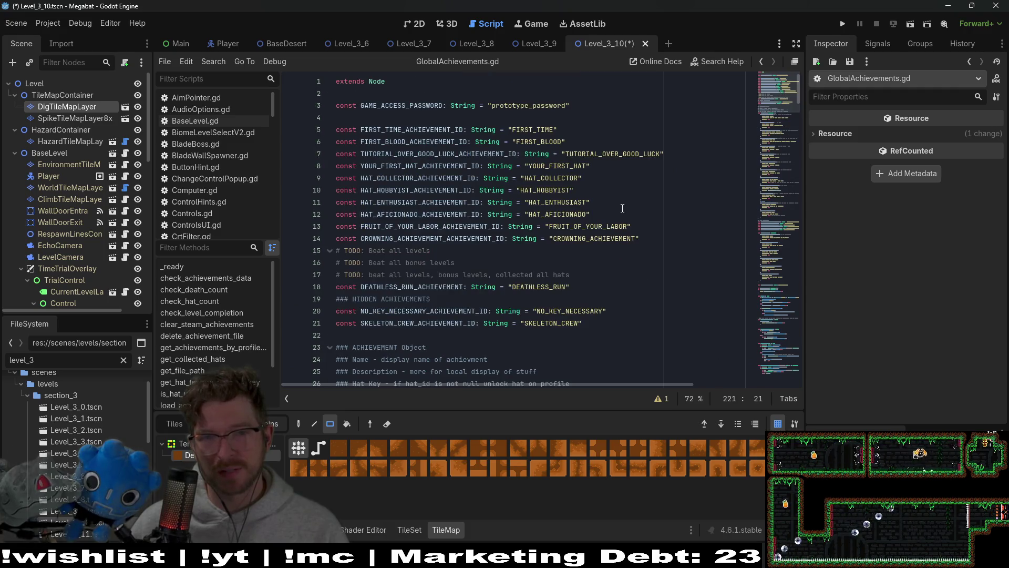
scroll(621, 210, down, 3)
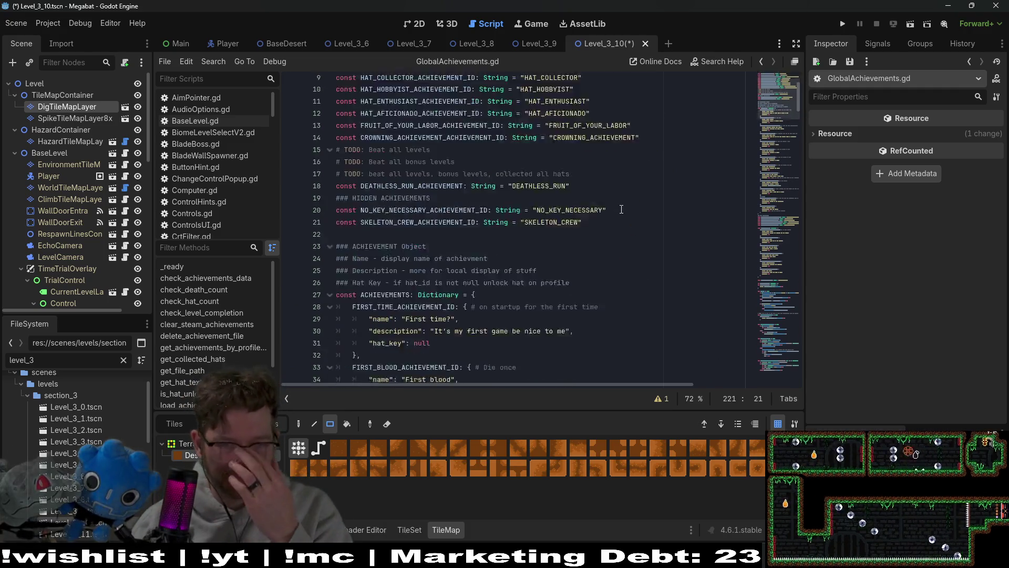
scroll(622, 209, down, 10)
scroll(641, 305, down, 13)
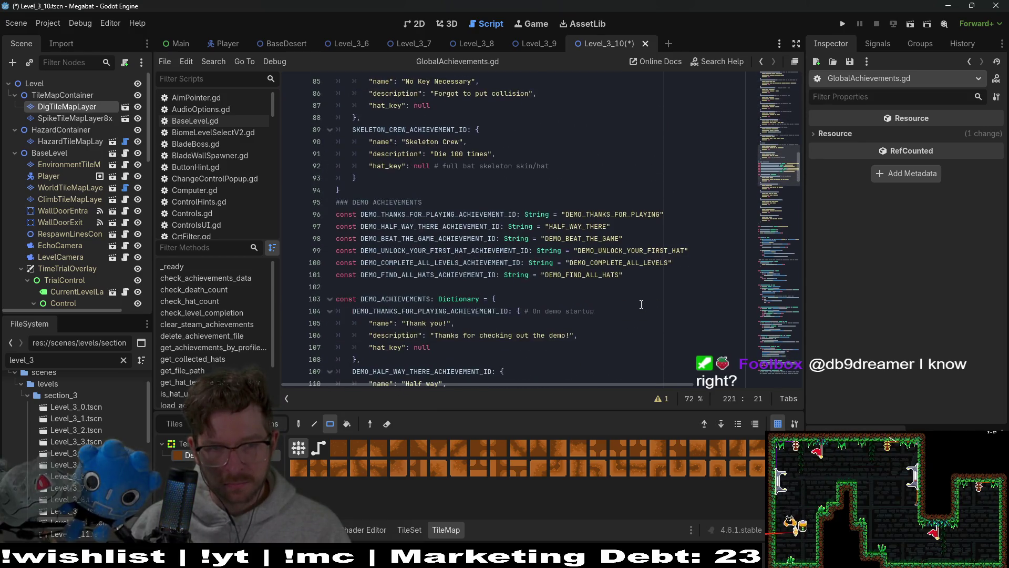
scroll(641, 305, down, 4)
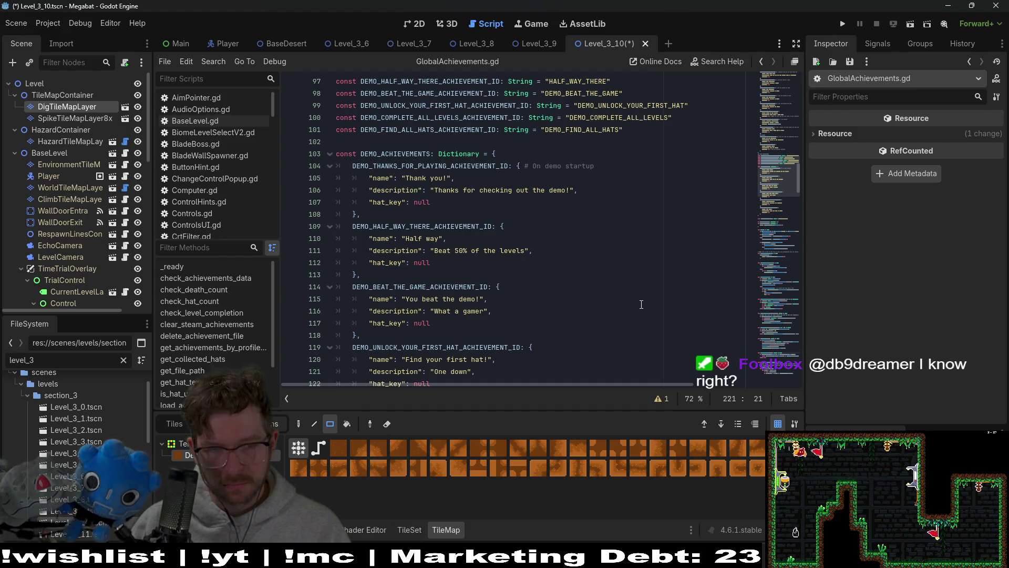
scroll(641, 305, down, 3)
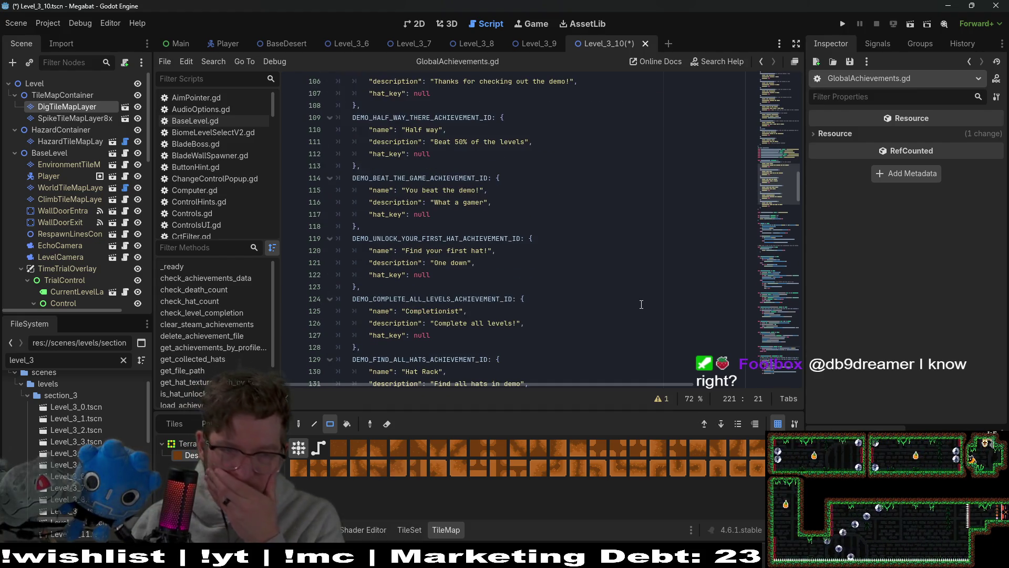
scroll(642, 304, down, 2)
scroll(641, 305, down, 1)
scroll(642, 304, down, 4)
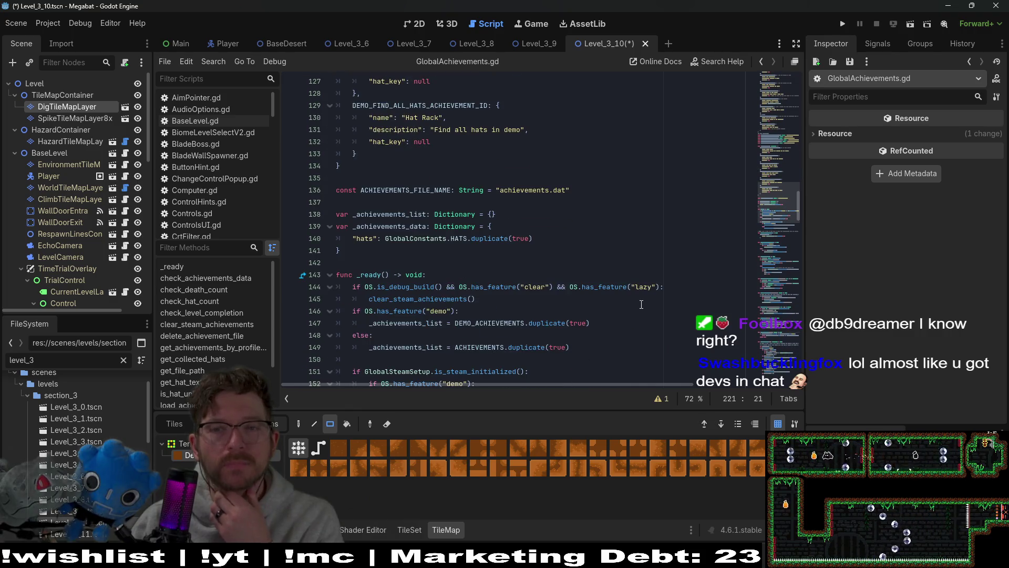
mouse_move(790, 201)
mouse_down()
mouse_move(790, 87)
mouse_move(777, 204)
mouse_up()
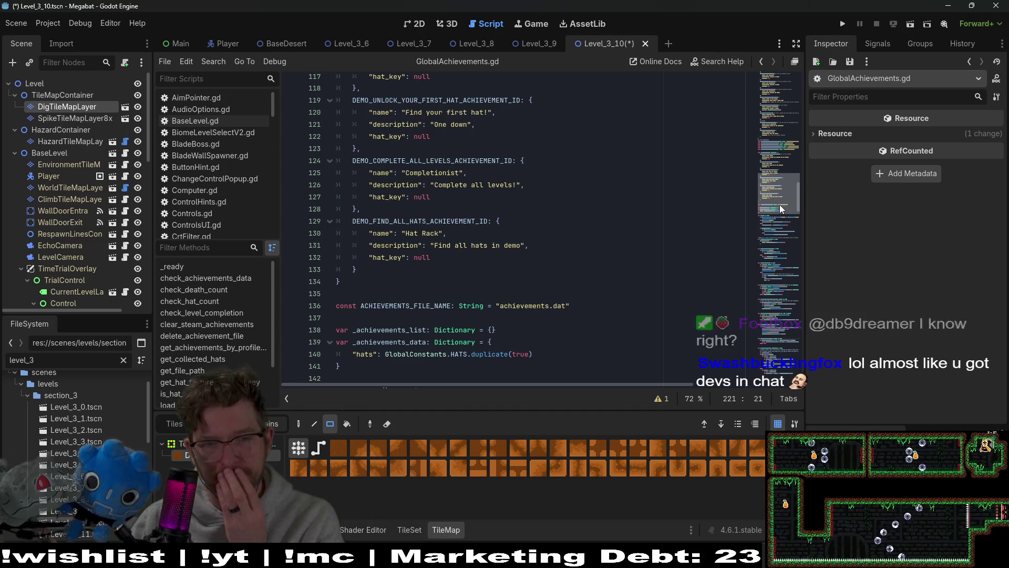
Jump to the HATS definition in GlobalConstants.gd
ctrl+click(453, 359)
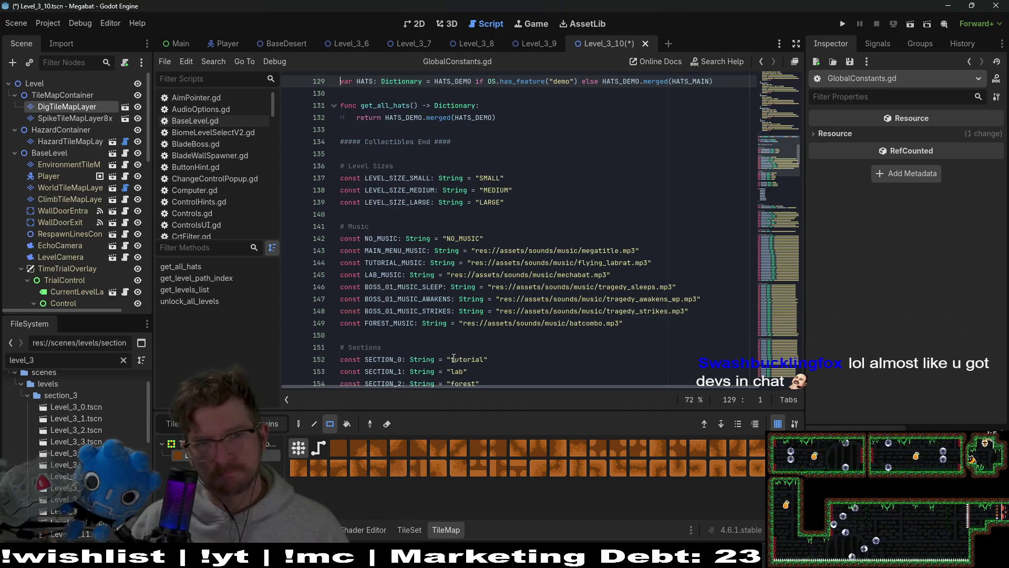
scroll(579, 211, up, 10)
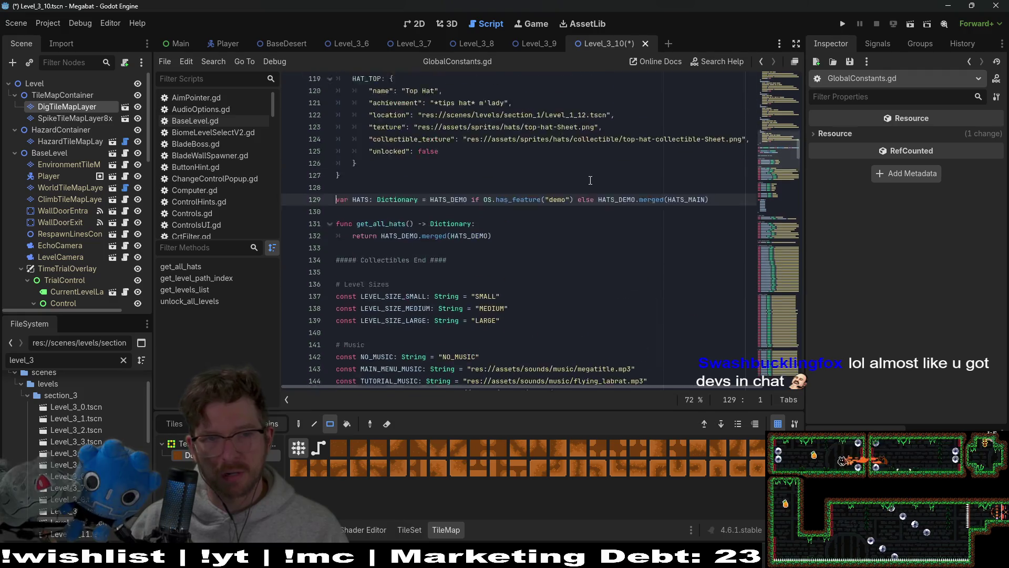
scroll(590, 181, up, 2)
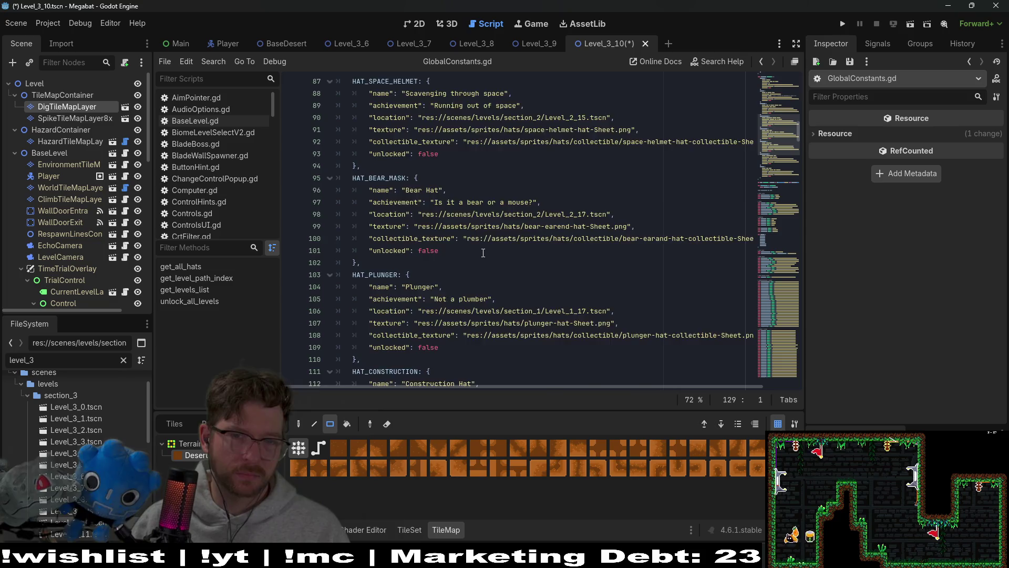
scroll(483, 253, down, 7)
scroll(484, 253, up, 3)
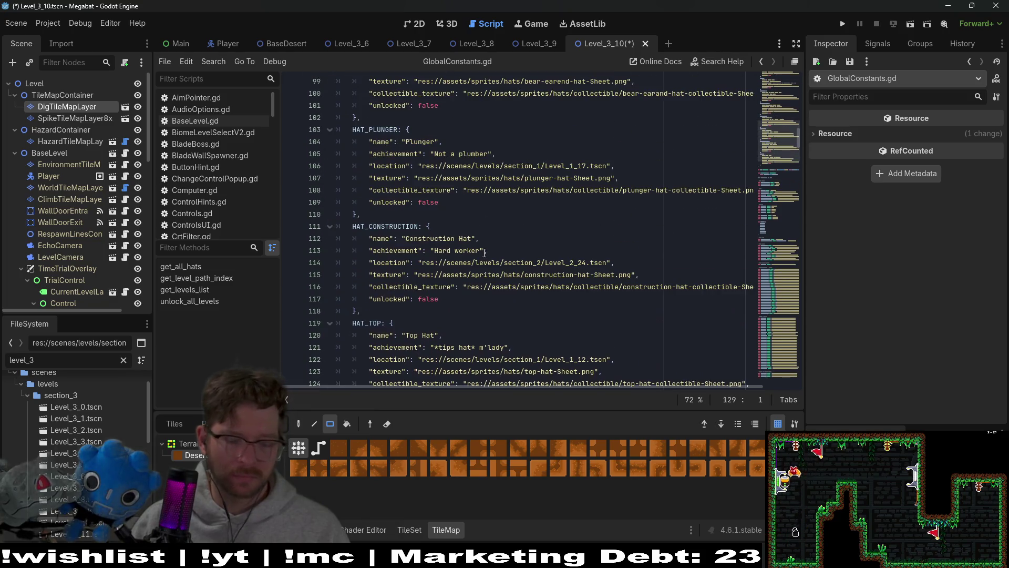
Search the hat entries for '???' placeholders, then return to Level_3_10's 2D view
key(ctrl+f)
text(???)
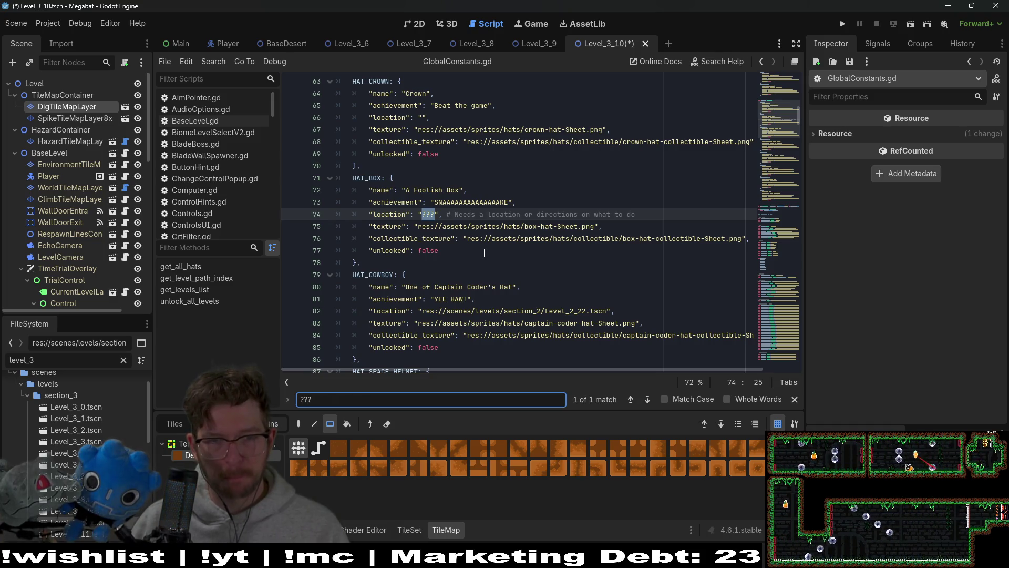
scroll(484, 253, up, 3)
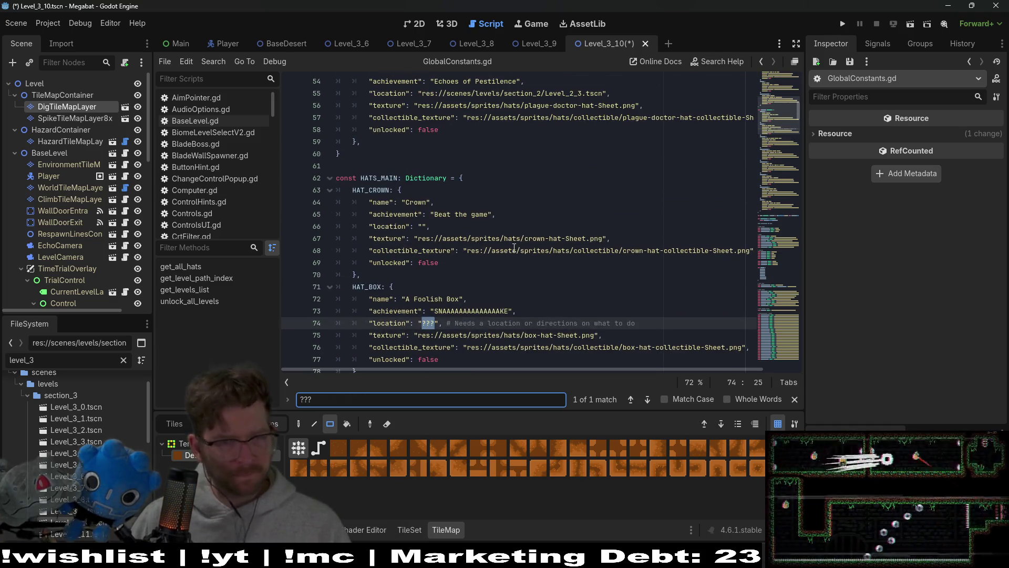
mouse_move(514, 252)
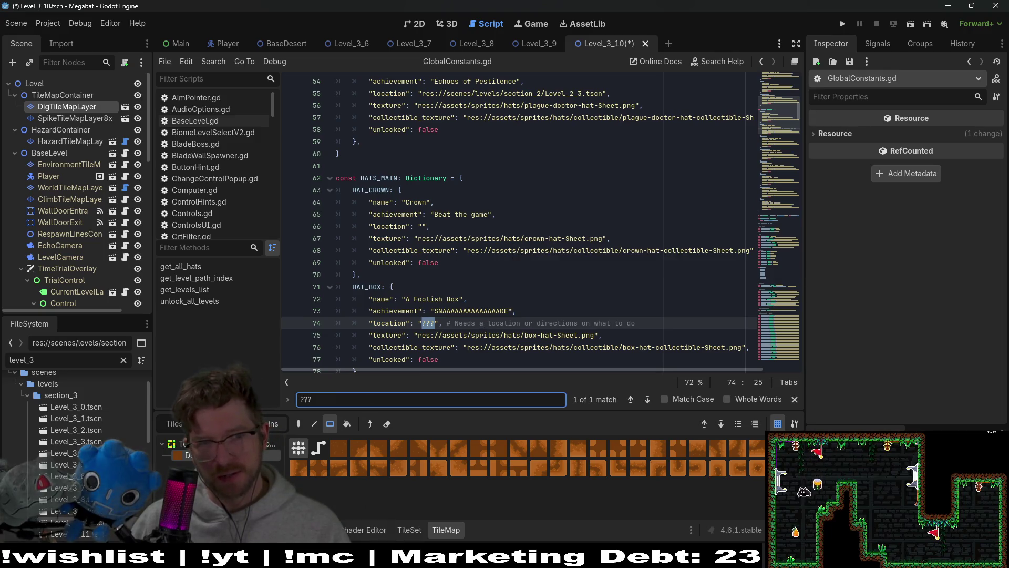
scroll(483, 327, up, 4)
scroll(486, 321, down, 13)
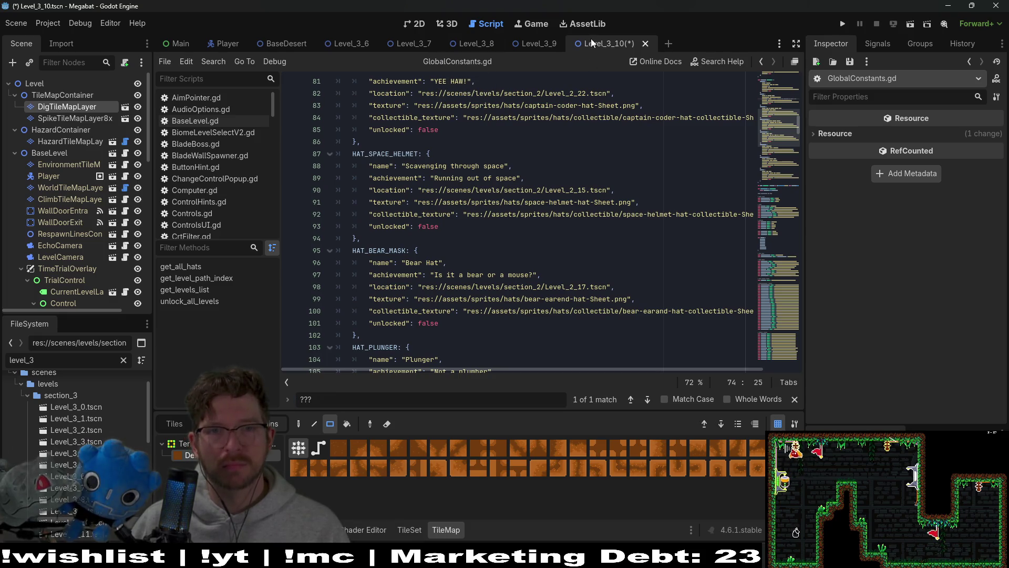
click(539, 43)
click(610, 42)
click(416, 24)
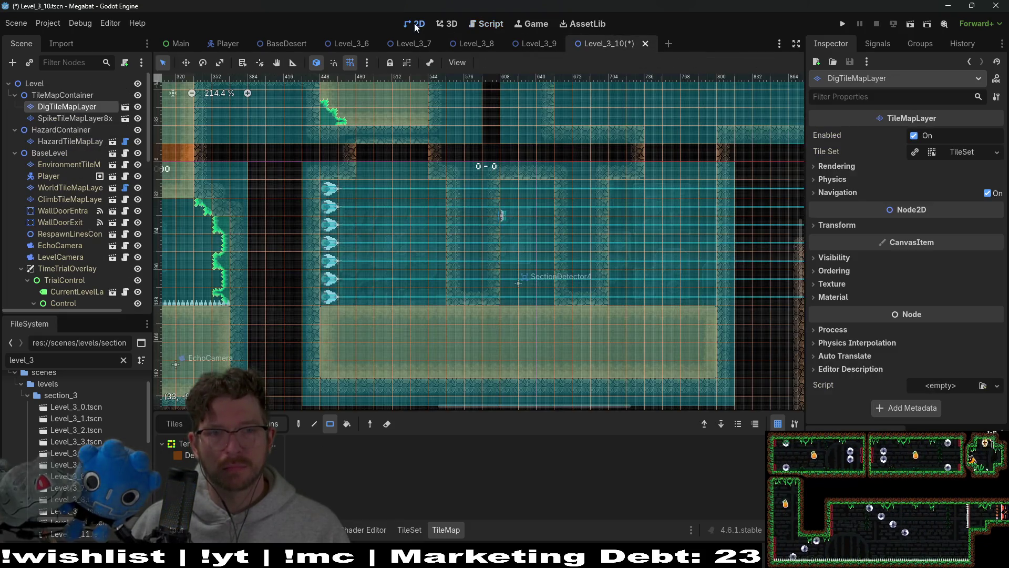
Save Level_3_10 and instance HatCollectible.tscn as a child of SecretContainer
key(ctrl+s)
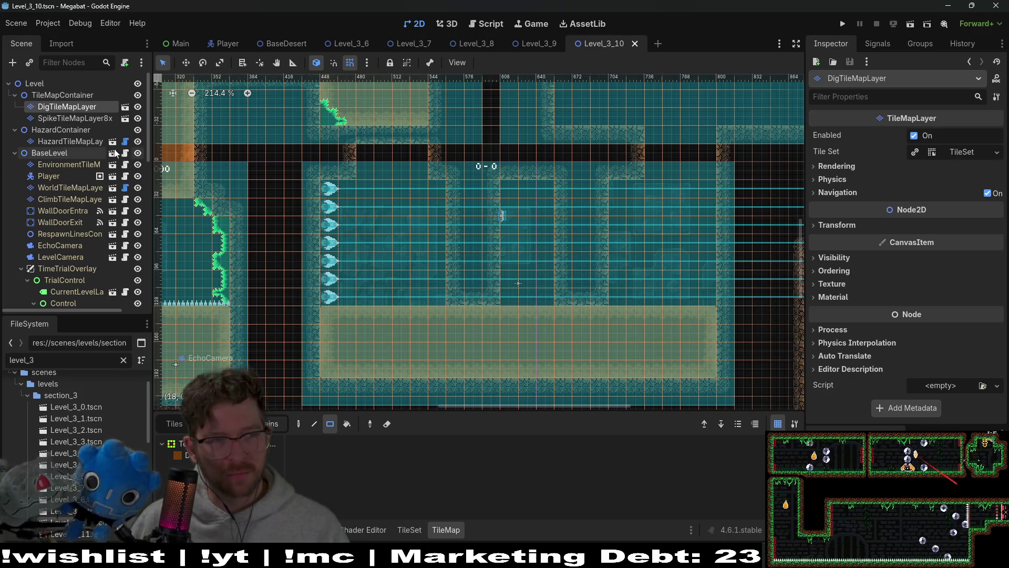
click(40, 87)
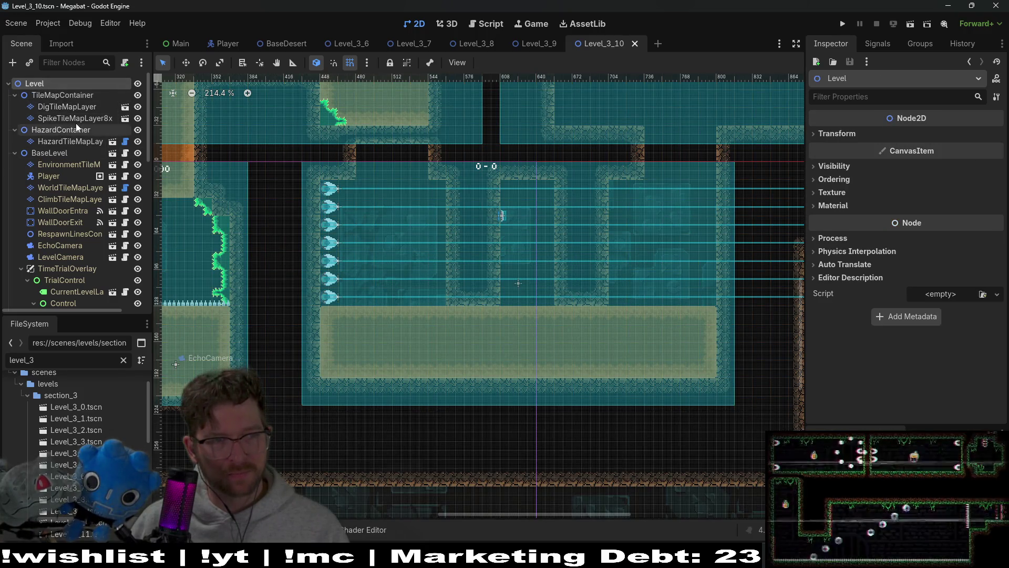
scroll(76, 123, down, 10)
click(71, 196)
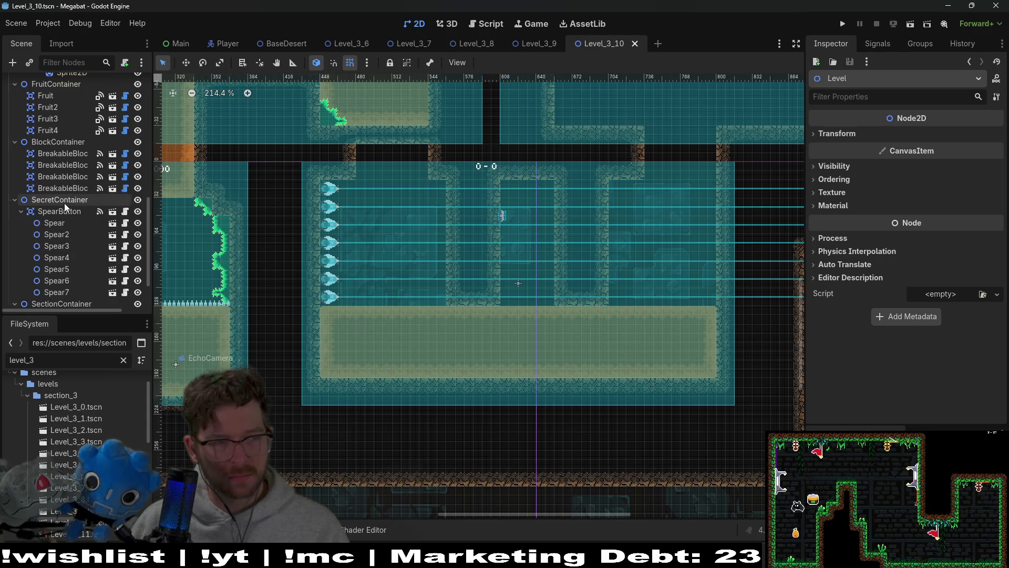
right_click(64, 203)
click(110, 226)
text(hatcollec)
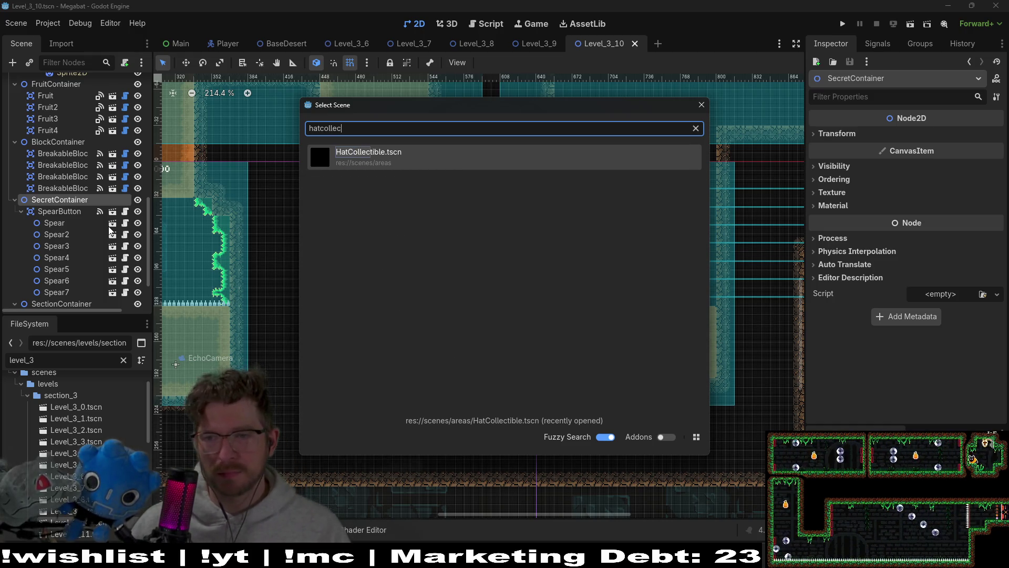
double_click(430, 159)
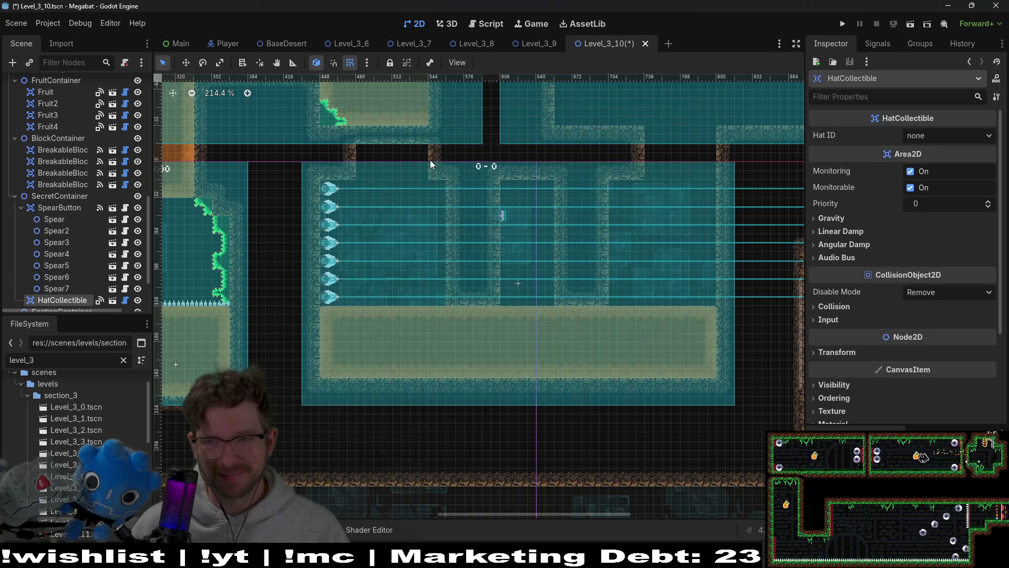
Move the HatCollectible into the upper room and nudge it slightly up-left
key(w)
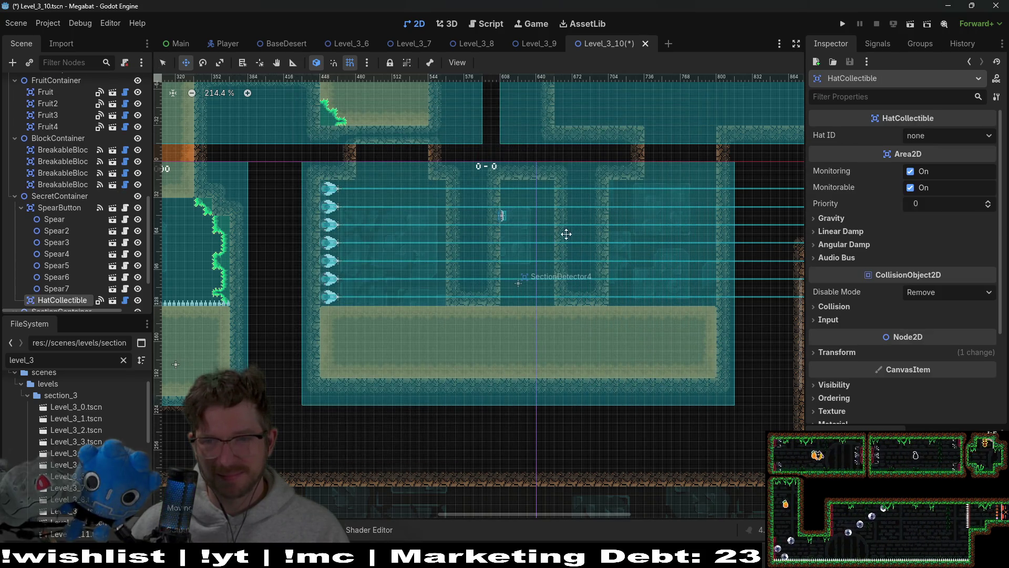
scroll(369, 239, down, 2)
drag(376, 237, 482, 227)
scroll(481, 227, up, 7)
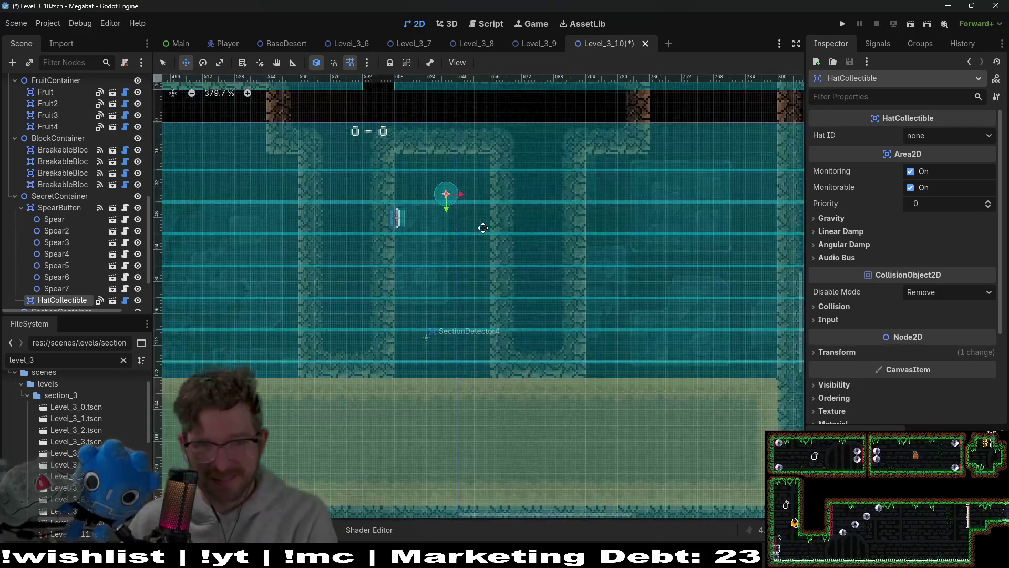
key(Left)
key(Left)
key(Up)
key(Up)
key(Up)
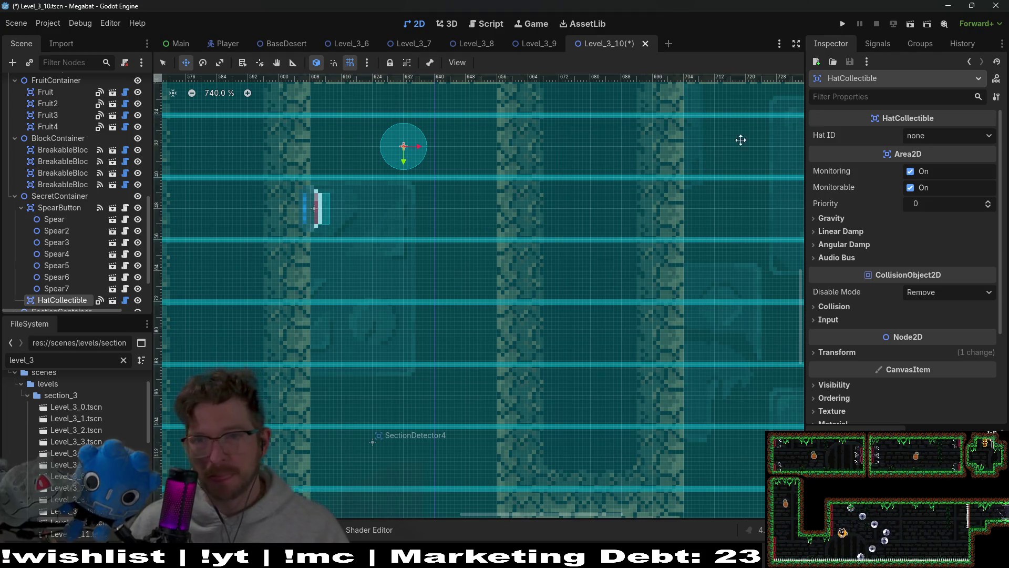
Set the collectible's Hat ID to box_hat and save the level
click(966, 140)
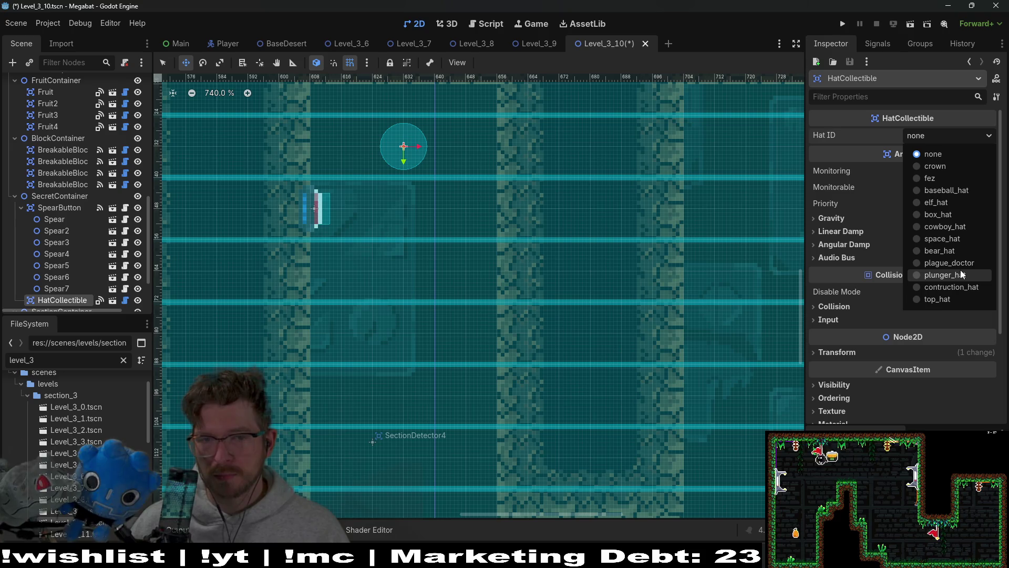
scroll(648, 229, down, 3)
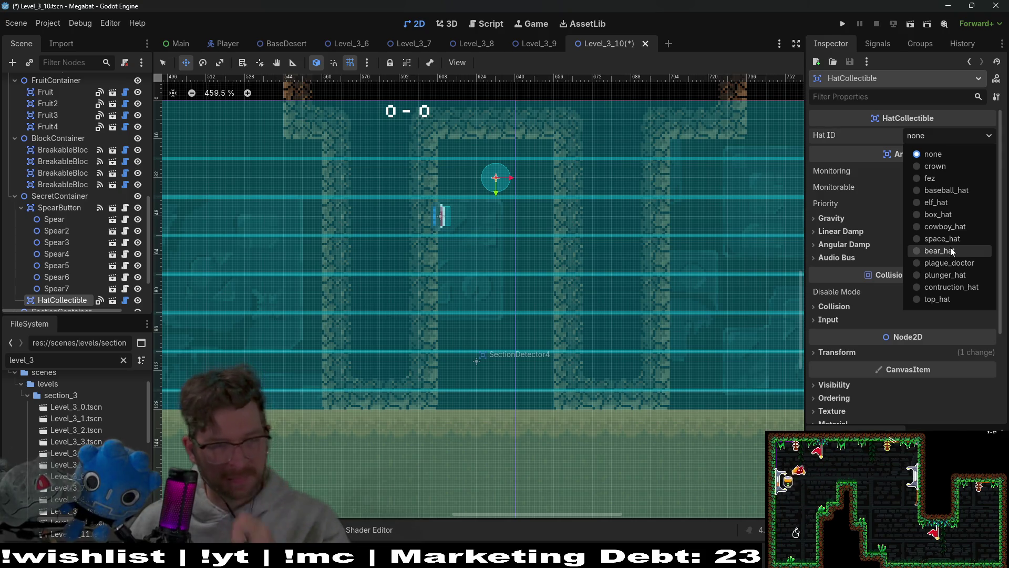
click(949, 214)
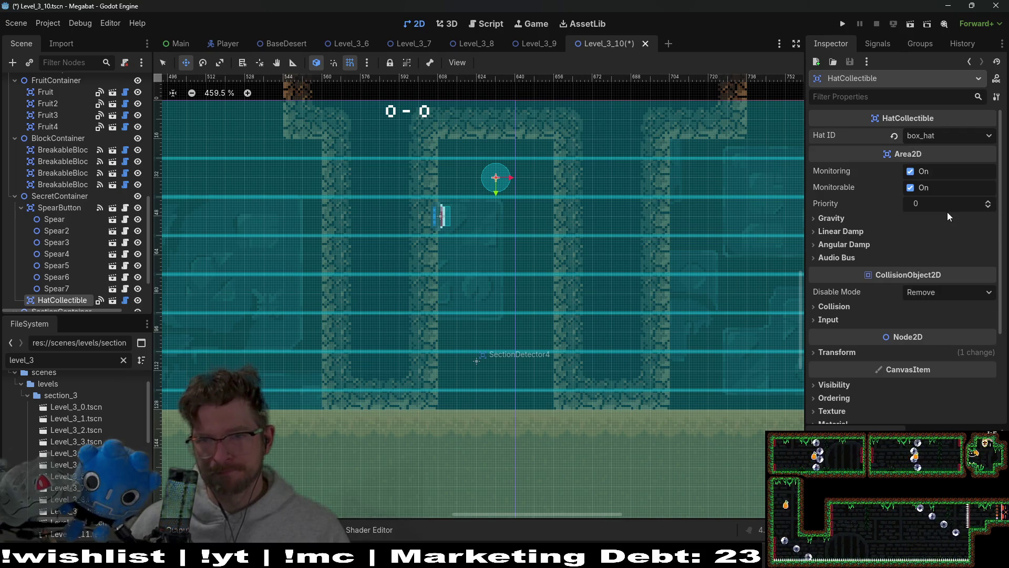
scroll(598, 206, down, 5)
key(ctrl+s)
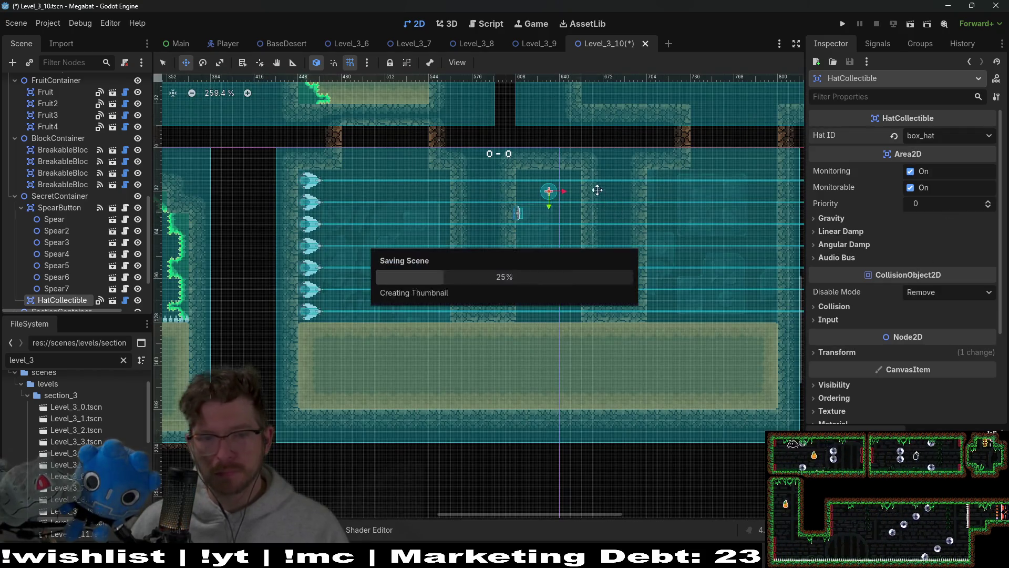
Select WorldTileMapLayer and paint a rectangular block of tiles in the spear room
scroll(594, 187, down, 3)
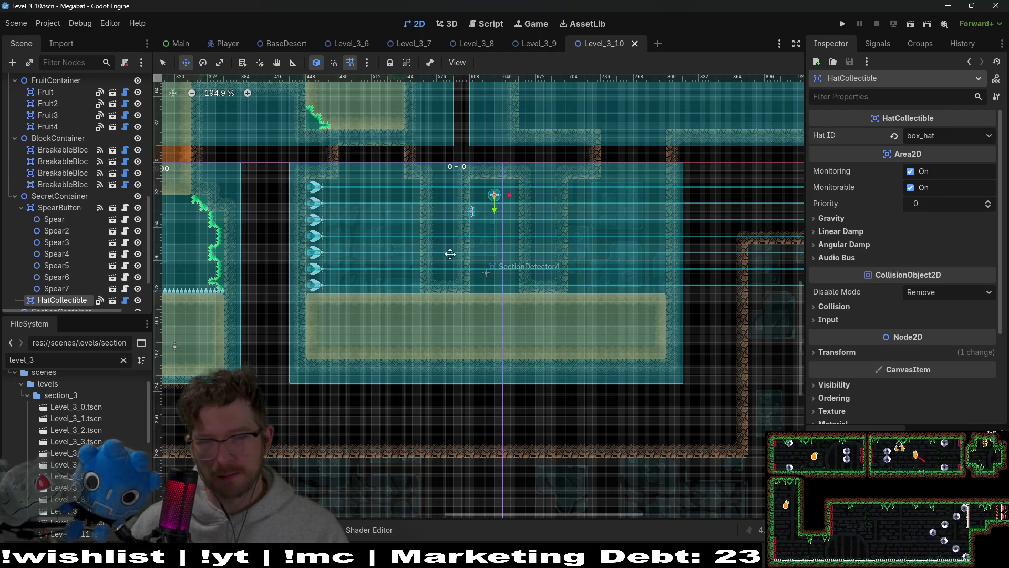
scroll(98, 200, up, 10)
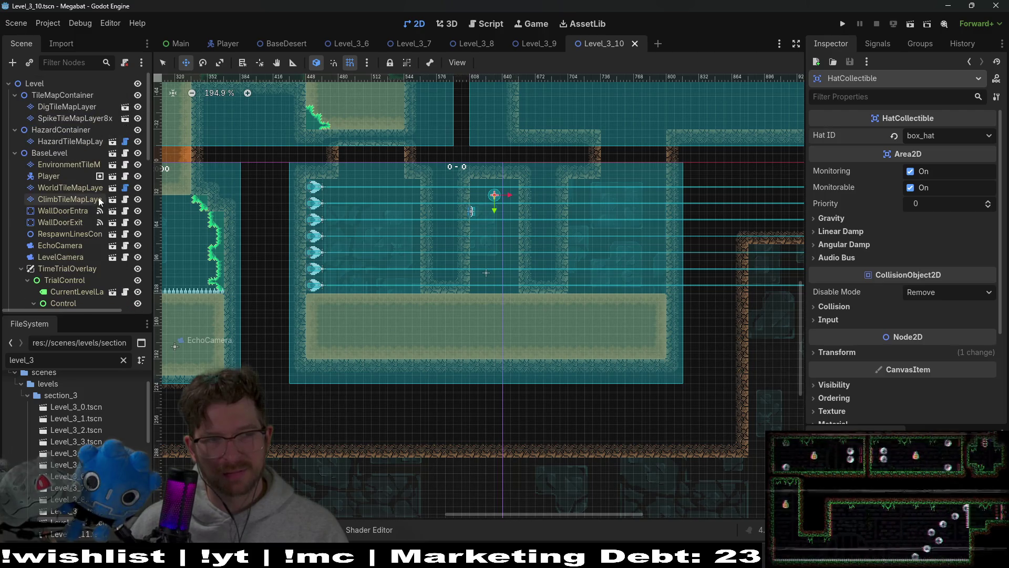
click(68, 188)
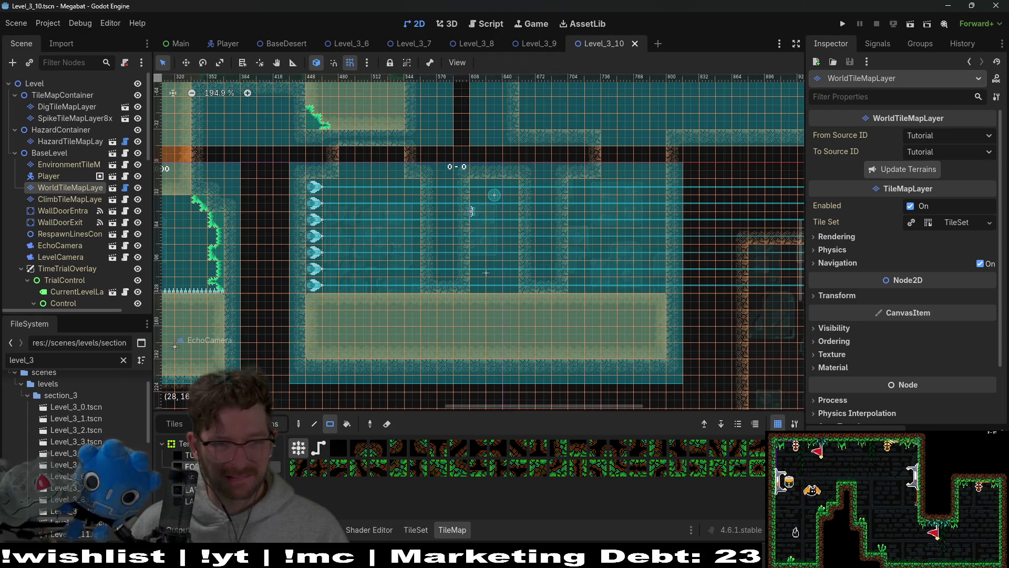
drag(557, 217, 556, 216)
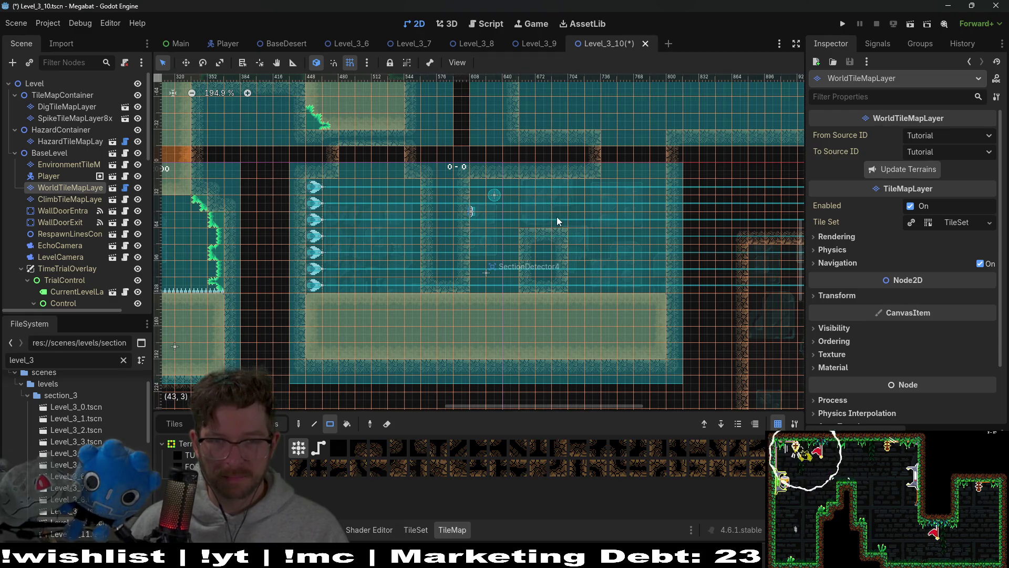
scroll(606, 259, up, 3)
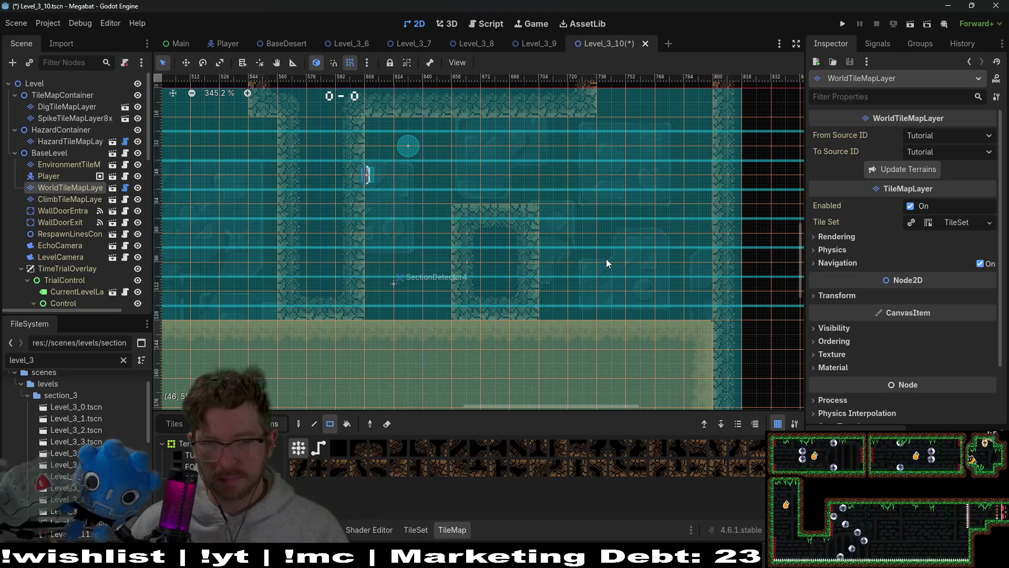
scroll(604, 259, up, 1)
mouse_move(548, 223)
mouse_down()
mouse_move(601, 272)
mouse_move(687, 311)
mouse_move(570, 307)
mouse_up()
Zoom over the painted block and select the HazardContainer node
scroll(601, 289, down, 6)
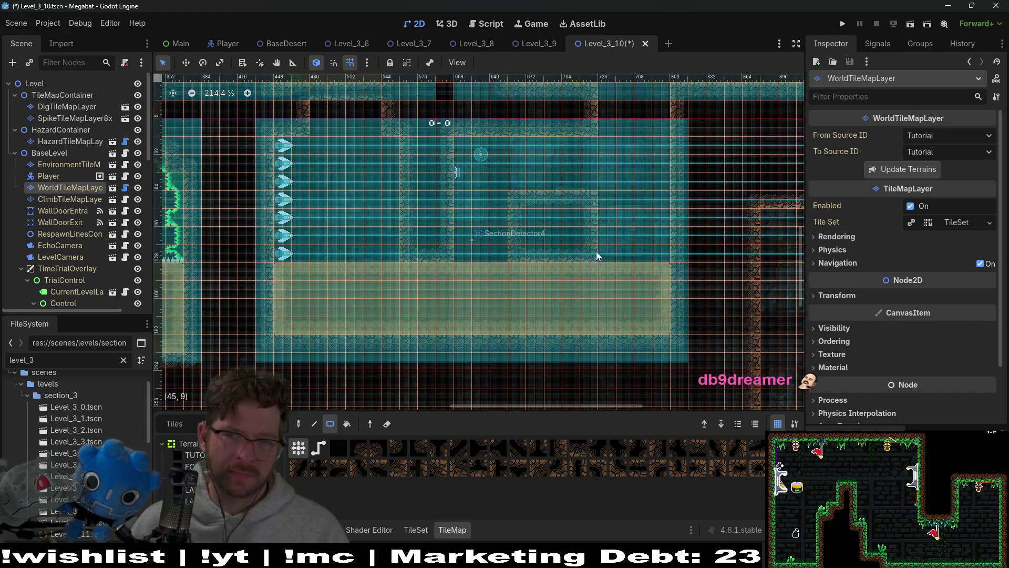
scroll(596, 255, up, 3)
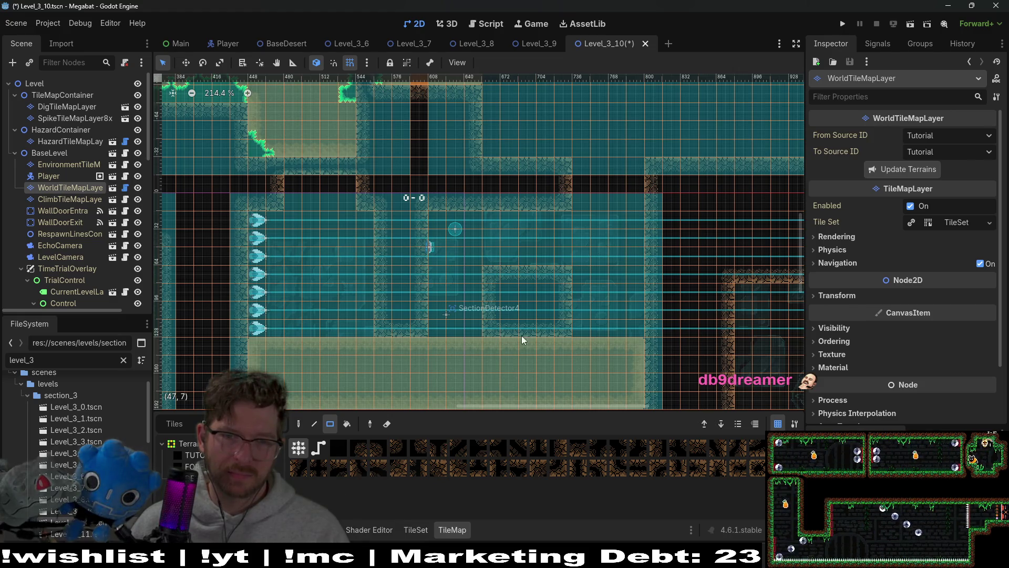
scroll(521, 336, up, 1)
scroll(496, 270, down, 2)
scroll(63, 197, down, 5)
scroll(63, 196, down, 5)
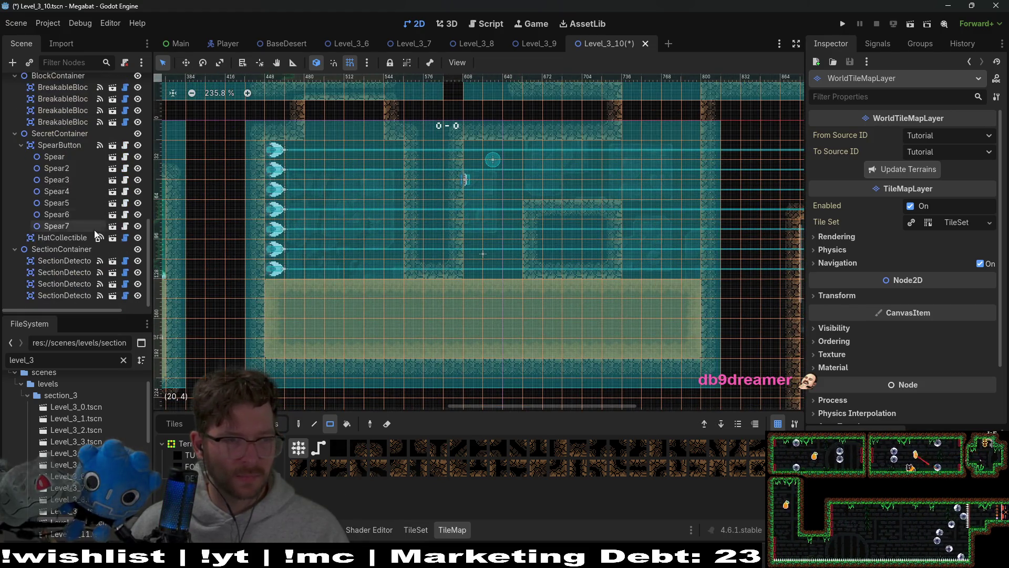
scroll(88, 247, up, 4)
scroll(89, 247, up, 5)
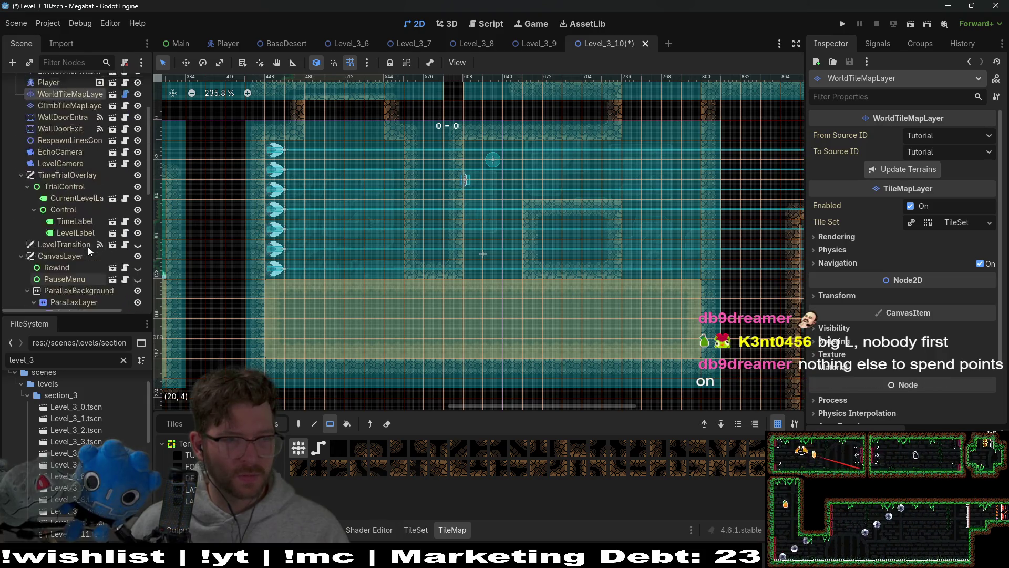
click(87, 129)
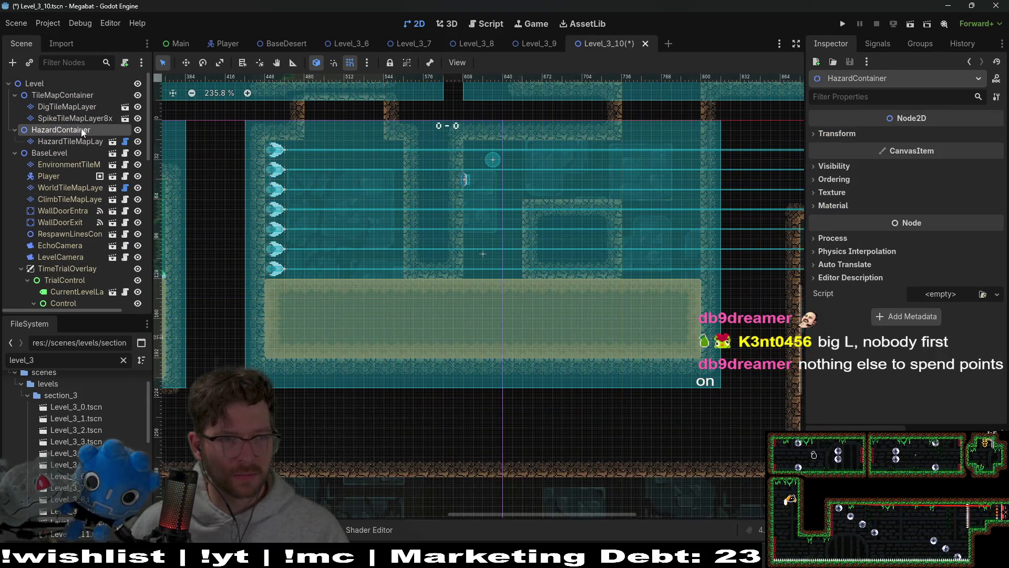
Paint a row of Spikes tiles on the floor beneath the central stone block on HazardTileMapLayer
click(71, 141)
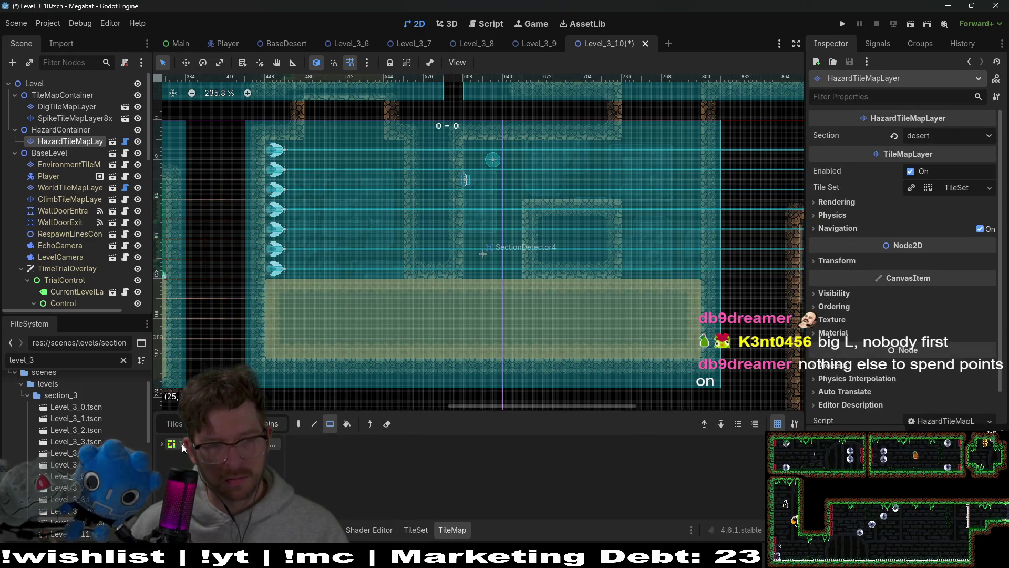
click(186, 458)
mouse_move(497, 272)
mouse_down()
mouse_move(520, 274)
mouse_move(508, 276)
mouse_up()
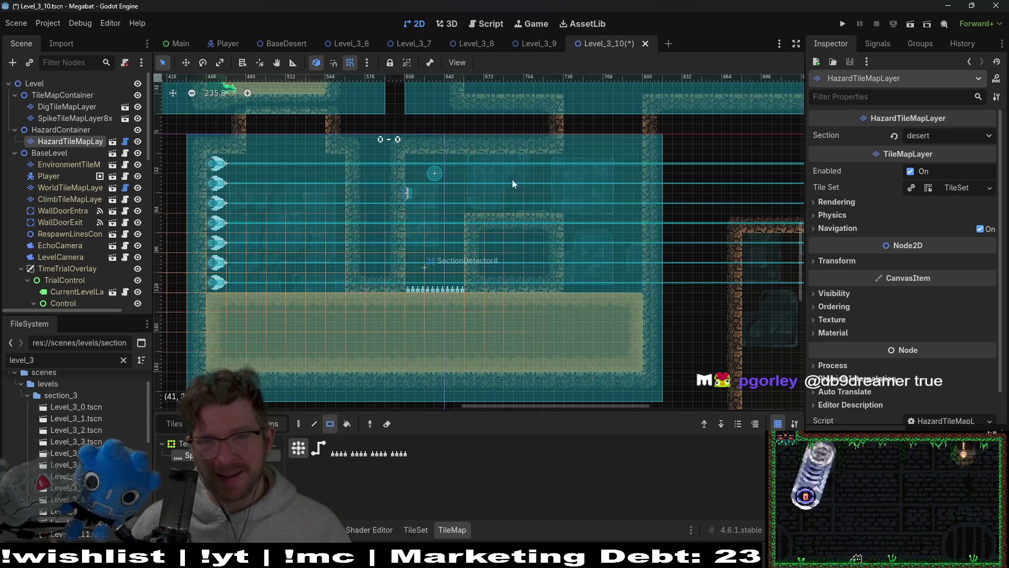
Check the neighbouring room, return to the reworked room, and run the current scene
scroll(488, 226, up, 3)
scroll(489, 225, right, 3)
scroll(489, 229, up, 2)
scroll(421, 247, right, 2)
drag(344, 227, 474, 217)
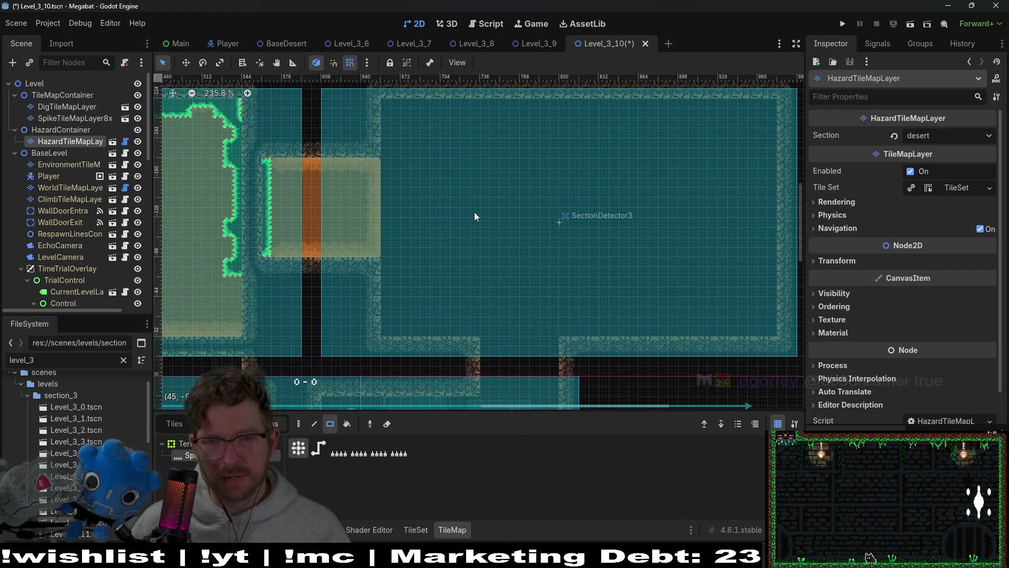
scroll(626, 307, down, 8)
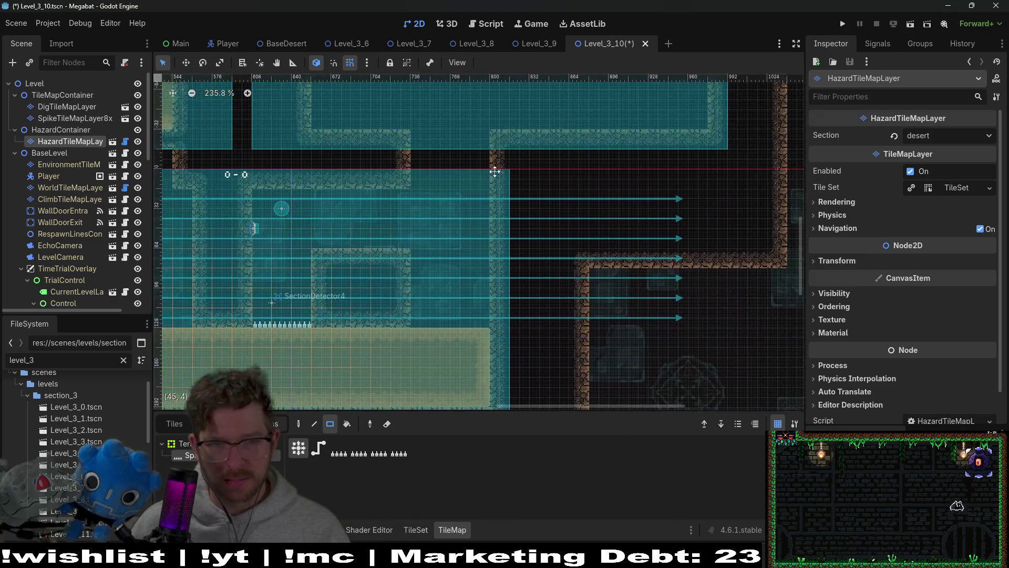
scroll(494, 244, left, 4)
scroll(574, 241, up, 3)
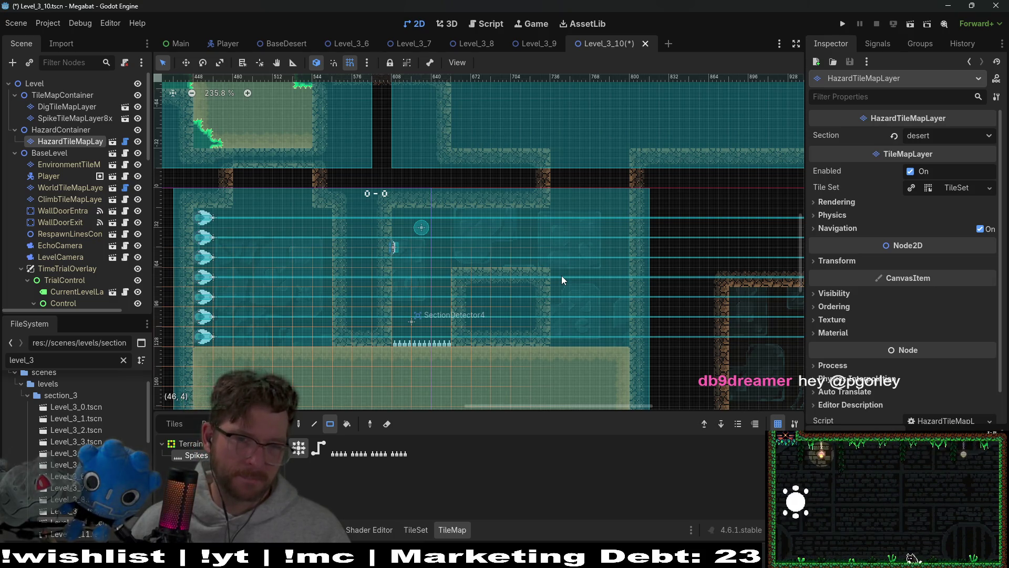
scroll(592, 281, down, 2)
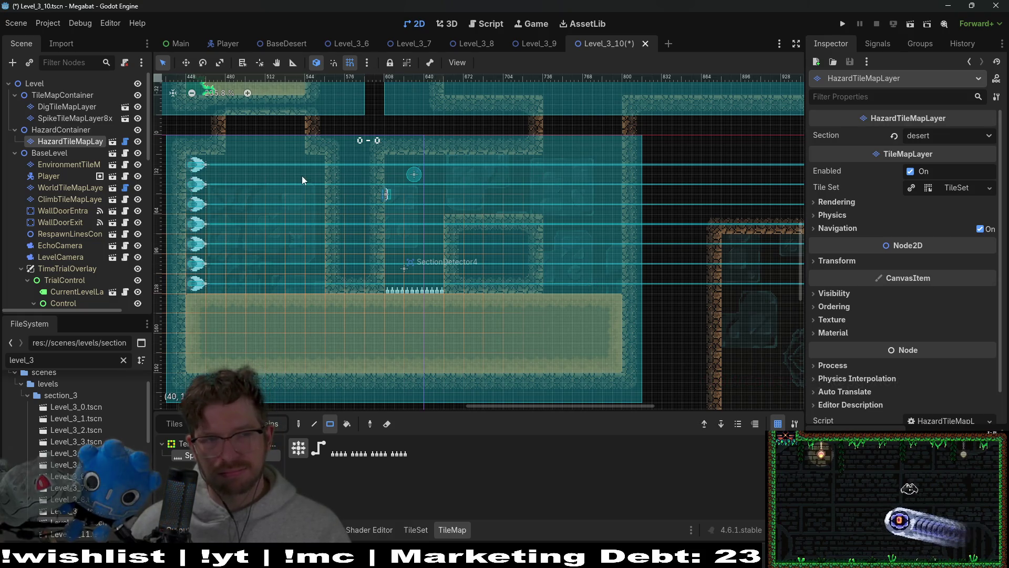
drag(426, 210, 431, 298)
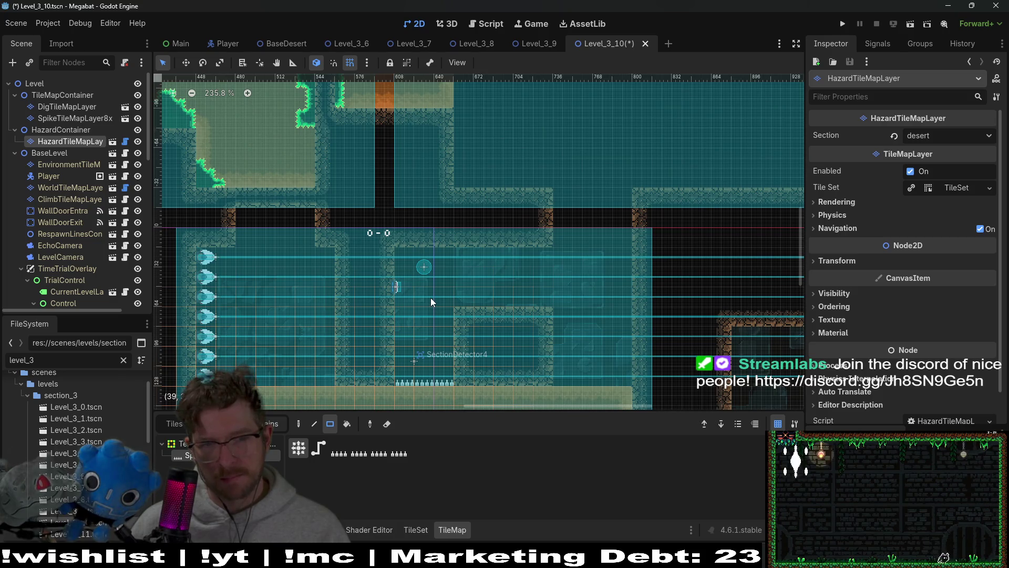
click(910, 30)
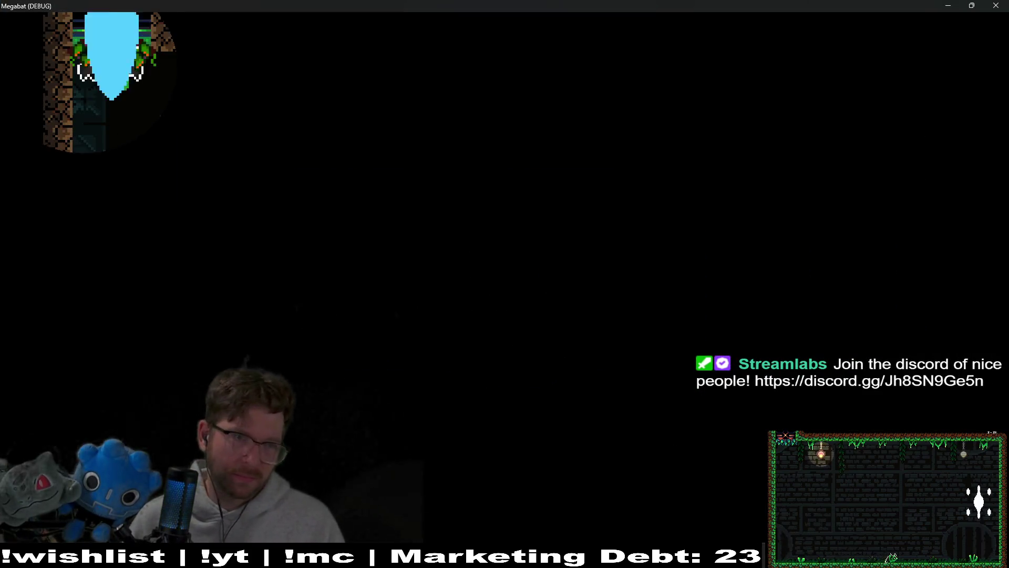
Fly the bat down the shaft, tunnel through the dirt, rise past the spikes and knock the box aside
key(Left)
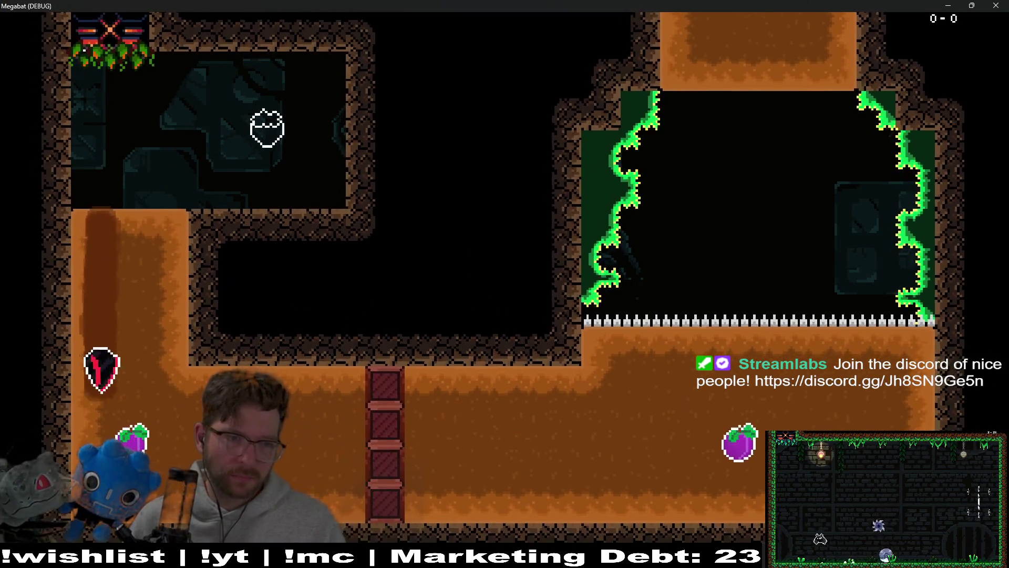
key(Right)
key(Up)
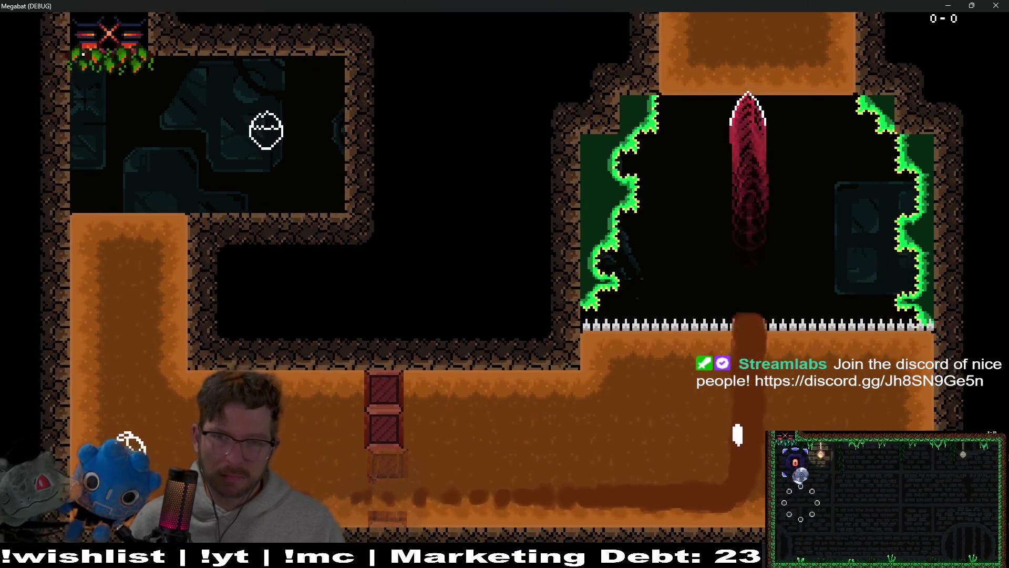
key(Right)
key(Down)
key(Right)
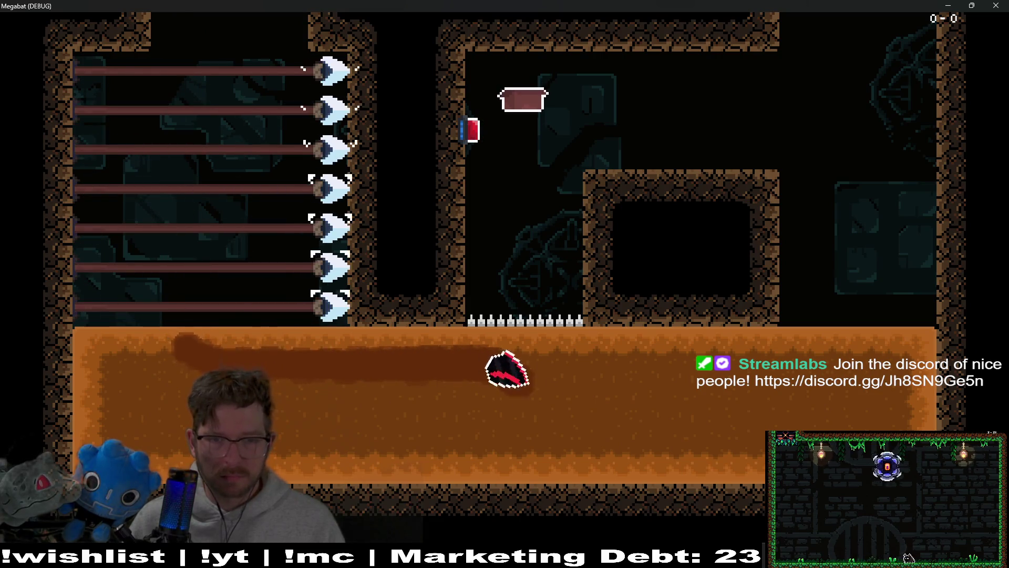
key(Down)
key(Left)
key(Up)
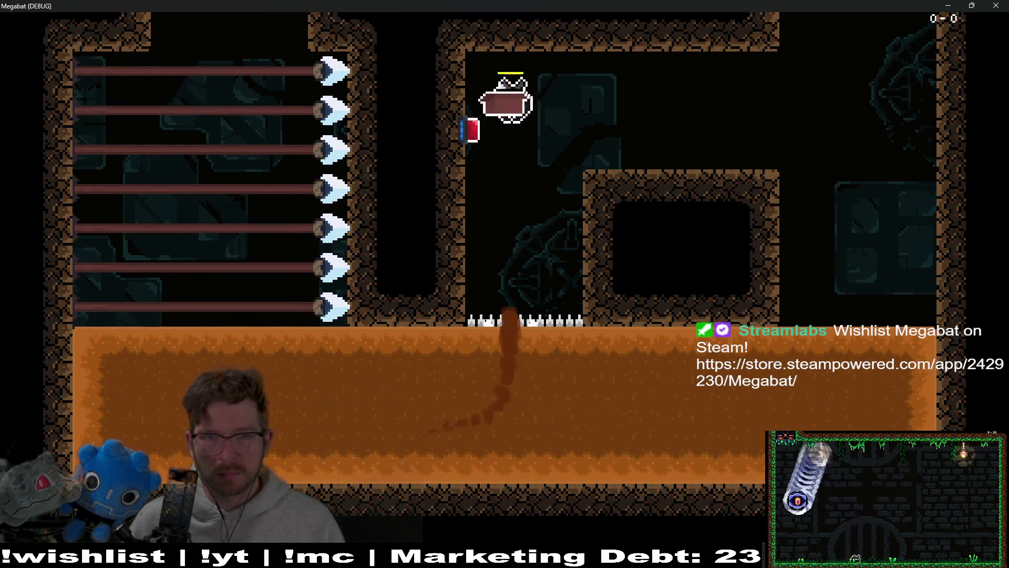
key(Right)
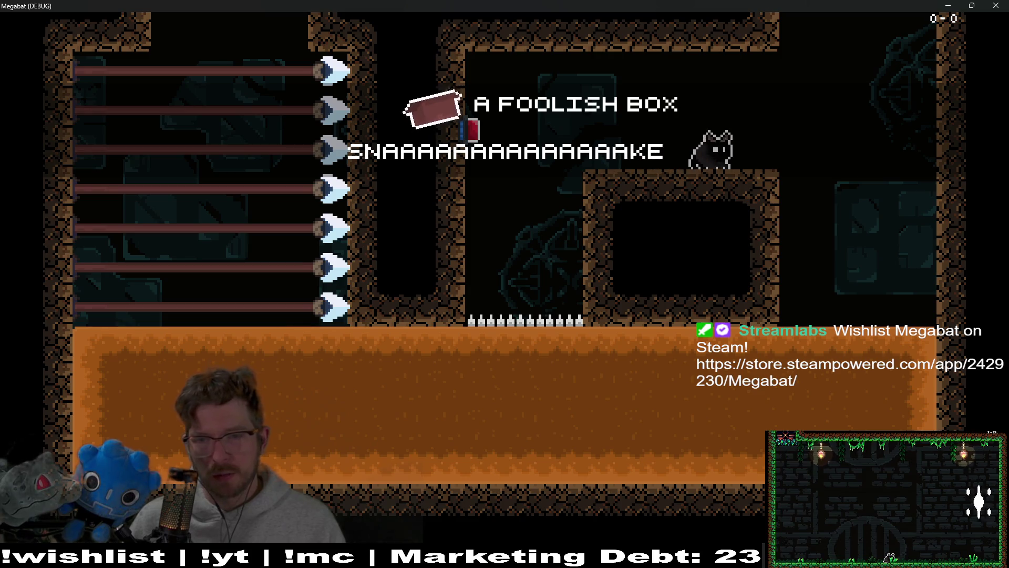
Fly around the room and land repeatedly on the central stone ledge
key(Up)
key(Down)
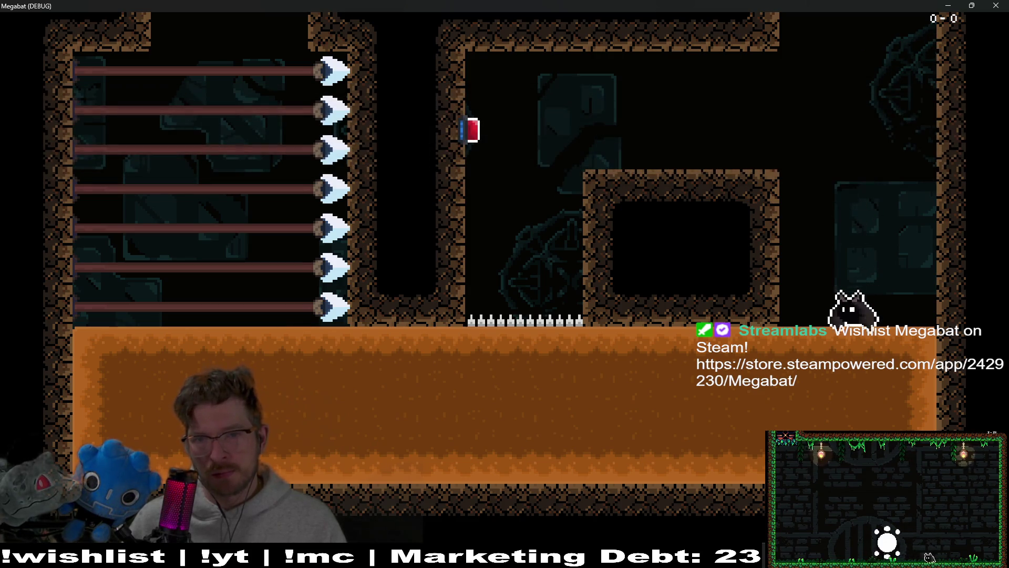
key(Up)
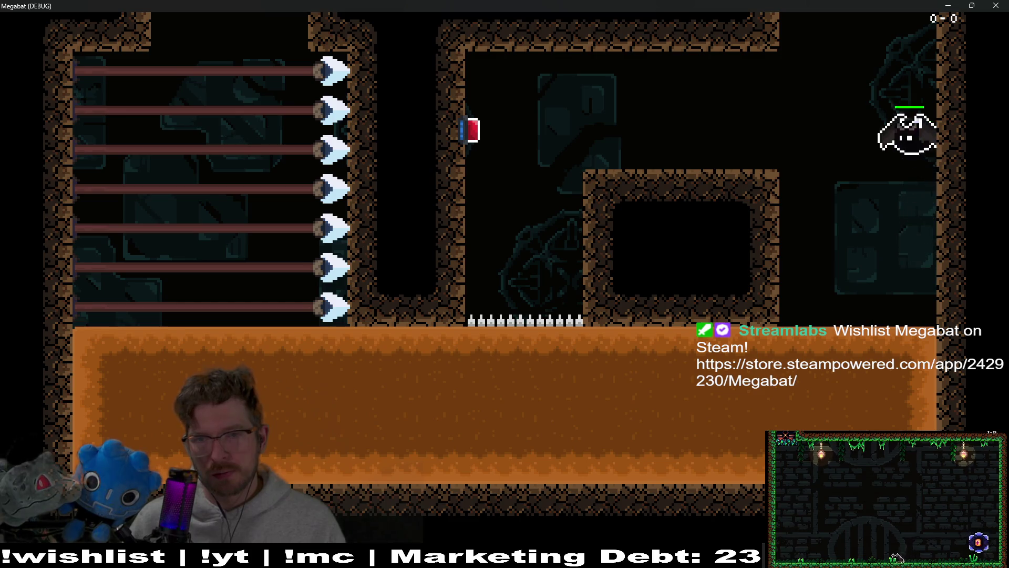
key(Left)
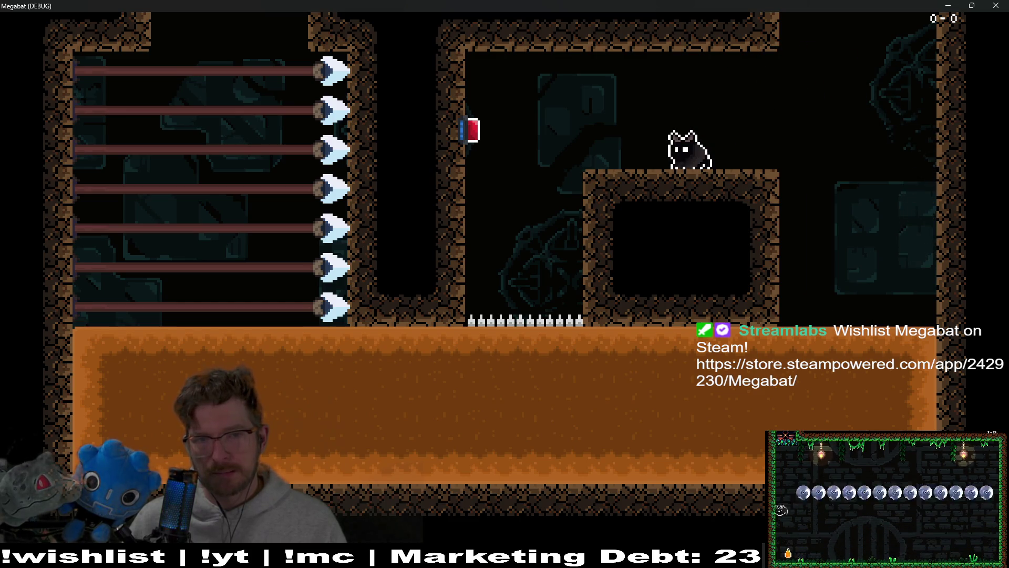
key(Up)
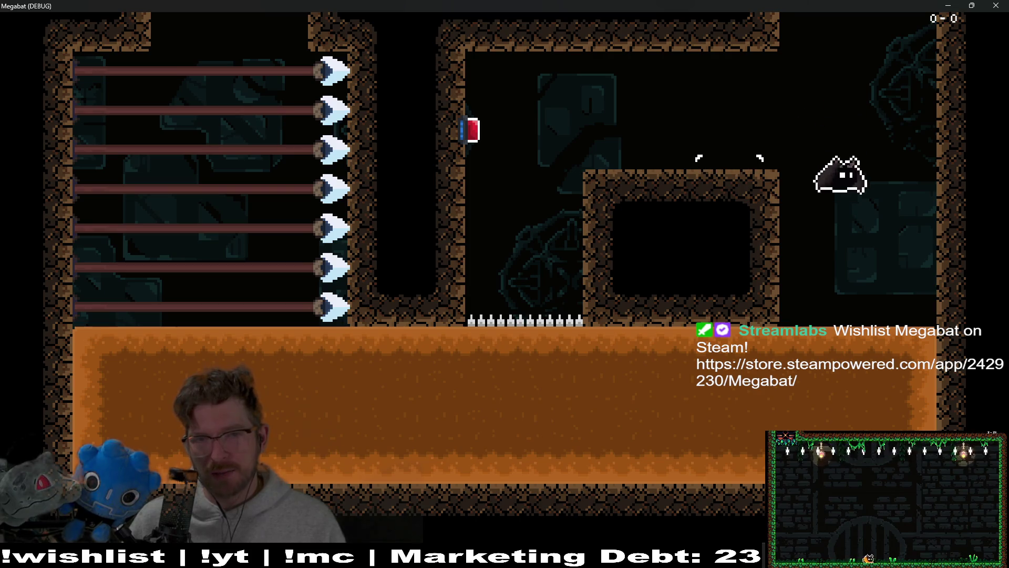
key(Left)
key(Up)
key(Left)
key(Left)
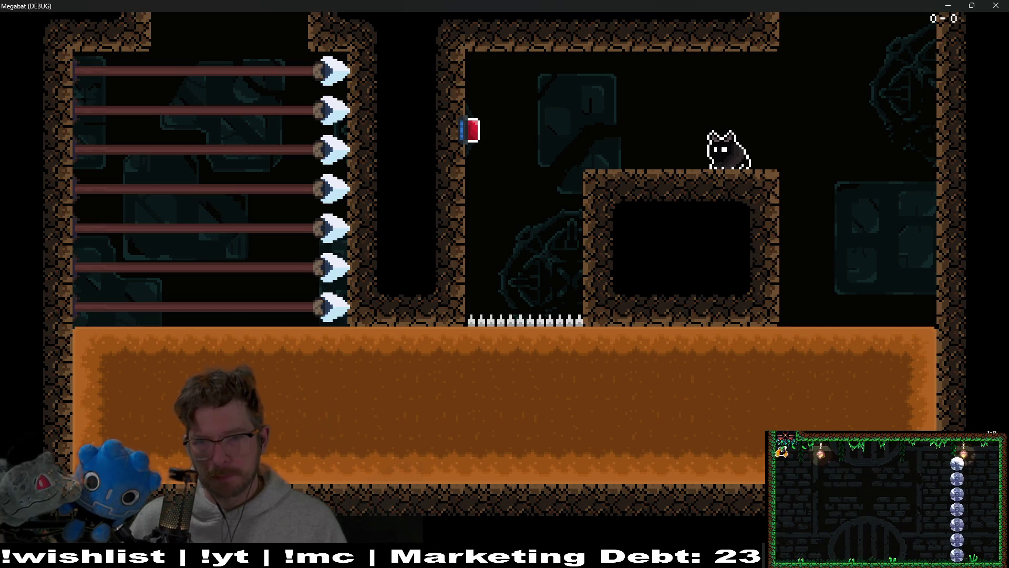
Hit the red wall switch to retract the spears, then walk right along the platform
key(Left)
key(space)
key(Right)
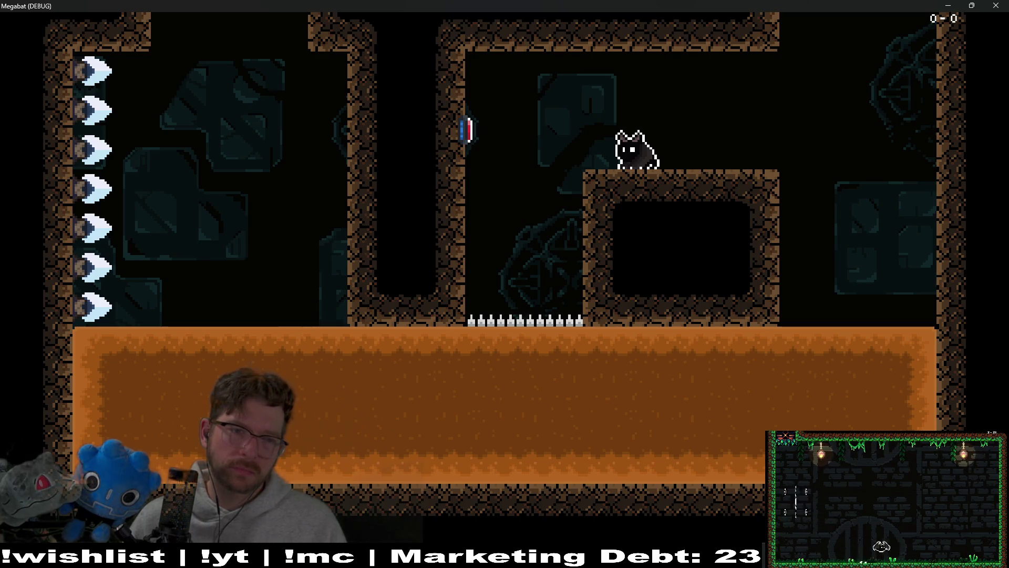
key(Right)
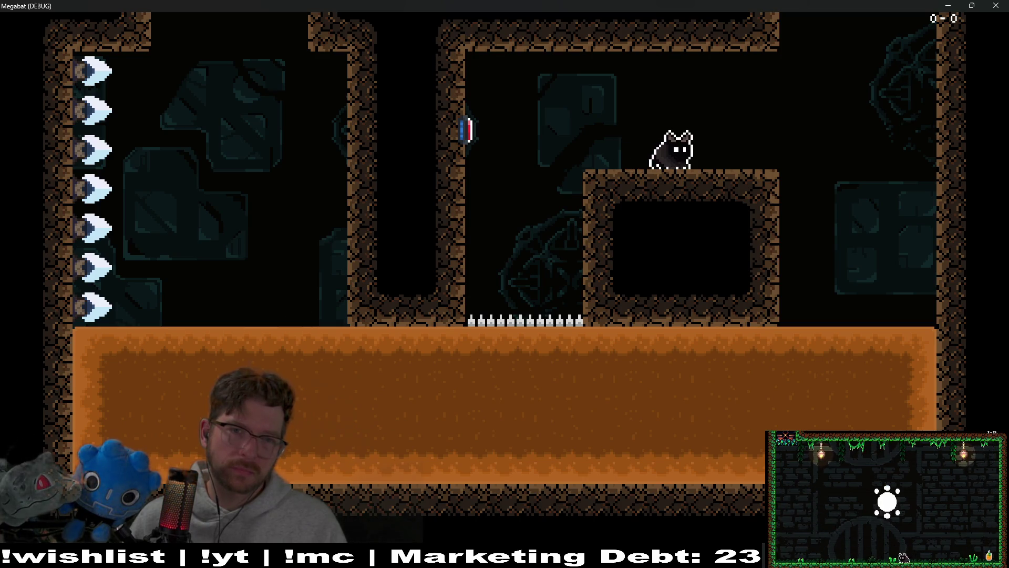
key(Right)
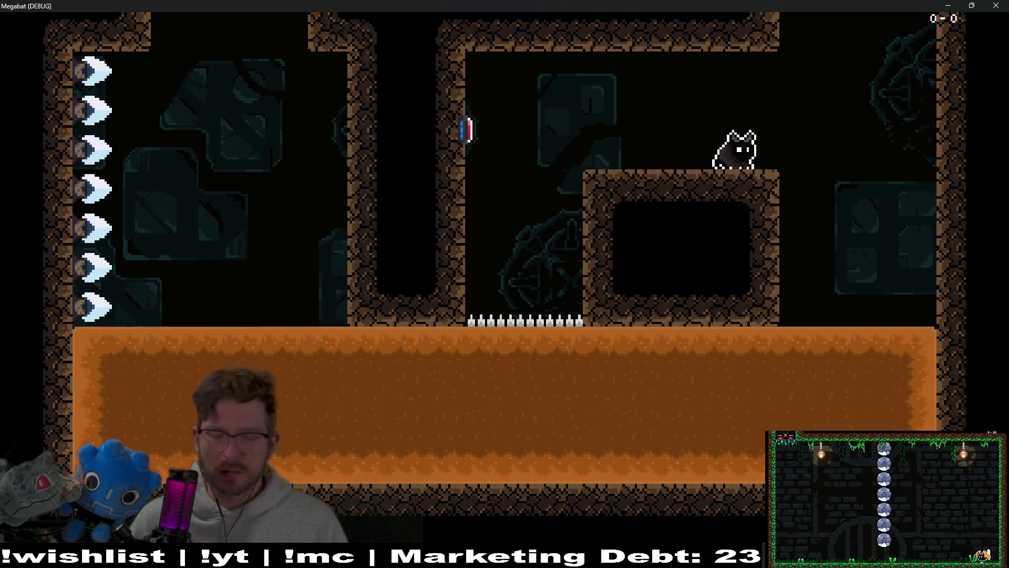
Switch between bat and cat forms along the platform, then close the game window
key(Left)
key(space)
key(space)
key(Right)
key(space)
key(Left)
key(Right)
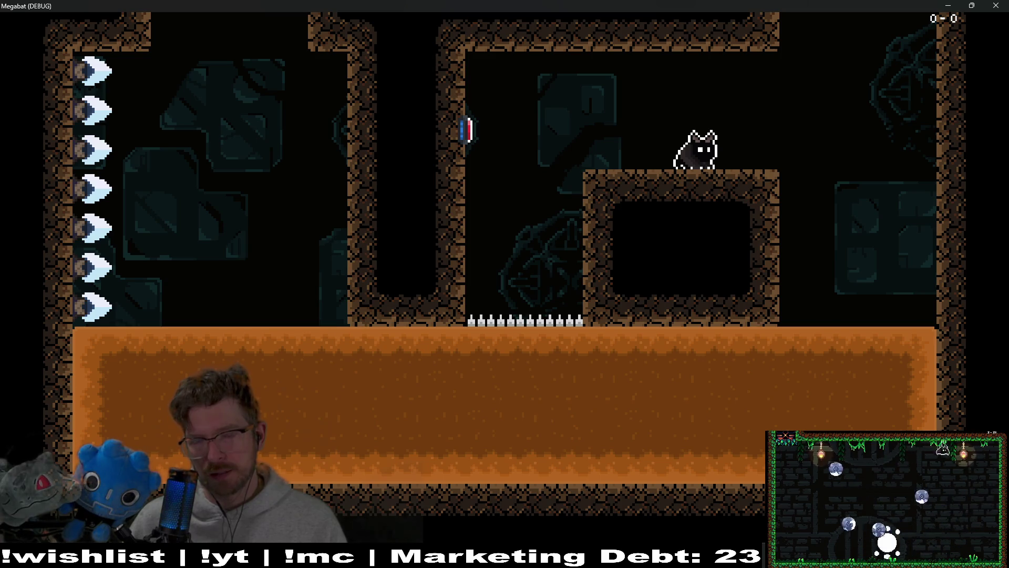
key(Right)
key(Right)
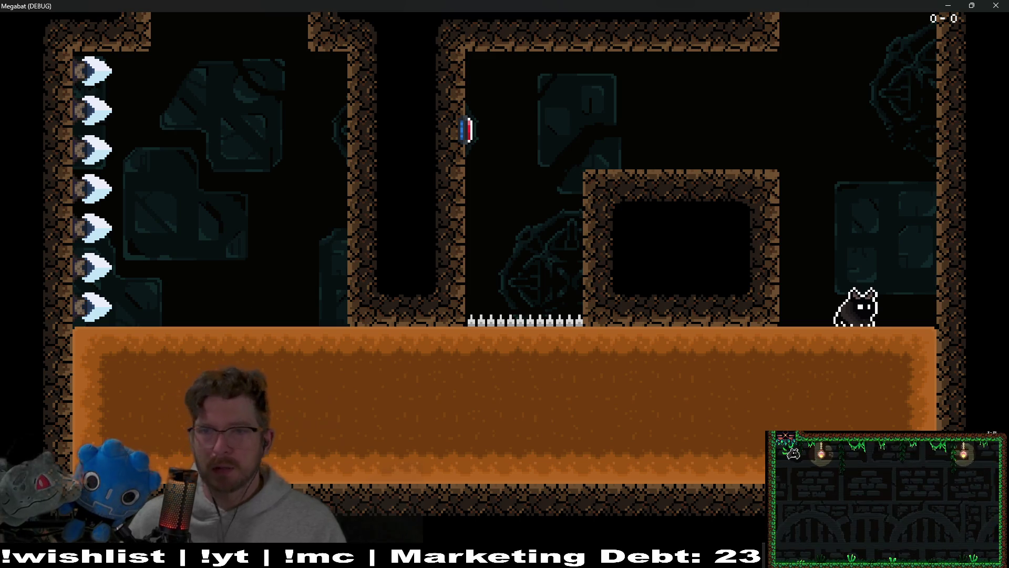
click(991, 4)
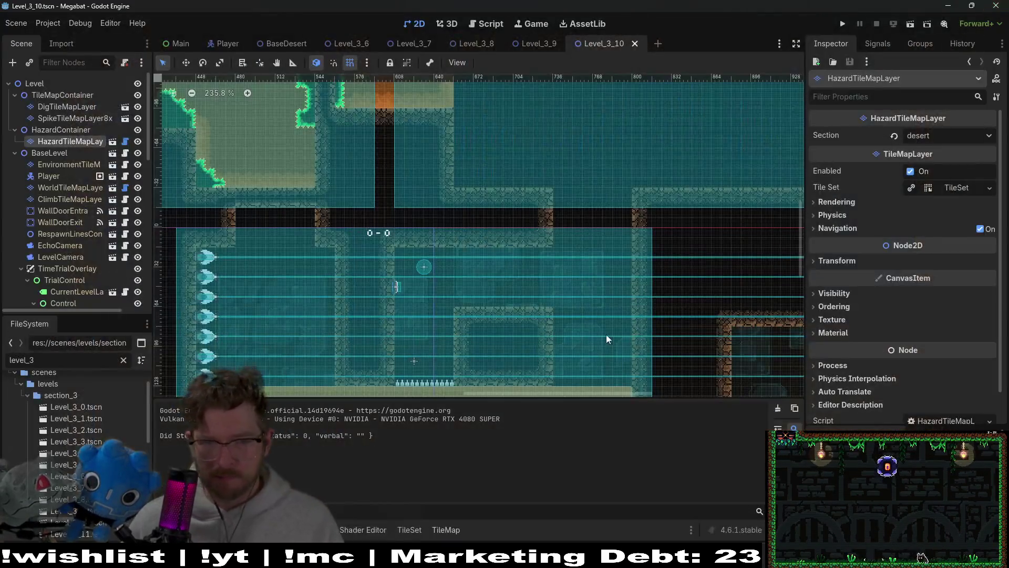
Erase the right part of the sand block on DigTileMapLayer
scroll(607, 334, down, 5)
click(59, 118)
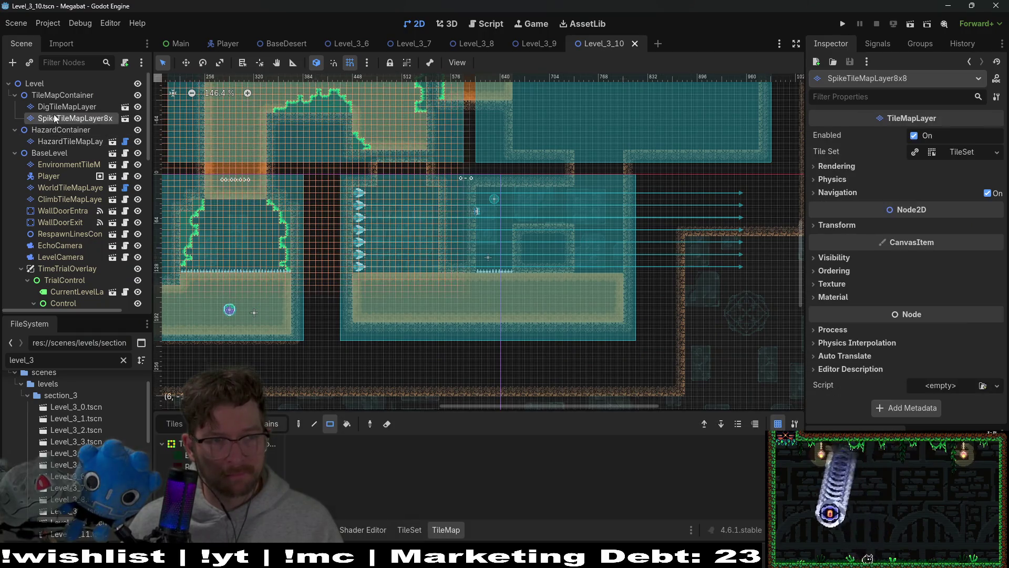
click(59, 107)
scroll(608, 301, up, 6)
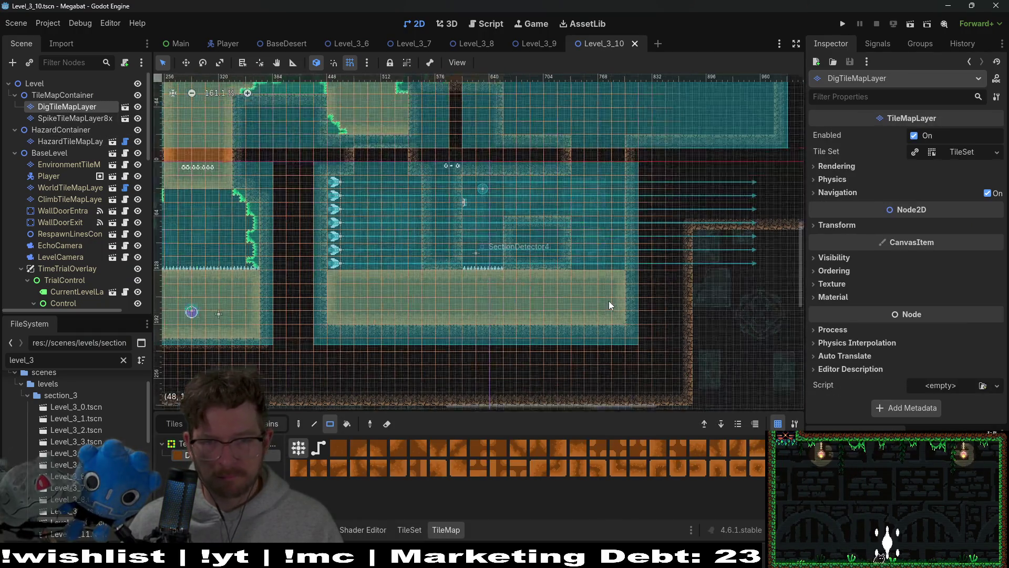
drag(553, 257, 624, 319)
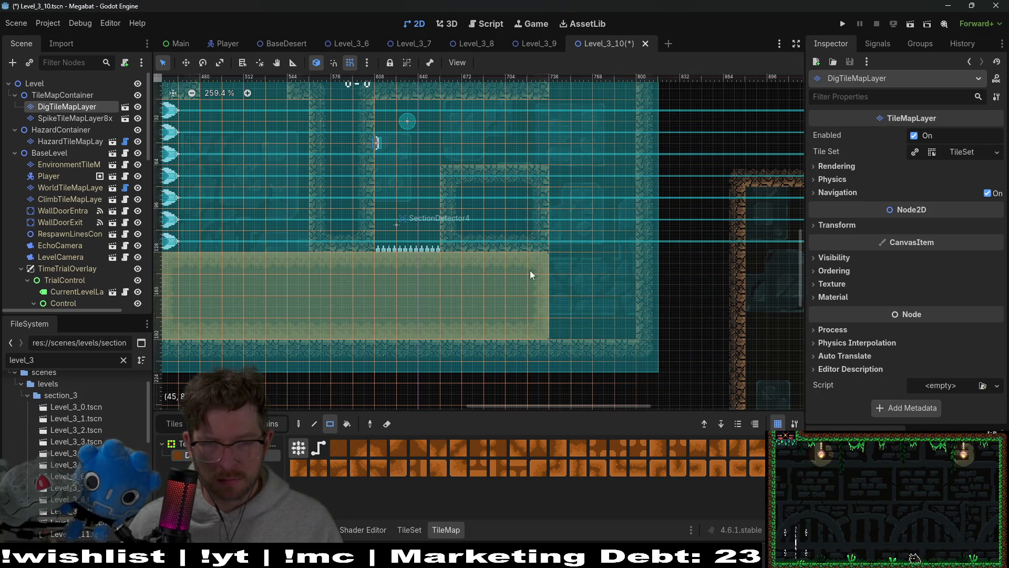
drag(543, 324, 541, 322)
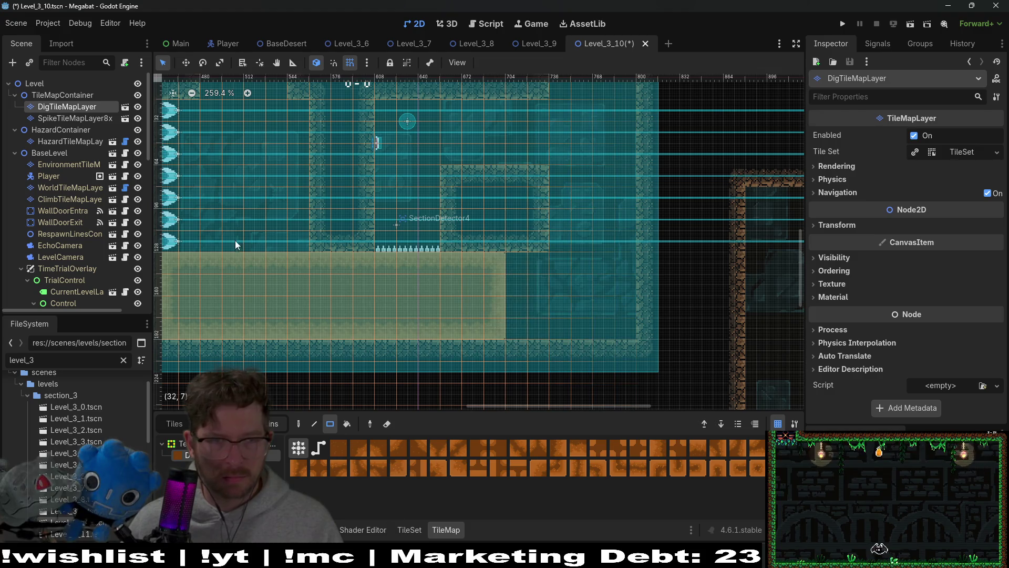
click(61, 118)
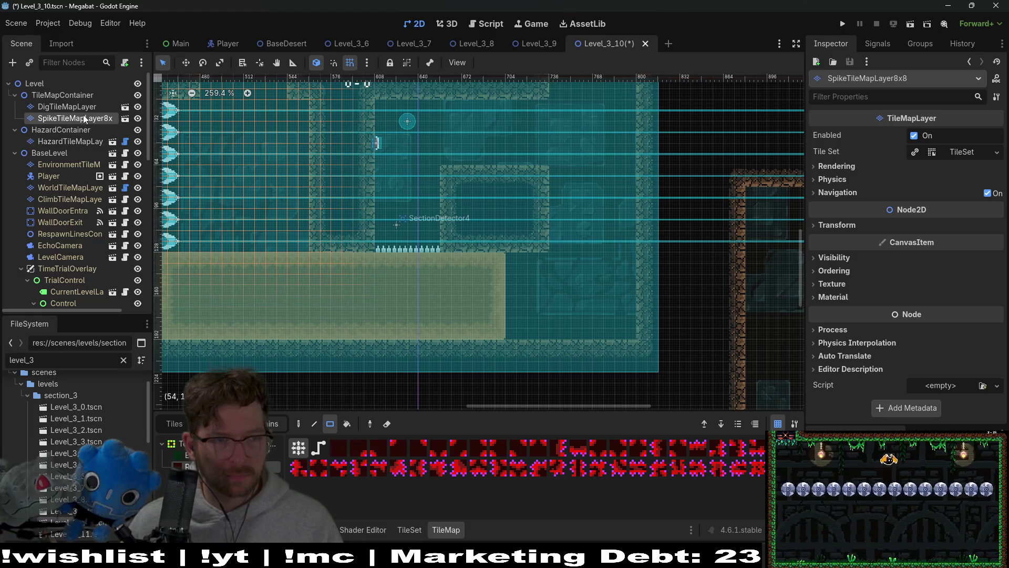
click(71, 106)
Fill the freed strip with wall tiles on WorldTileMapLayer
click(78, 166)
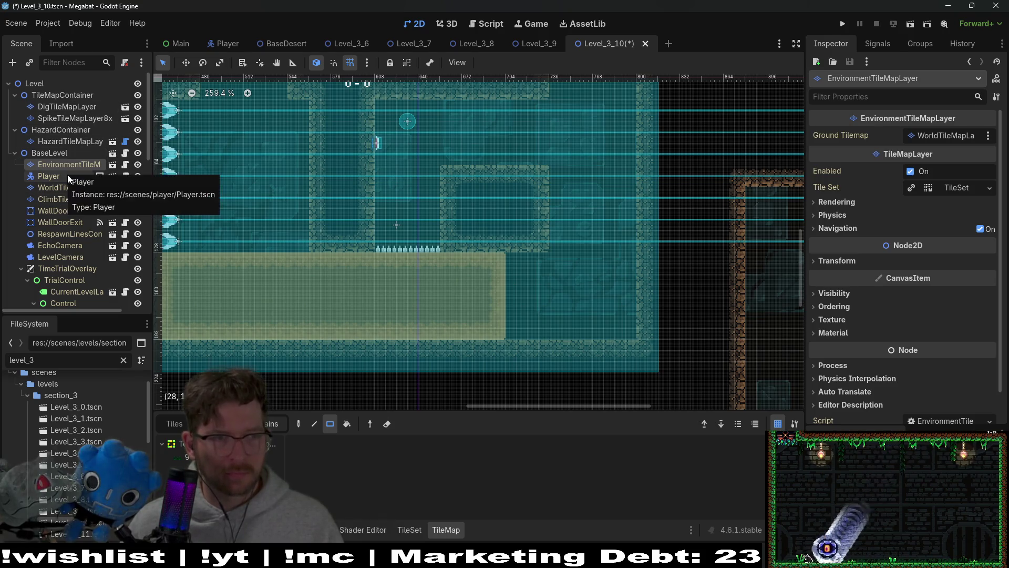
click(61, 188)
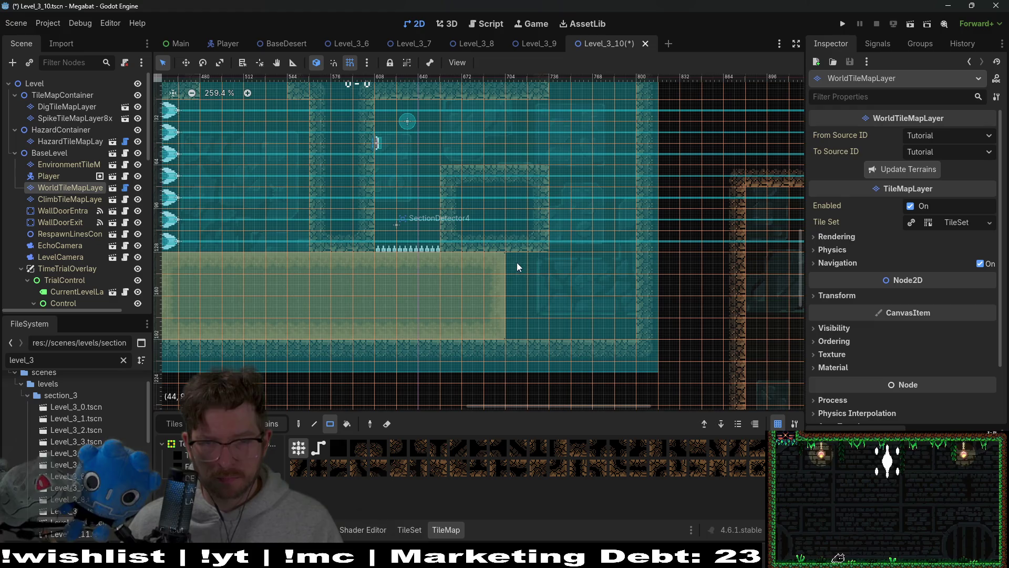
drag(516, 263, 535, 345)
scroll(467, 266, down, 5)
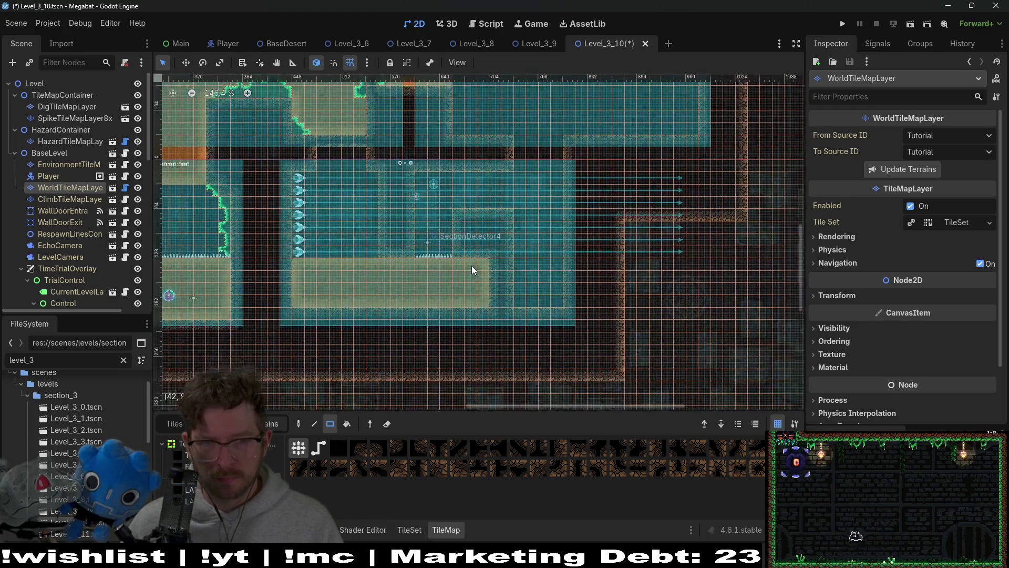
scroll(472, 266, up, 6)
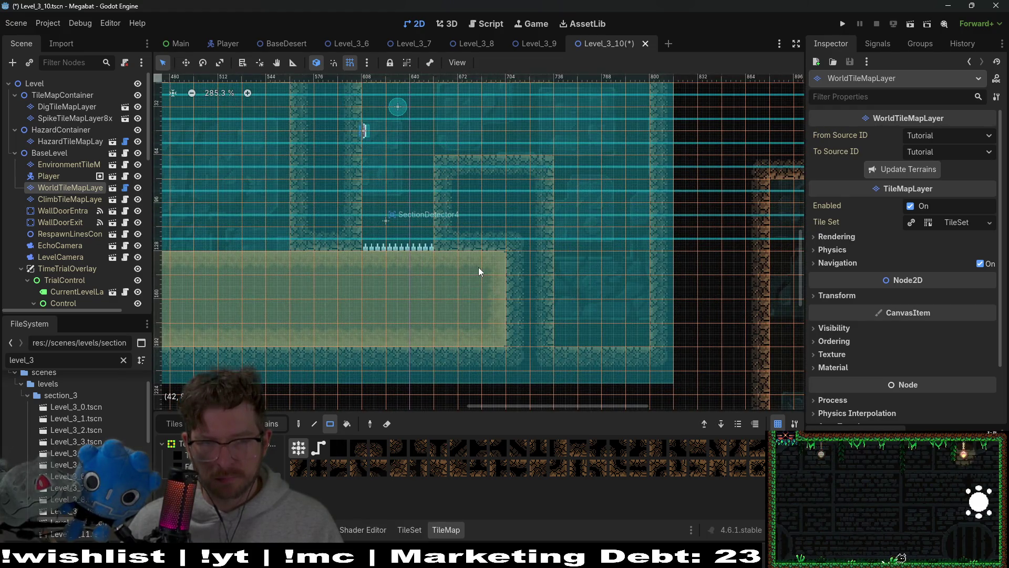
drag(575, 268, 532, 334)
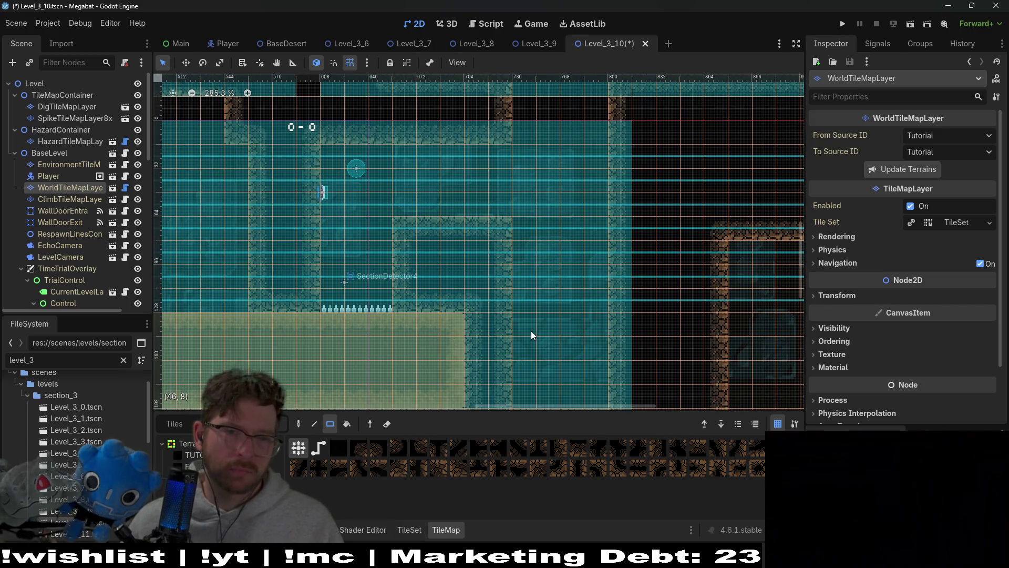
Inspect the room's left, upper-left and lower-right areas, then open SecretContainer's node menu
drag(292, 342, 491, 328)
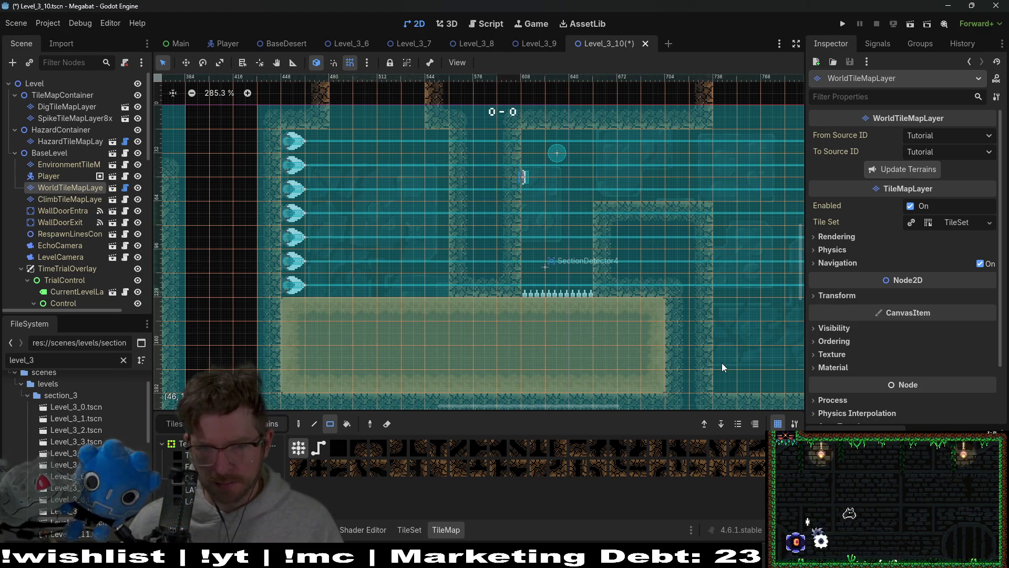
scroll(721, 363, right, 5)
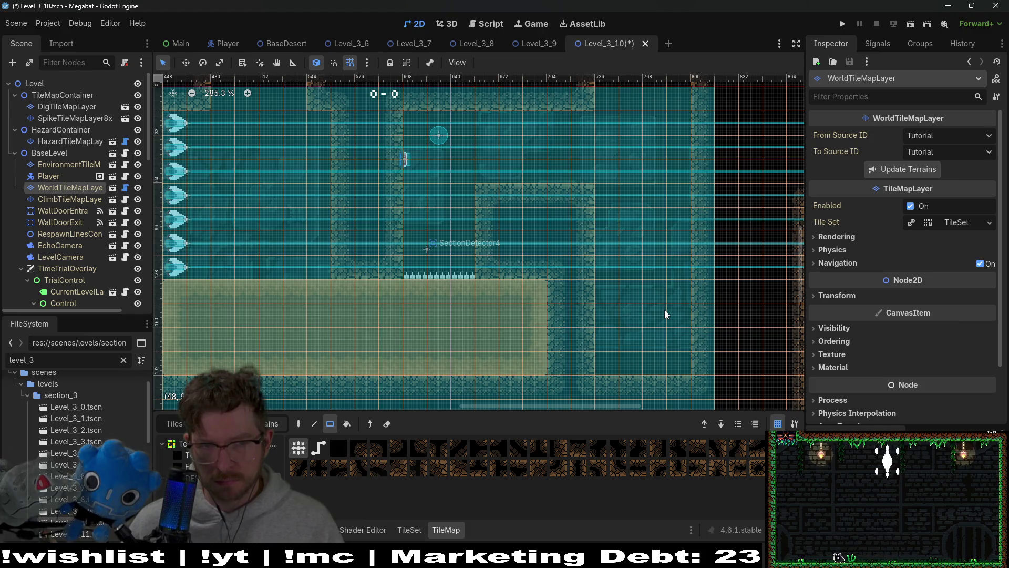
scroll(112, 265, down, 10)
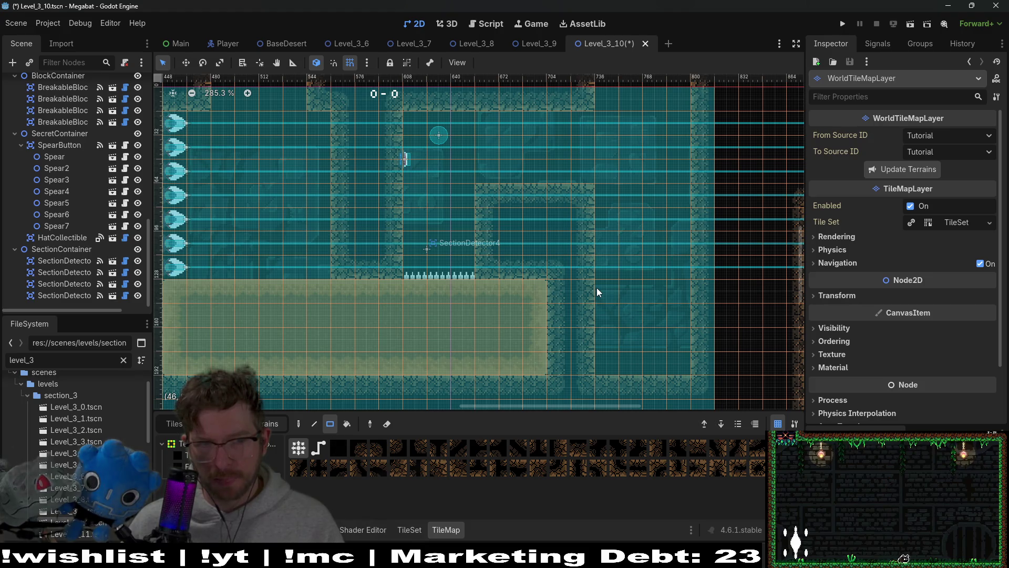
drag(278, 227, 408, 263)
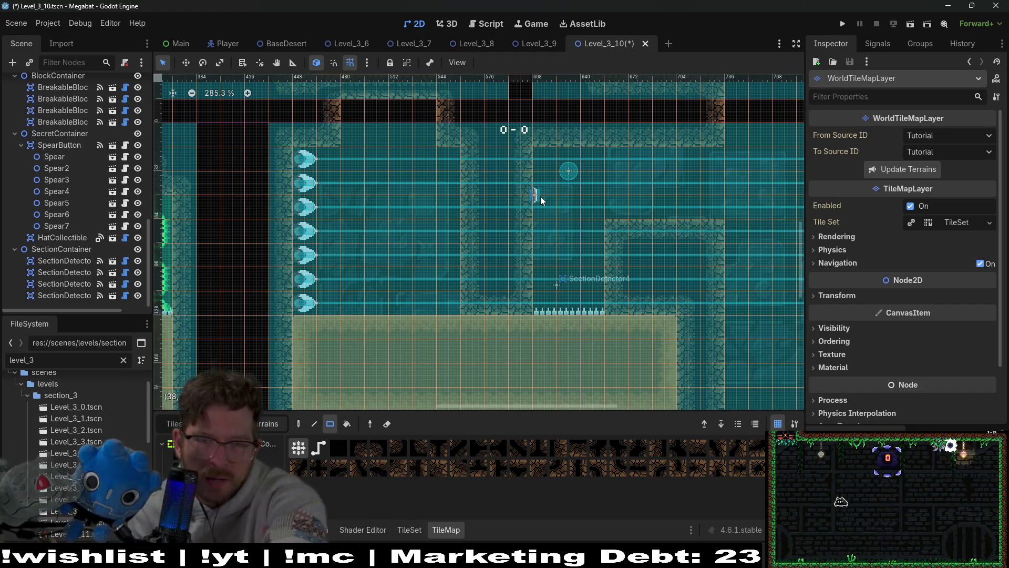
scroll(578, 231, right, 5)
scroll(578, 231, down, 3)
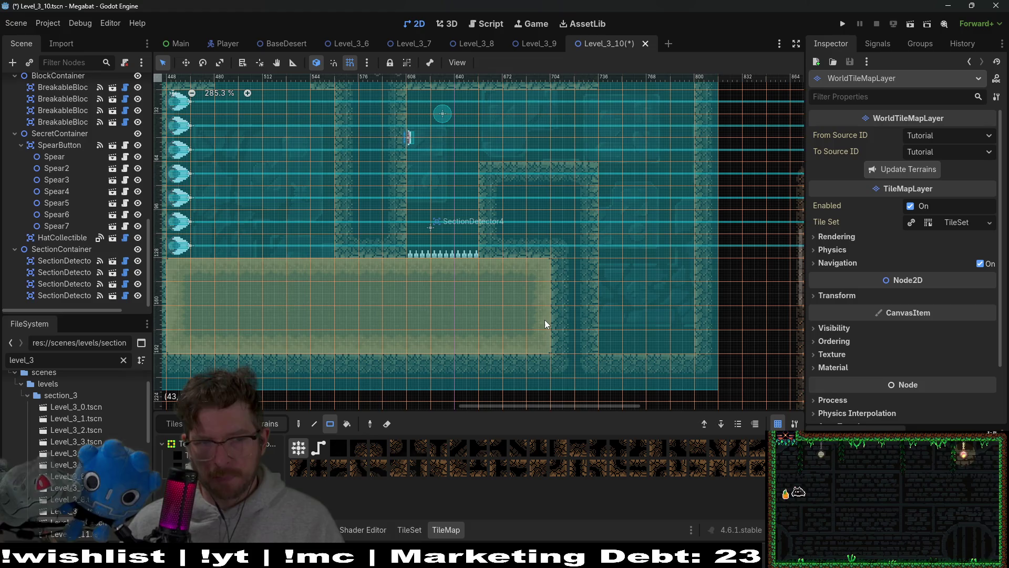
scroll(526, 157, up, 4)
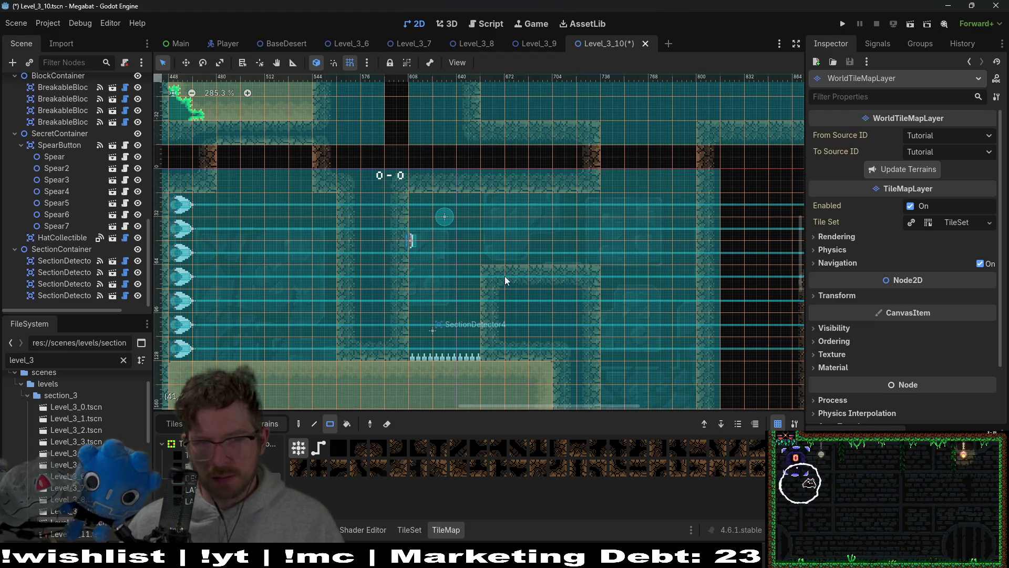
drag(635, 318, 593, 231)
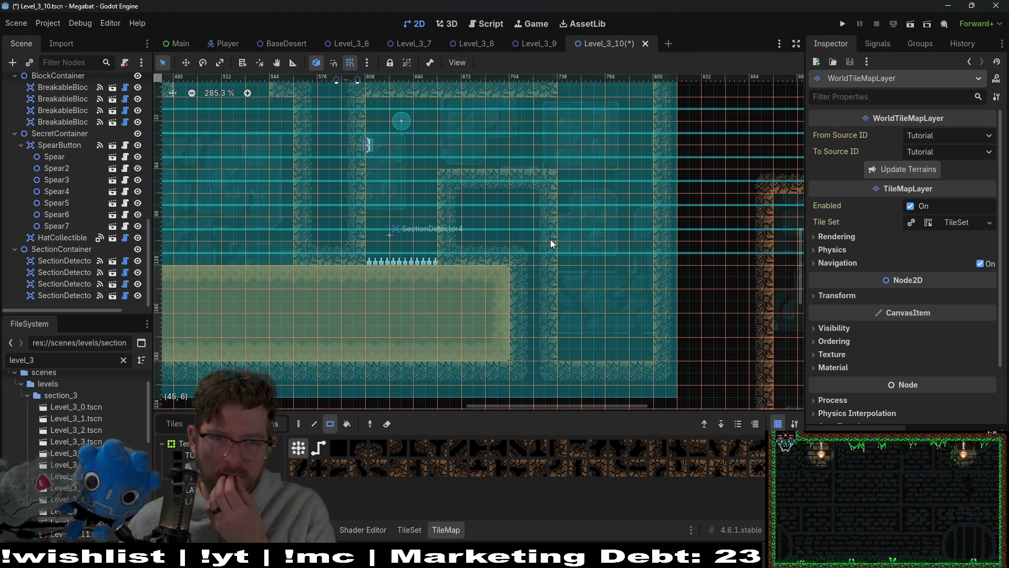
scroll(71, 231, up, 5)
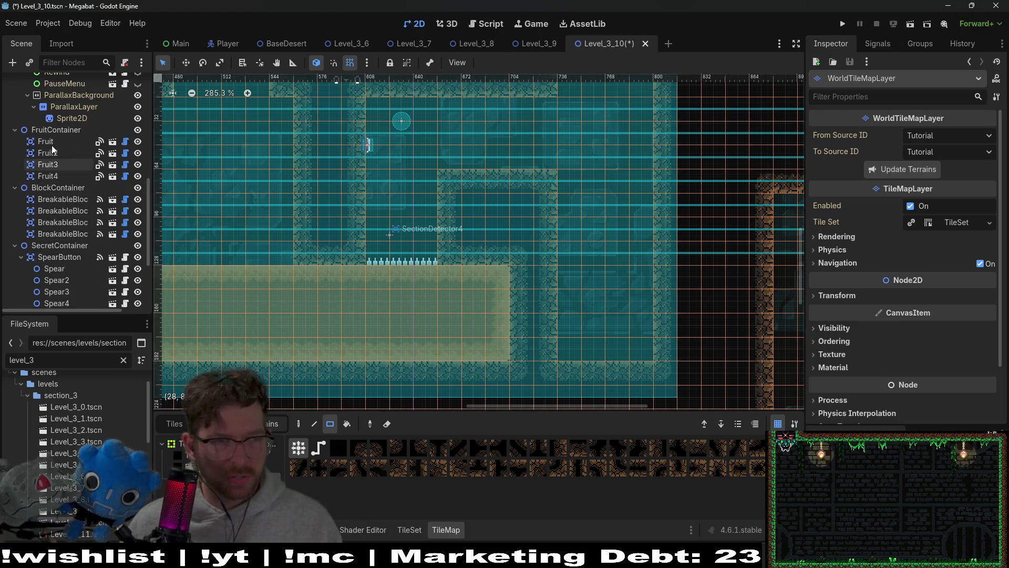
scroll(53, 150, down, 5)
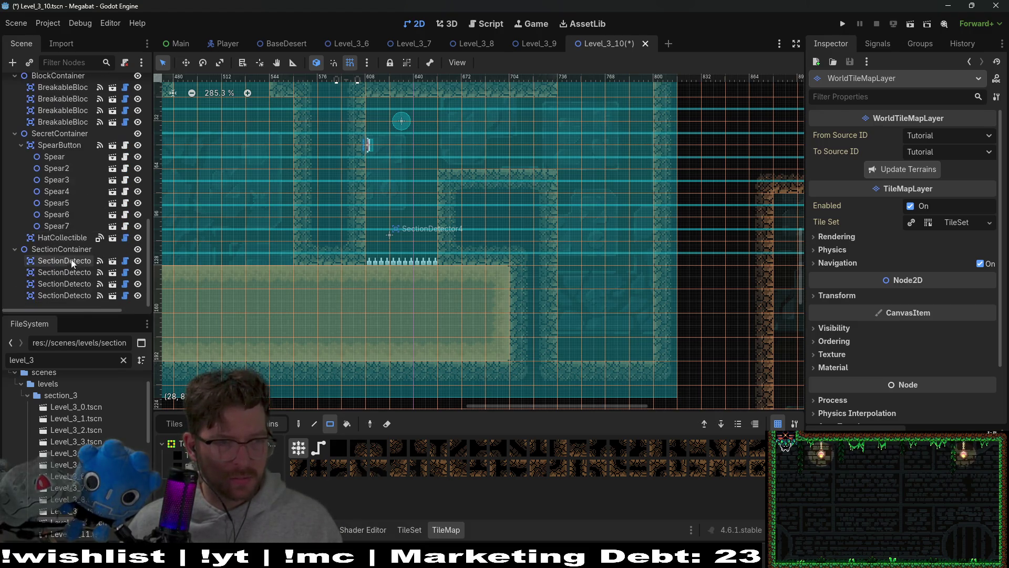
click(71, 138)
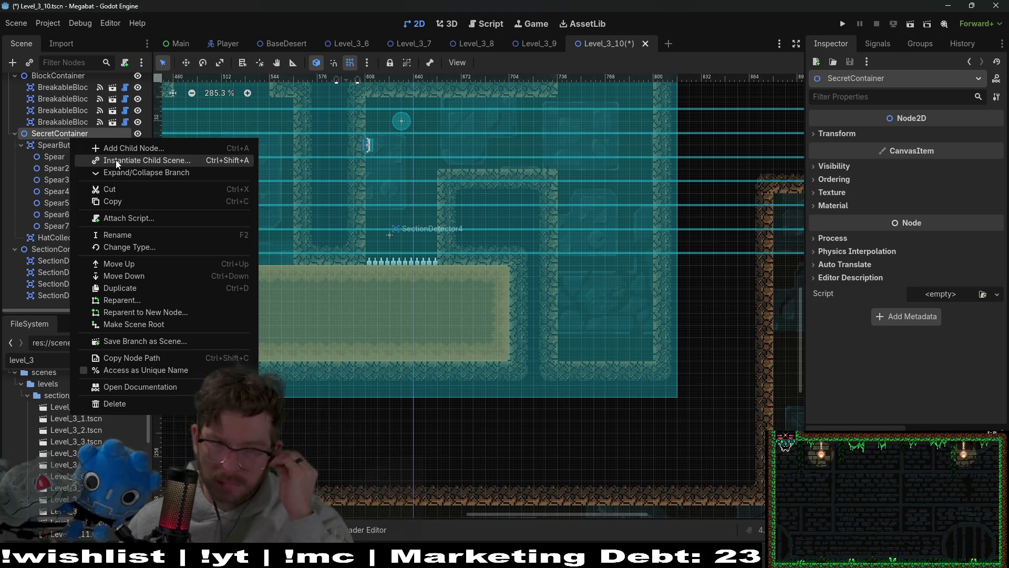
Instantiate CrystalDoor.tscn as a child of SecretContainer and position it in the room
click(117, 161)
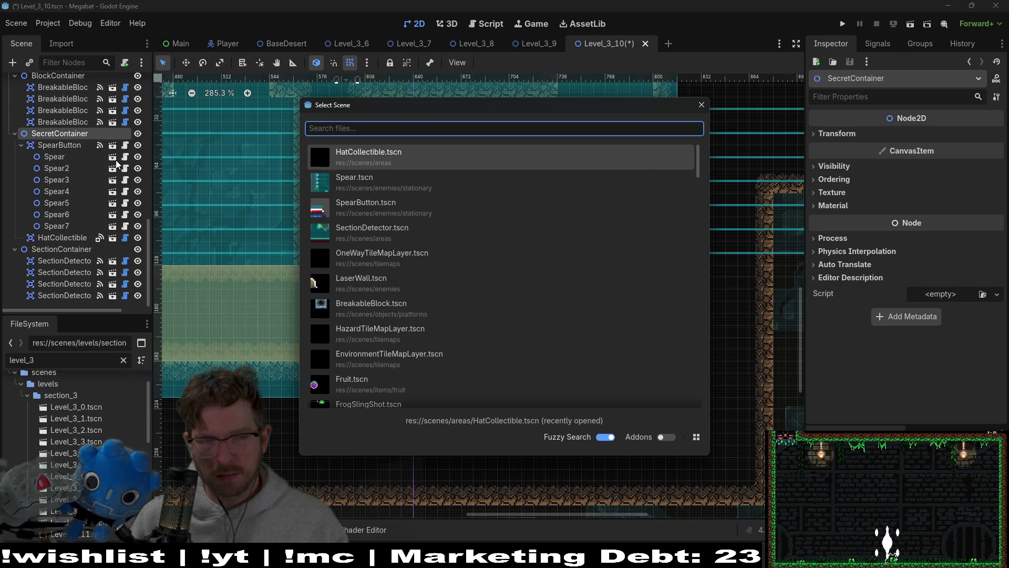
text(crystal)
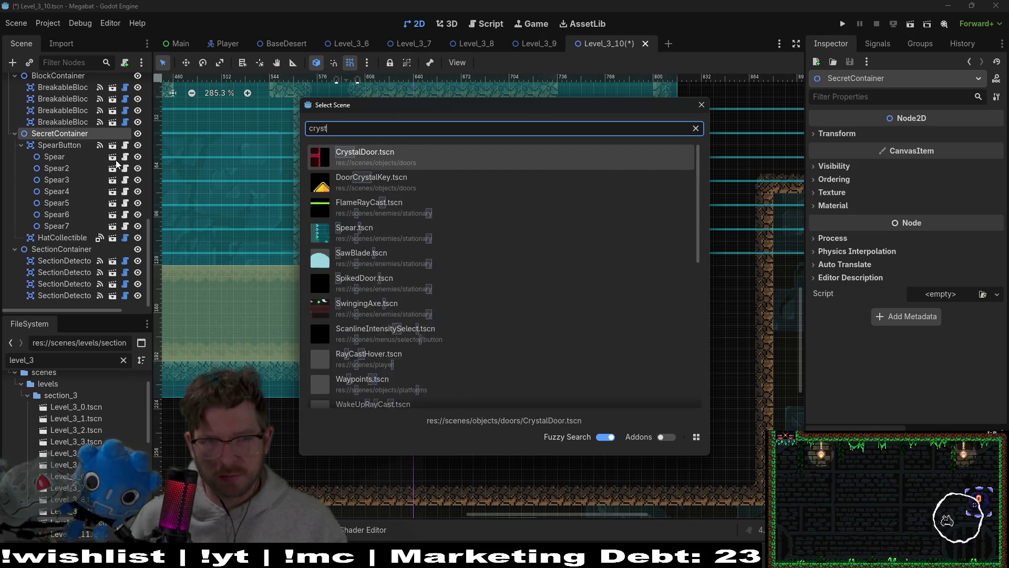
key(Return)
key(w)
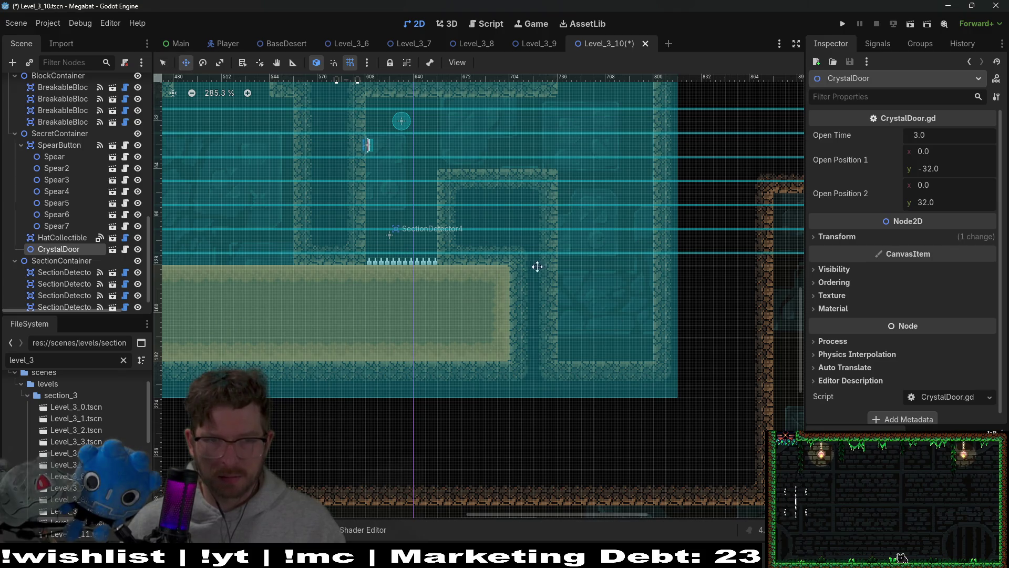
scroll(577, 300, down, 6)
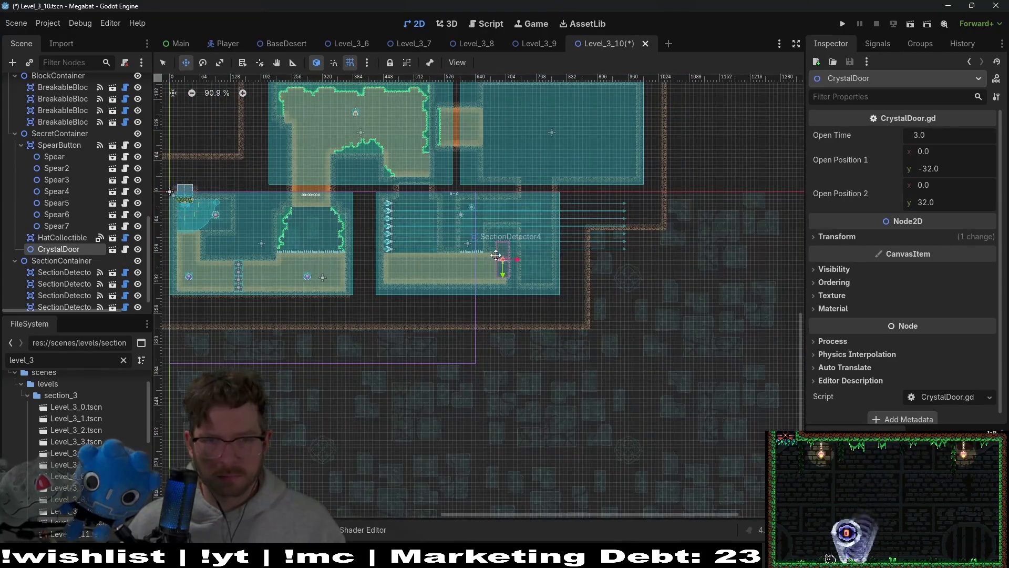
scroll(547, 263, up, 8)
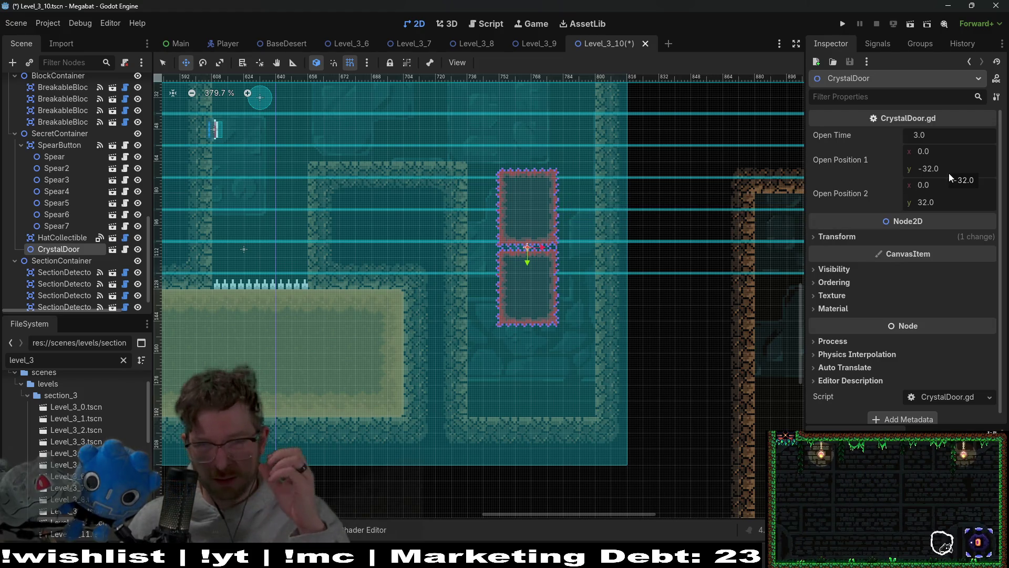
Set the door's Open Position 1 to (-32, 0) and Open Position 2 to (32, 0)
click(943, 151)
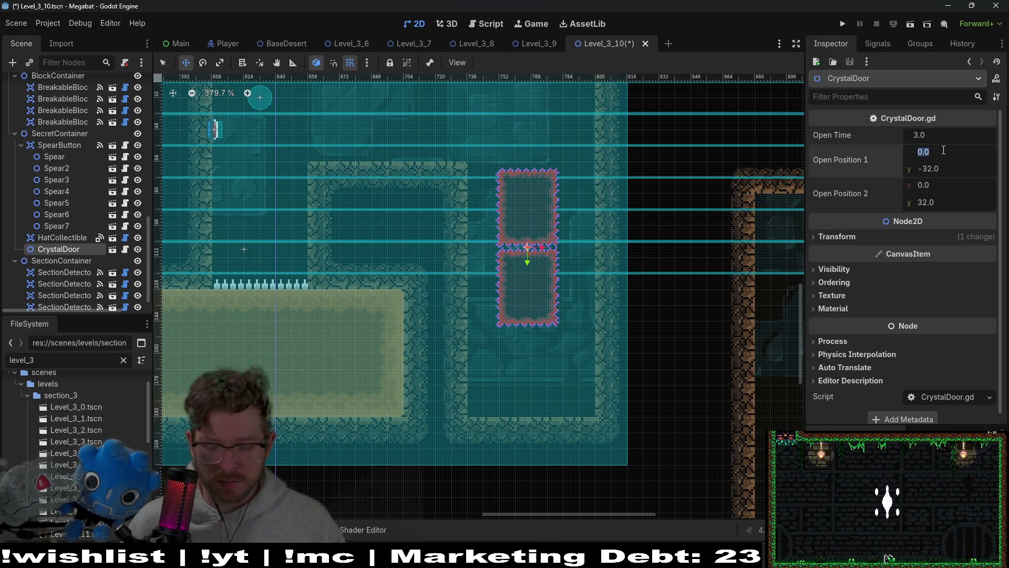
text(-32)
click(954, 167)
text(0)
key(Return)
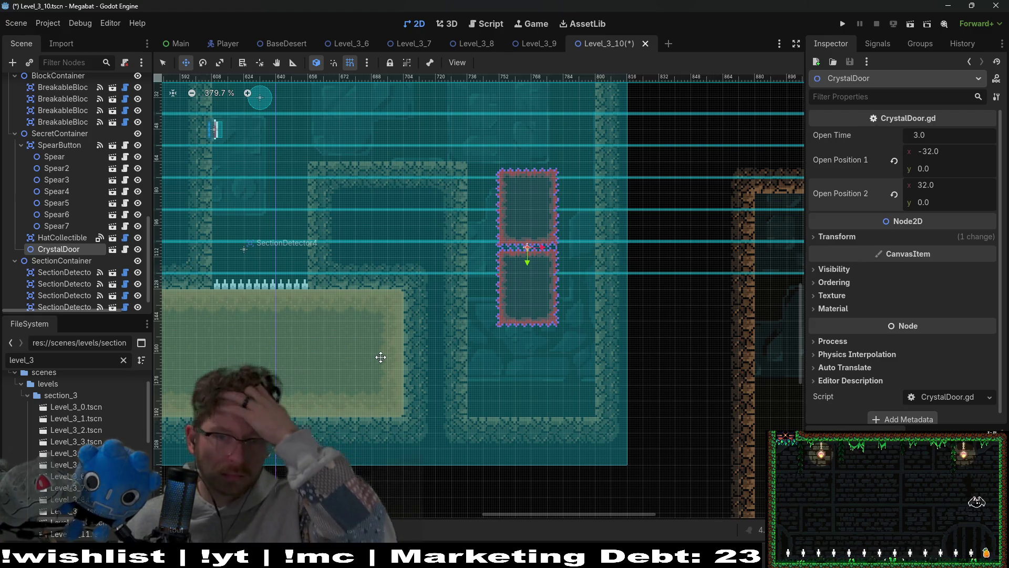
right_click(62, 253)
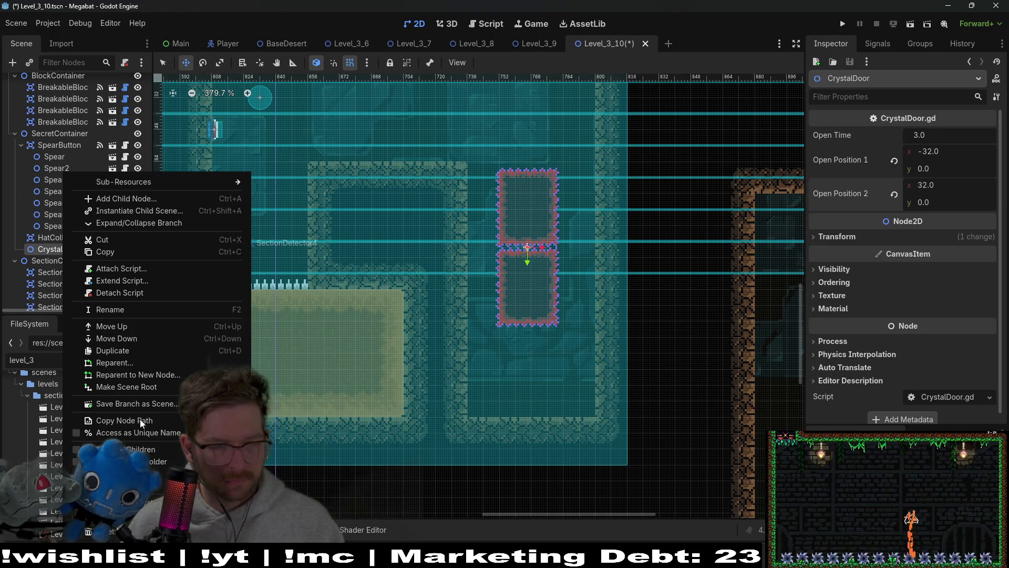
Expand the CrystalDoor branch and test moving its spikes down and back up
click(139, 223)
click(78, 273)
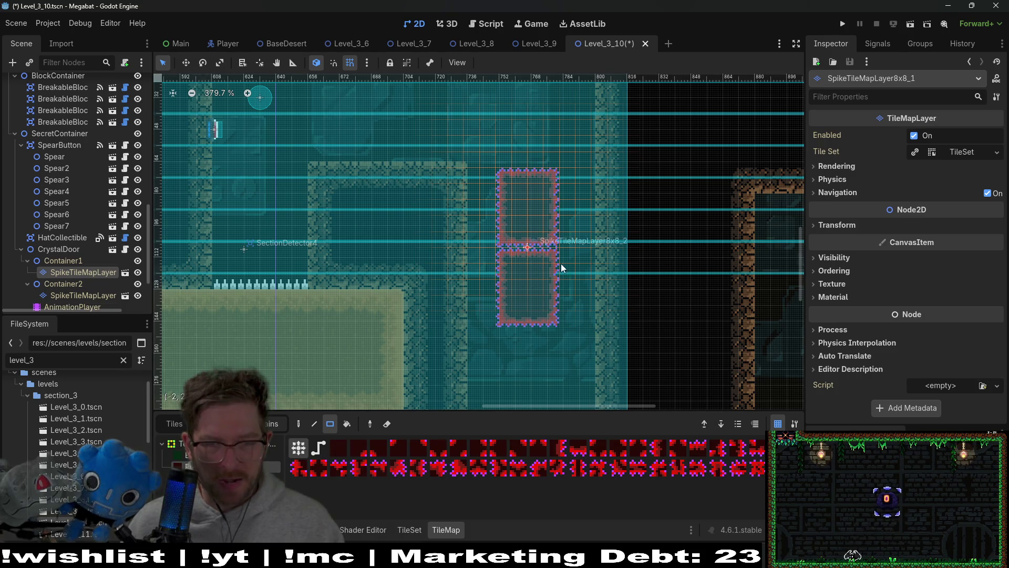
scroll(508, 255, up, 5)
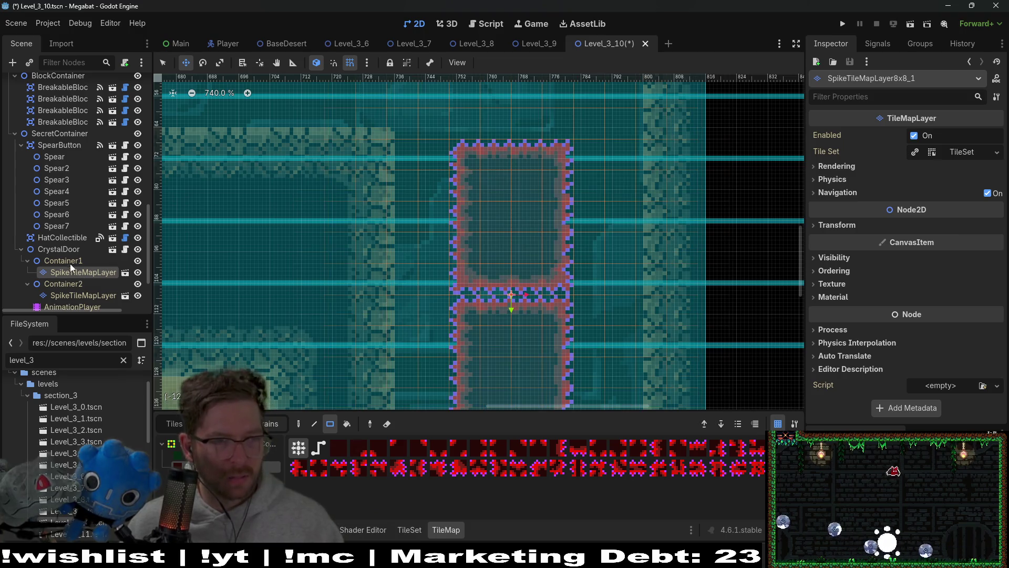
click(61, 250)
scroll(572, 363, down, 5)
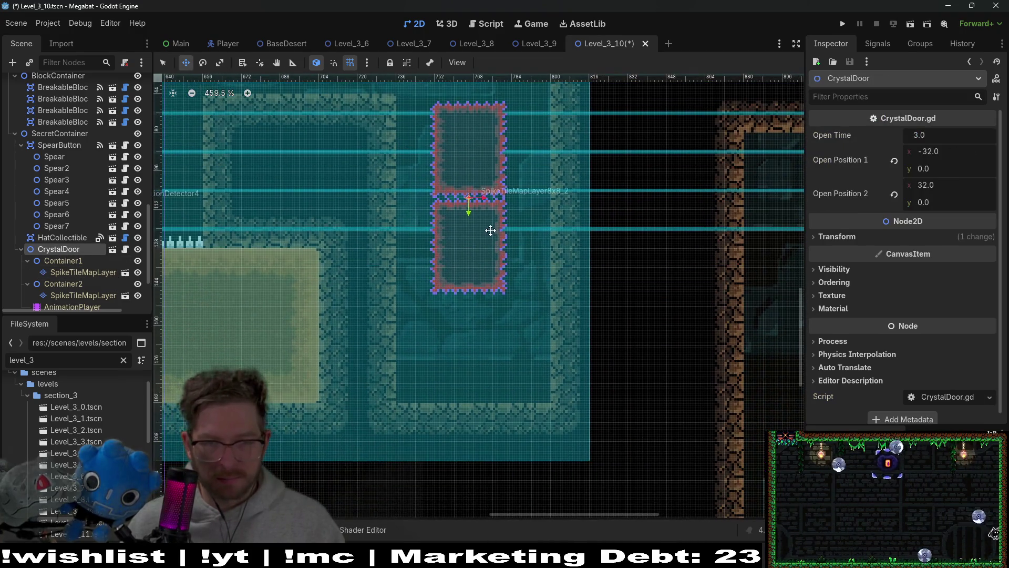
drag(500, 292, 495, 354)
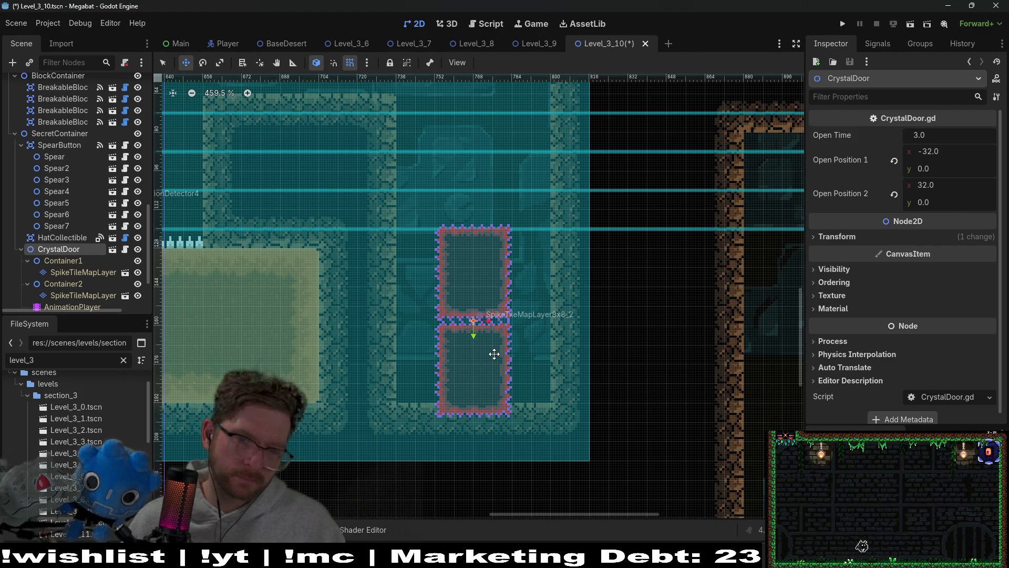
mouse_move(494, 354)
mouse_down()
mouse_move(498, 235)
mouse_move(477, 280)
mouse_move(476, 268)
mouse_up()
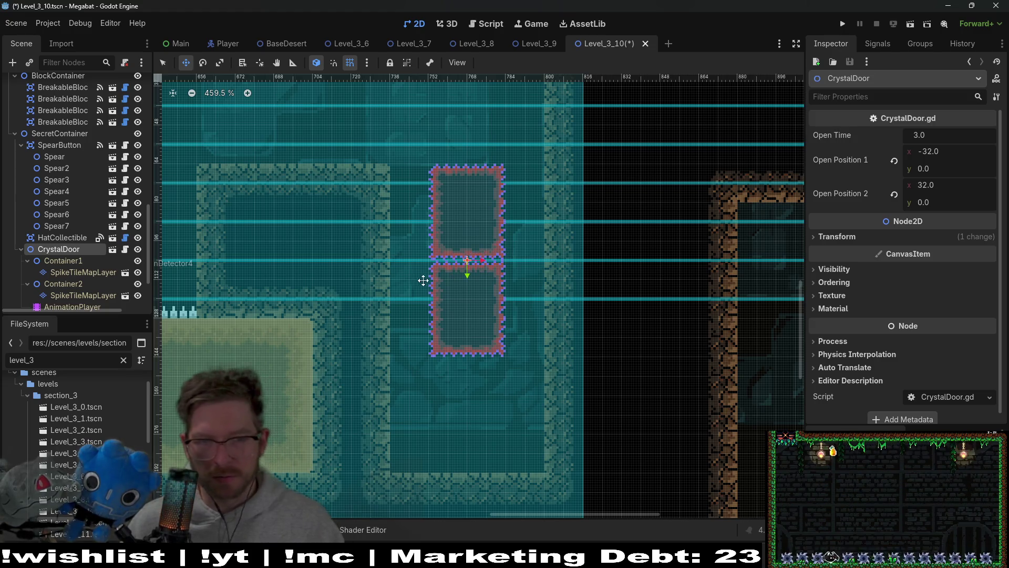
On the first spike tile layer, erase the old spikes and paint a horizontal block
click(84, 272)
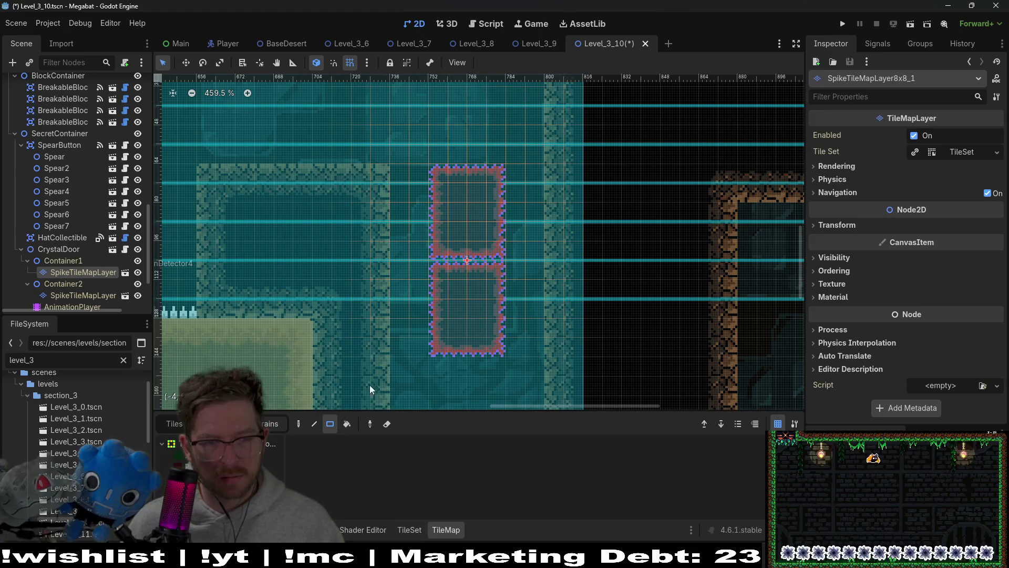
mouse_move(452, 237)
mouse_down()
mouse_move(436, 166)
mouse_move(426, 185)
mouse_move(436, 159)
mouse_move(487, 248)
mouse_up()
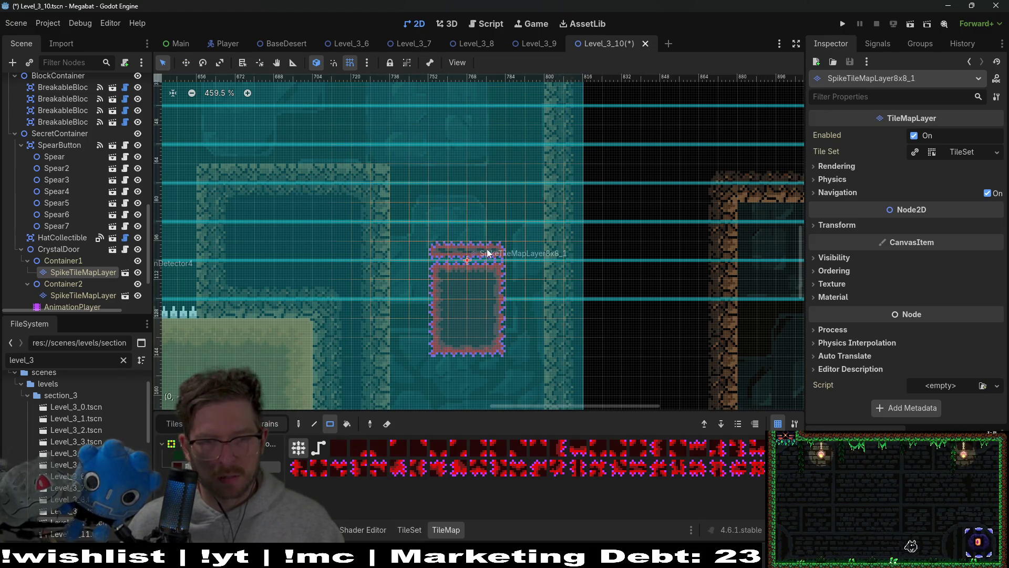
drag(406, 257, 406, 256)
mouse_move(392, 221)
mouse_down()
mouse_move(440, 307)
mouse_move(453, 306)
mouse_up()
mouse_move(349, 235)
mouse_down()
mouse_move(424, 310)
mouse_move(448, 303)
mouse_up()
On the second spike tile layer, erase the lower rectangle and paint a block to the right
click(83, 295)
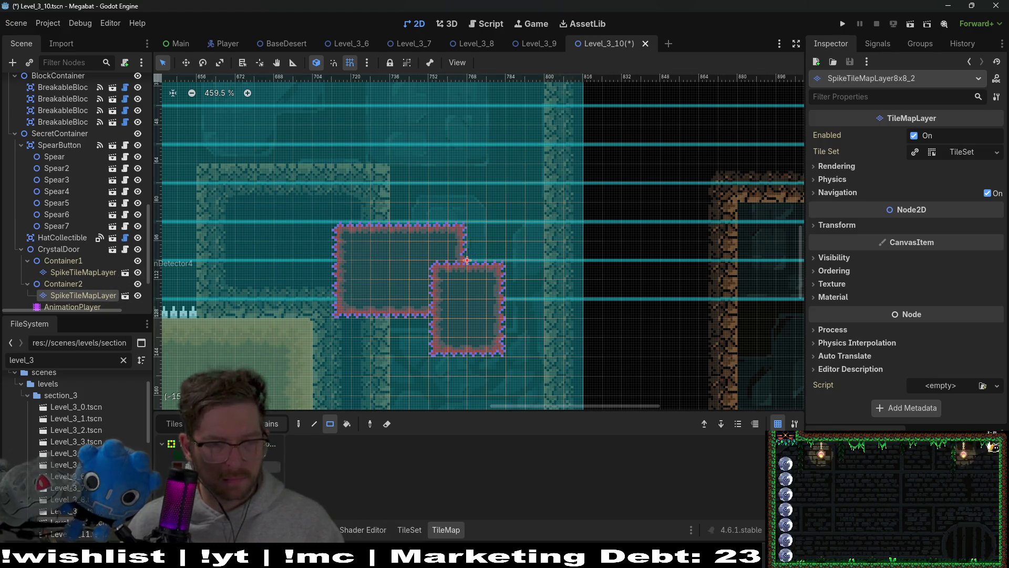
drag(432, 264, 502, 342)
drag(473, 229, 577, 310)
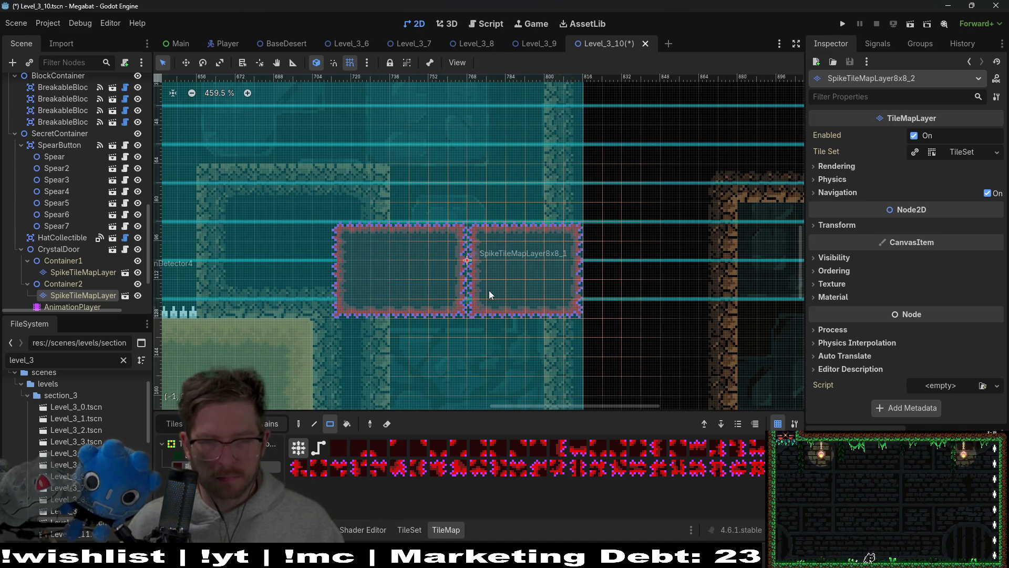
click(48, 248)
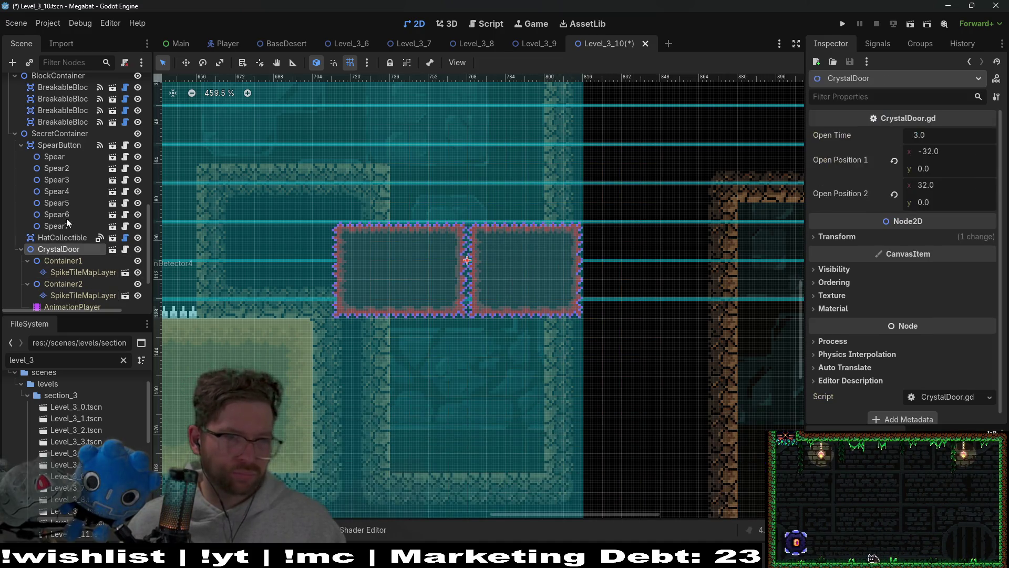
mouse_move(69, 137)
mouse_down()
mouse_move(63, 72)
mouse_move(38, 86)
mouse_up()
Move HatCollectible into the room below the spike door
scroll(513, 276, down, 3)
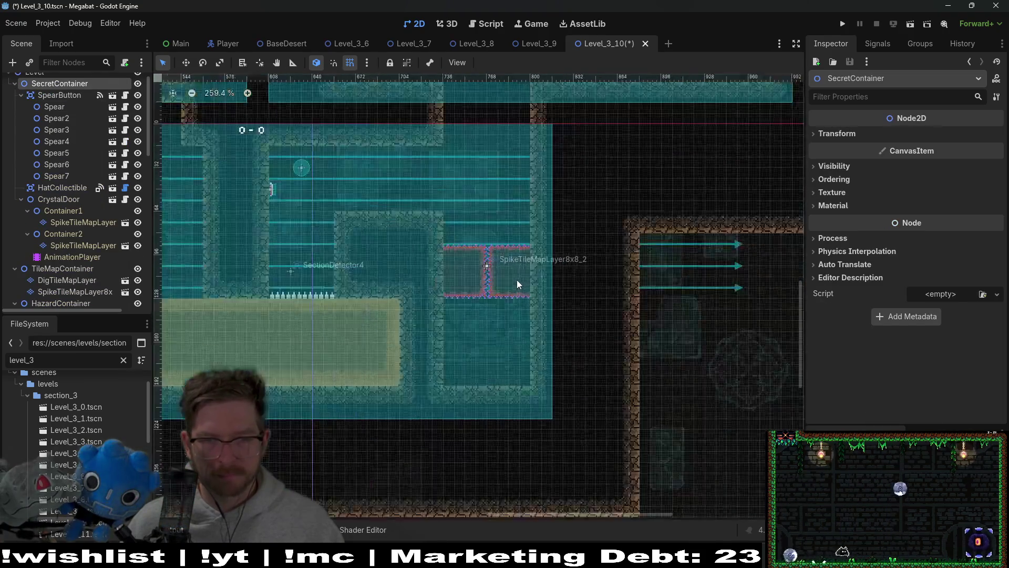
scroll(517, 280, up, 5)
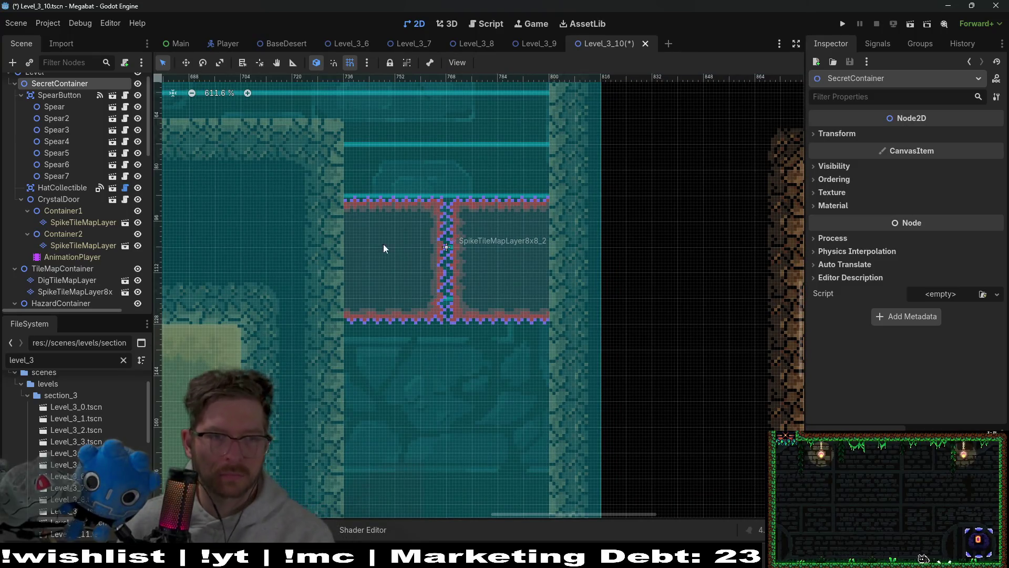
scroll(311, 230, down, 6)
scroll(55, 173, down, 4)
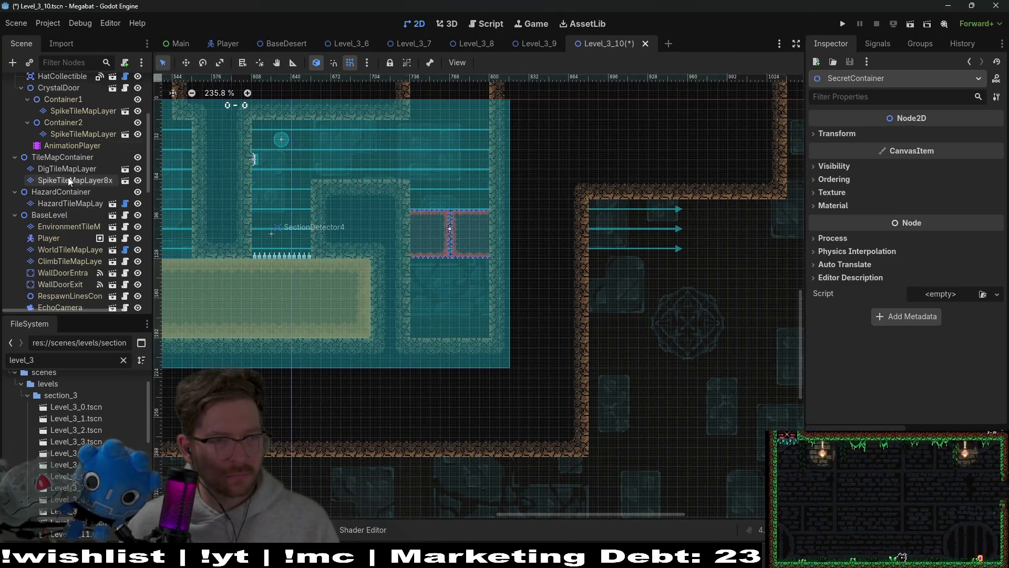
scroll(68, 177, up, 4)
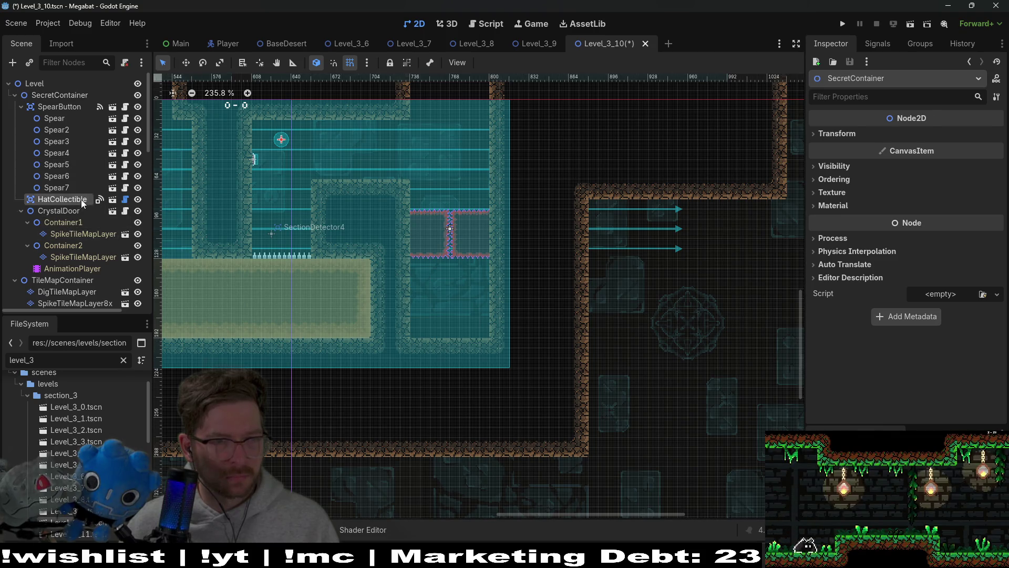
click(81, 200)
key(w)
mouse_move(281, 139)
mouse_down()
mouse_move(451, 315)
mouse_move(455, 302)
mouse_up()
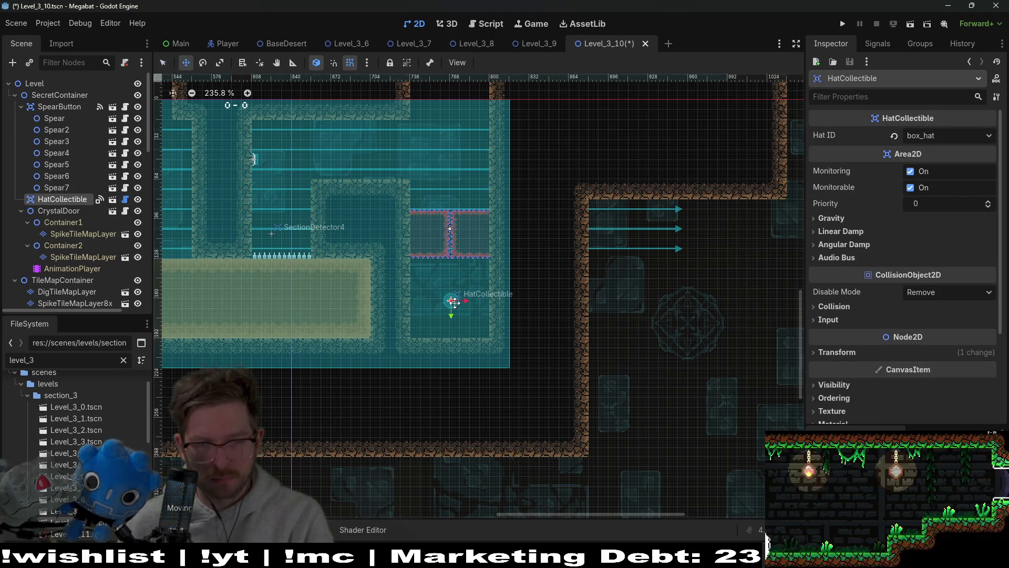
Open CrystalDoor.gd in the script editor
scroll(453, 301, up, 5)
scroll(461, 301, down, 6)
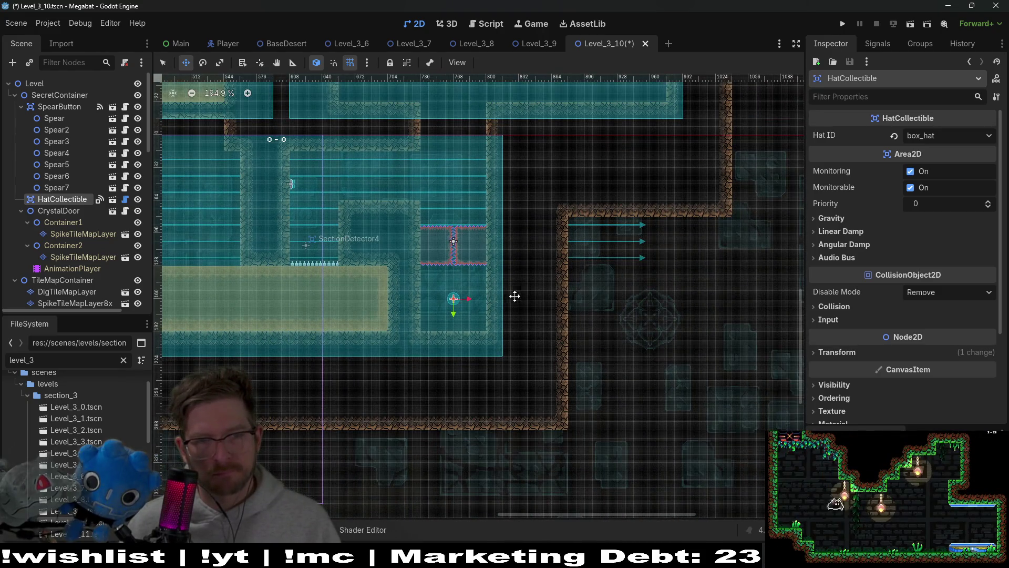
scroll(463, 244, up, 2)
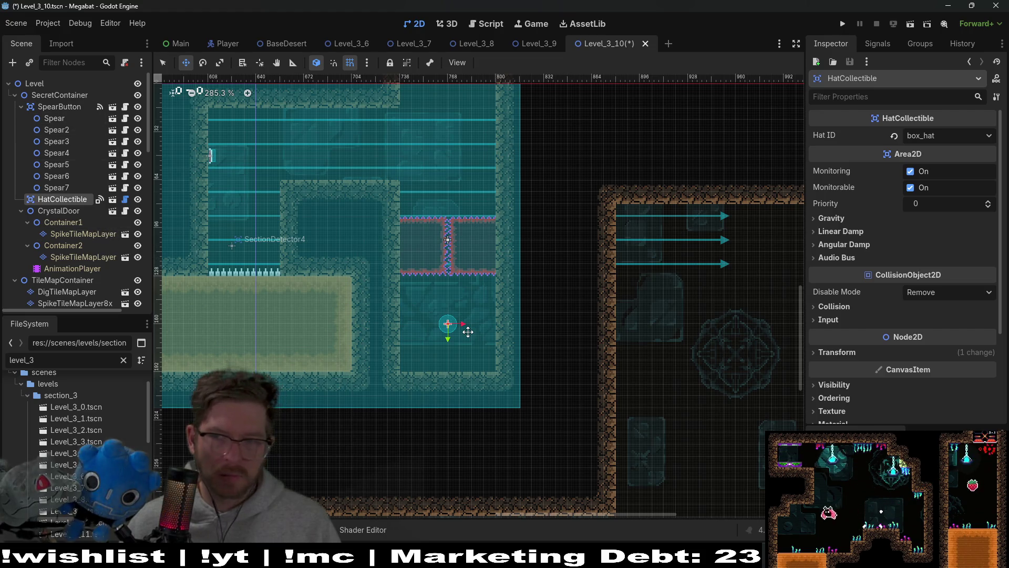
scroll(229, 215, up, 2)
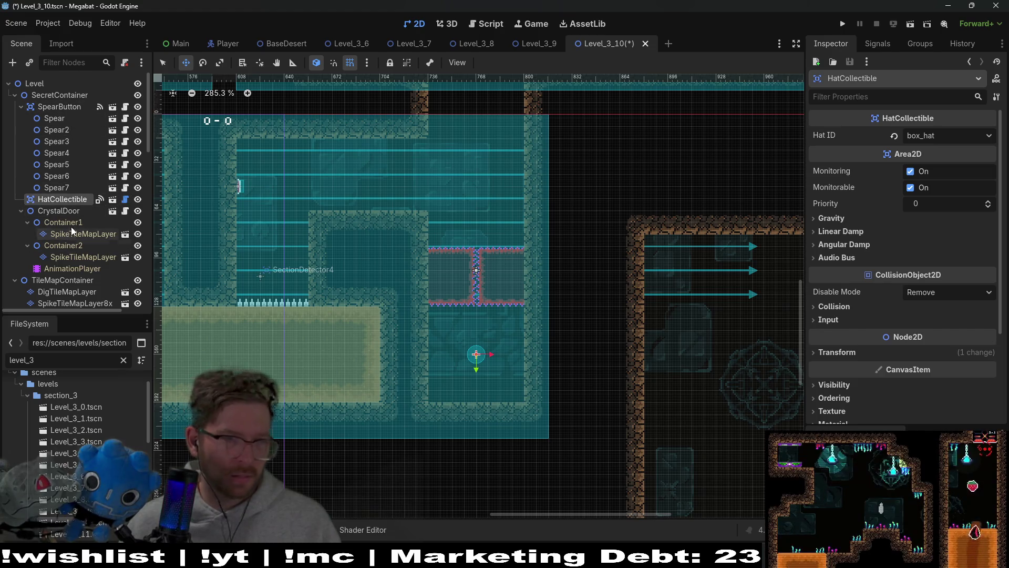
click(71, 211)
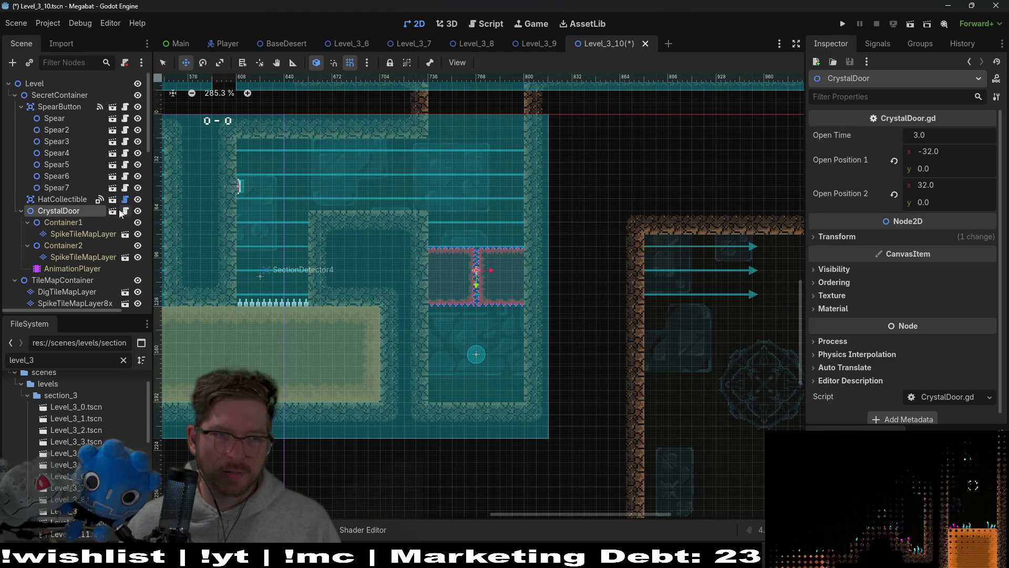
click(125, 211)
scroll(519, 271, down, 2)
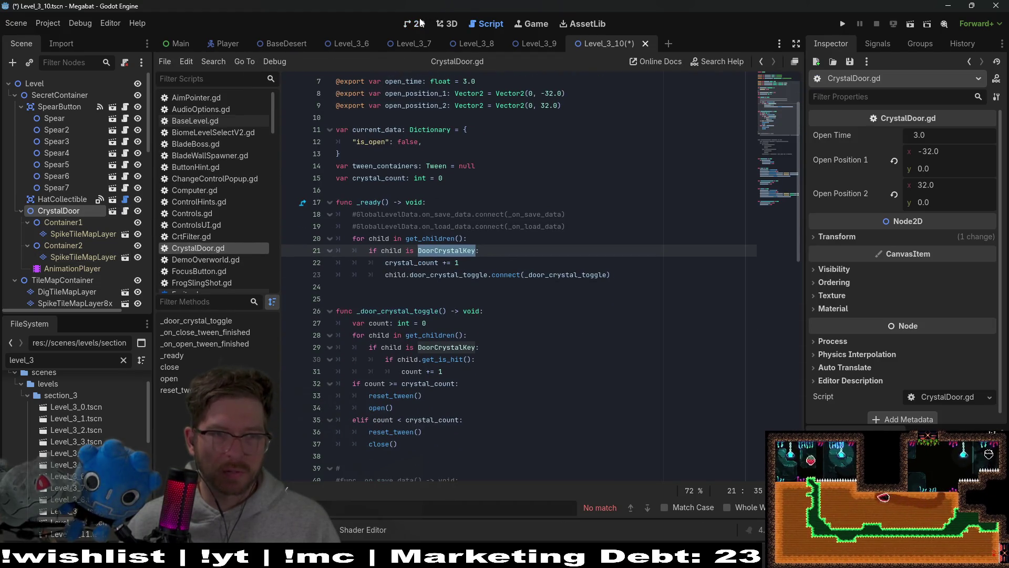
Add a DoorCrystalKey scene as a child of CrystalDoor and drop it in the sandy area
key(ctrl+F1)
right_click(52, 216)
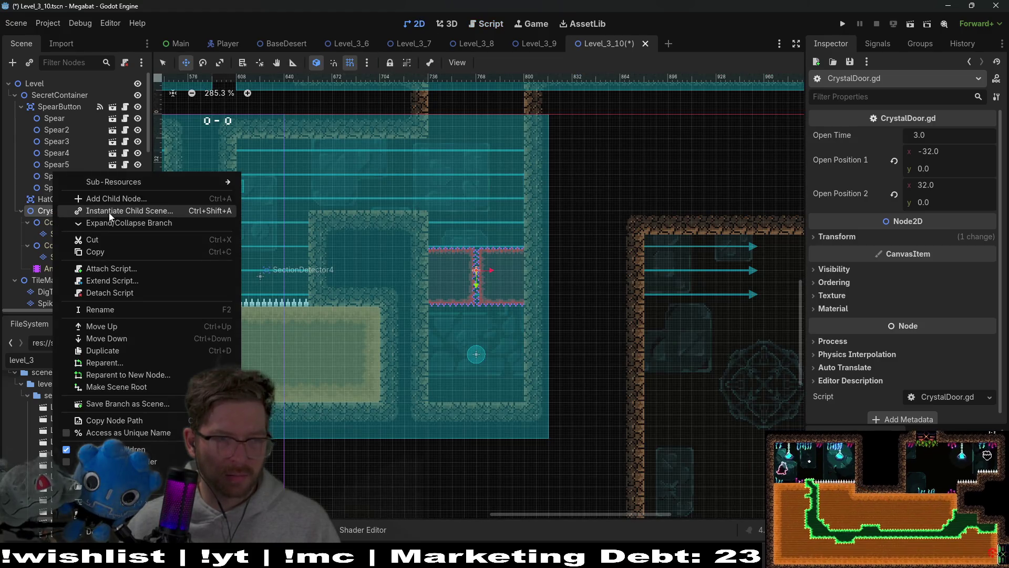
click(109, 212)
text(crystal)
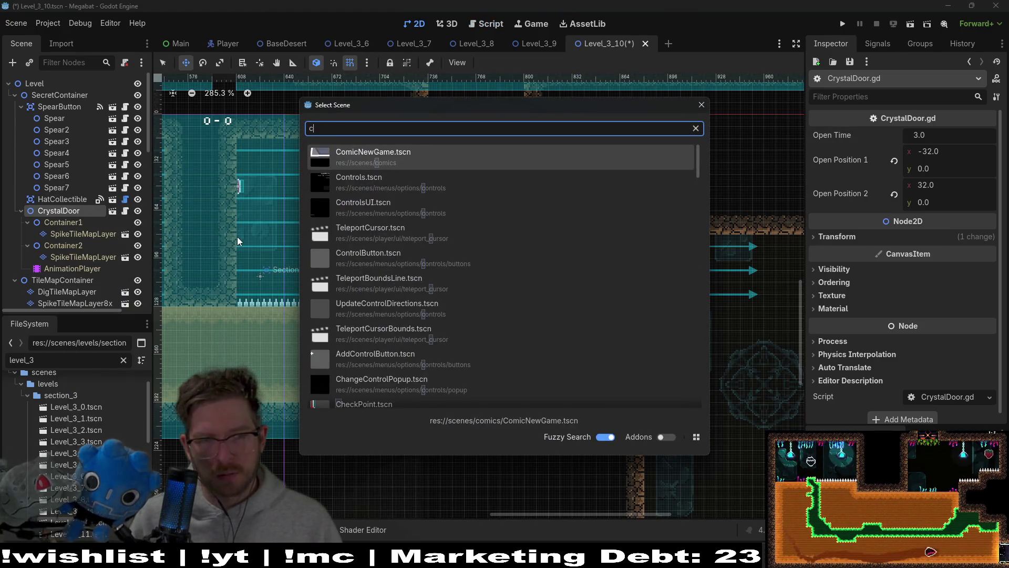
key(Down)
key(Return)
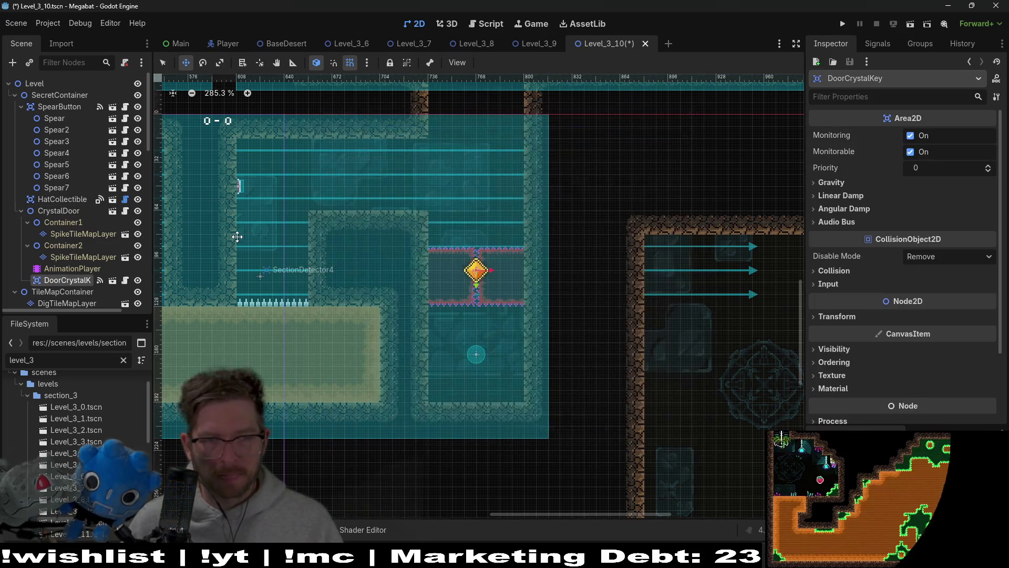
scroll(412, 264, down, 4)
mouse_move(458, 270)
mouse_down()
mouse_move(368, 326)
mouse_move(380, 324)
mouse_up()
scroll(369, 324, up, 10)
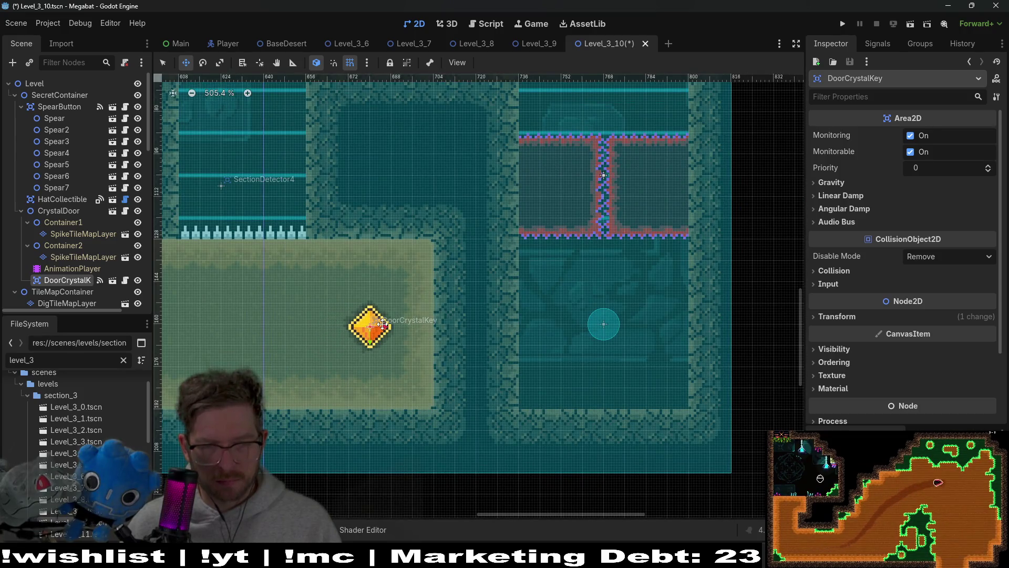
scroll(370, 282, down, 11)
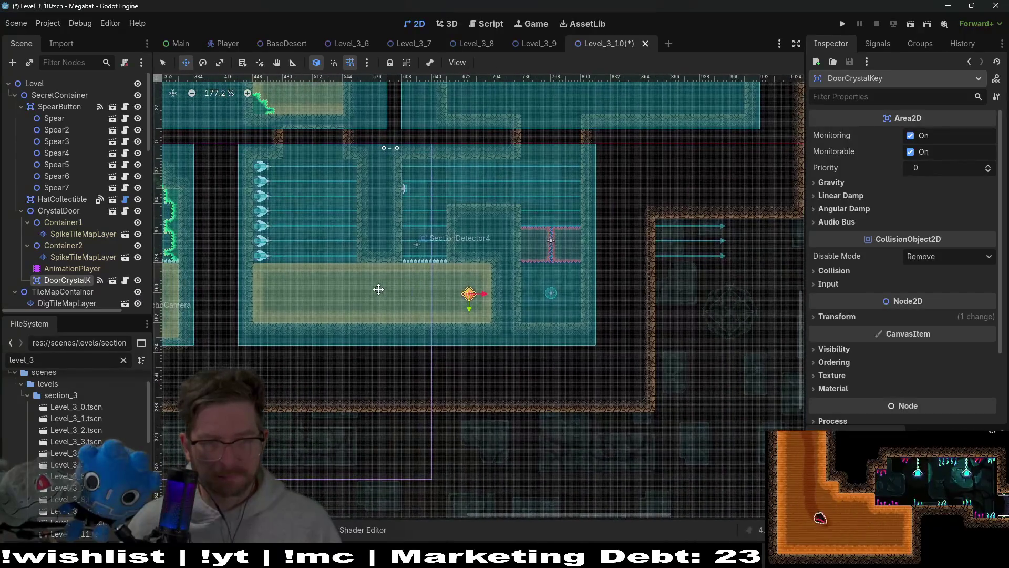
Duplicate the crystal key and set the original at the sand's left end, one unit right
key(ctrl+d)
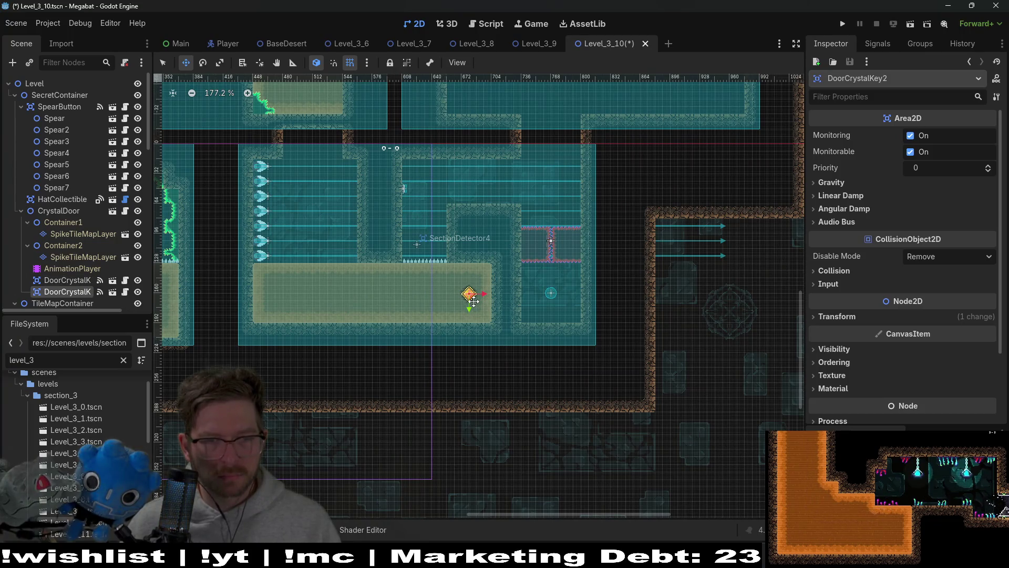
click(86, 281)
drag(278, 303, 235, 296)
scroll(289, 294, up, 9)
key(Right)
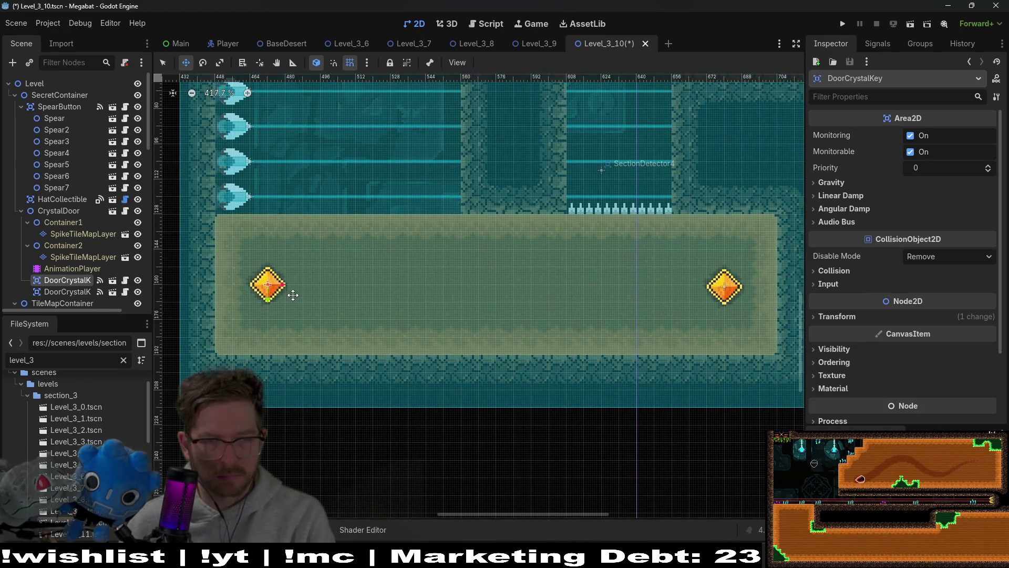
Duplicate the right-hand crystal key and drag the copy up toward the upper corridor
scroll(293, 295, down, 1)
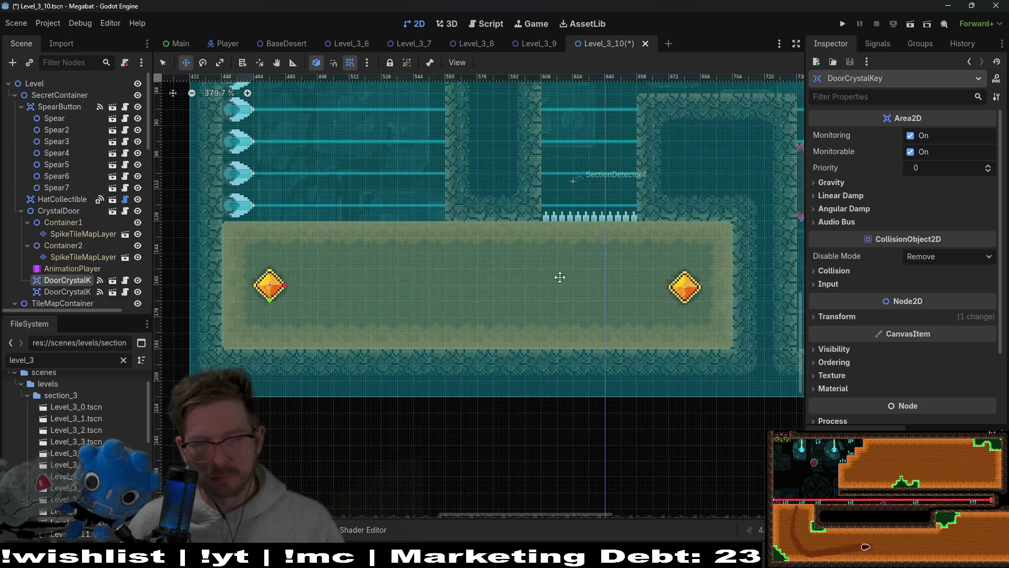
click(92, 293)
key(ctrl+d)
scroll(514, 345, up, 4)
scroll(513, 345, right, 4)
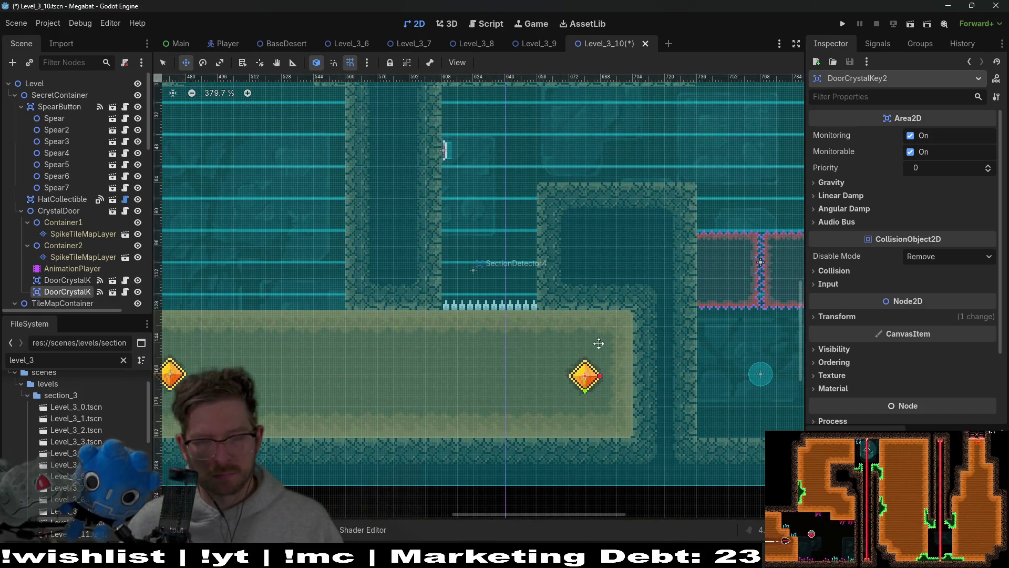
mouse_move(602, 364)
mouse_down()
mouse_move(631, 135)
mouse_move(609, 127)
mouse_up()
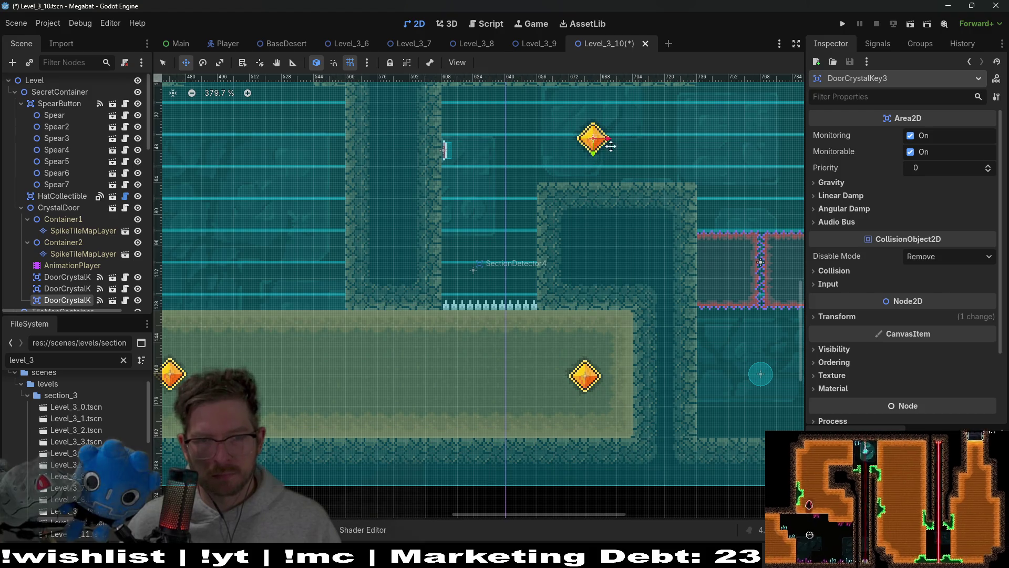
scroll(548, 207, up, 3)
scroll(547, 206, right, 4)
scroll(547, 206, up, 3)
scroll(547, 207, right, 3)
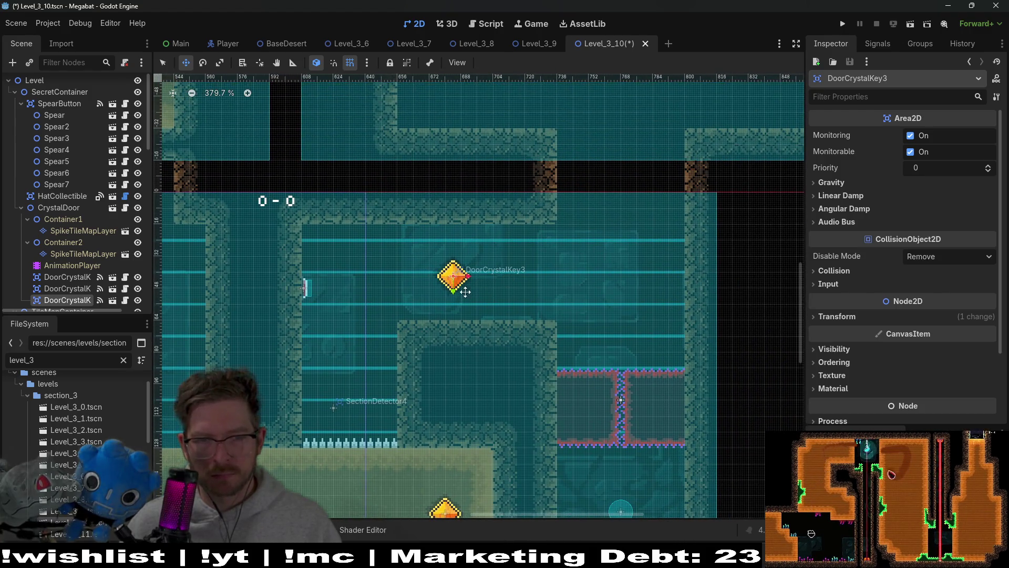
scroll(451, 281, up, 5)
Fine-tune the third crystal key's spot in the corridor and run the current scene
mouse_move(525, 209)
mouse_down()
mouse_move(435, 212)
mouse_move(410, 201)
mouse_move(418, 203)
mouse_up()
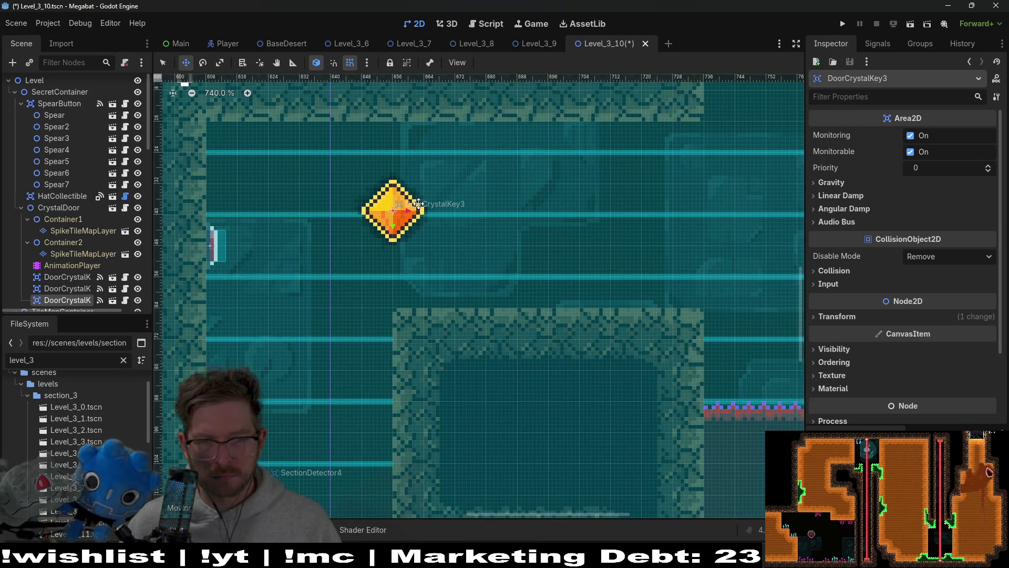
scroll(417, 203, down, 7)
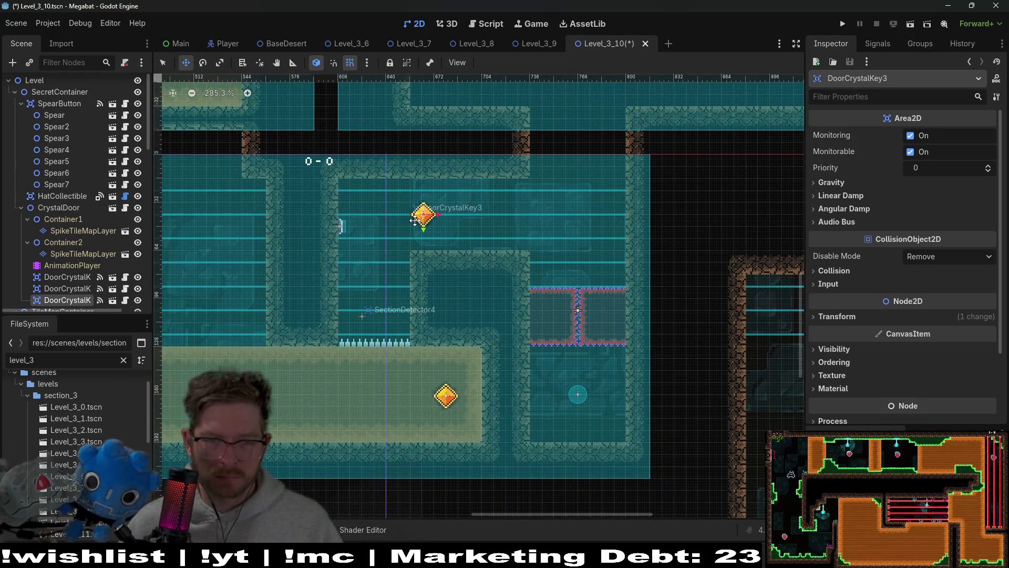
drag(414, 220, 410, 220)
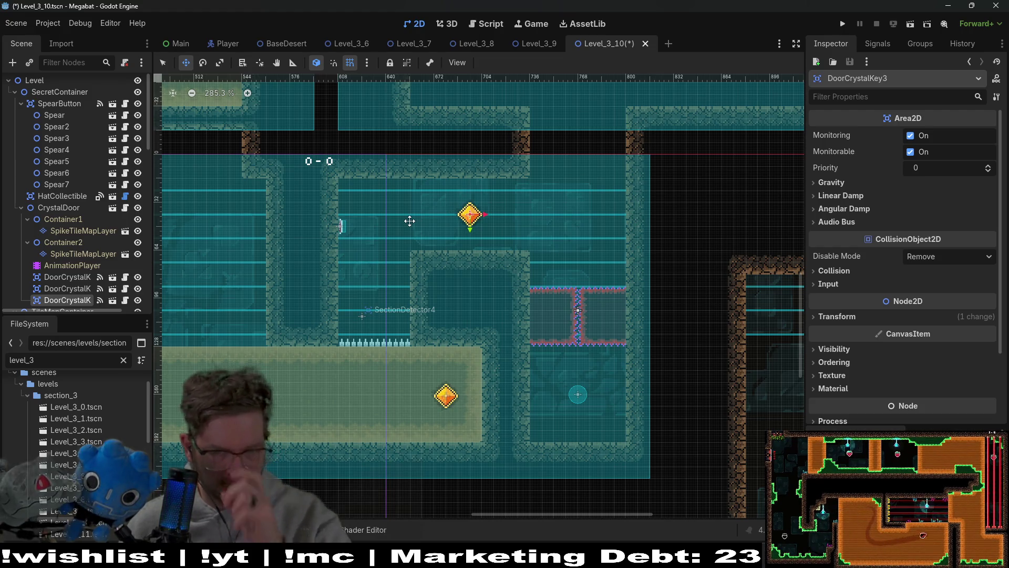
scroll(409, 221, down, 6)
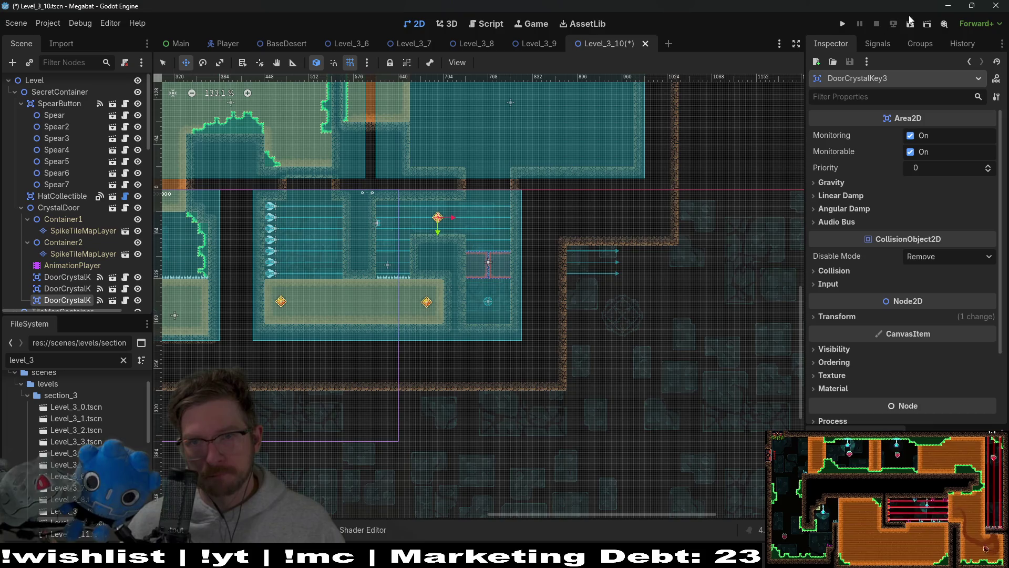
click(910, 25)
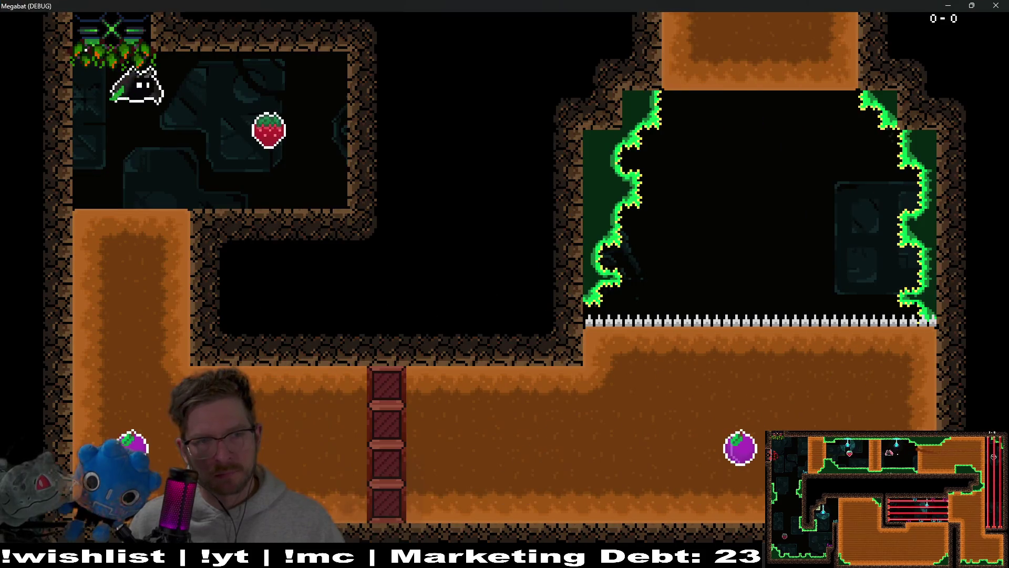
Fly the bat down, along the bottom corridor and up into the crystal room
key(Down)
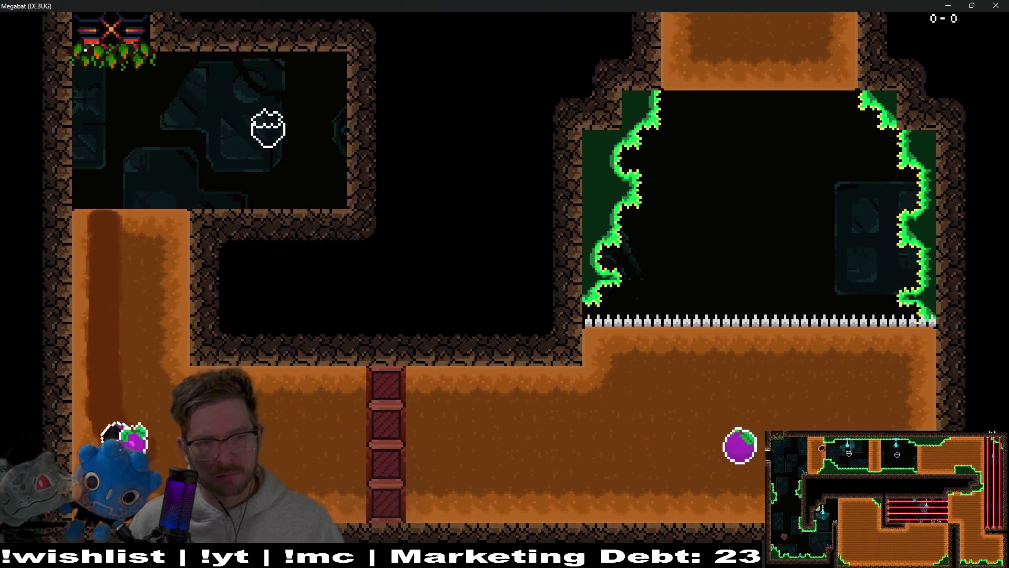
key(Right)
key(Up)
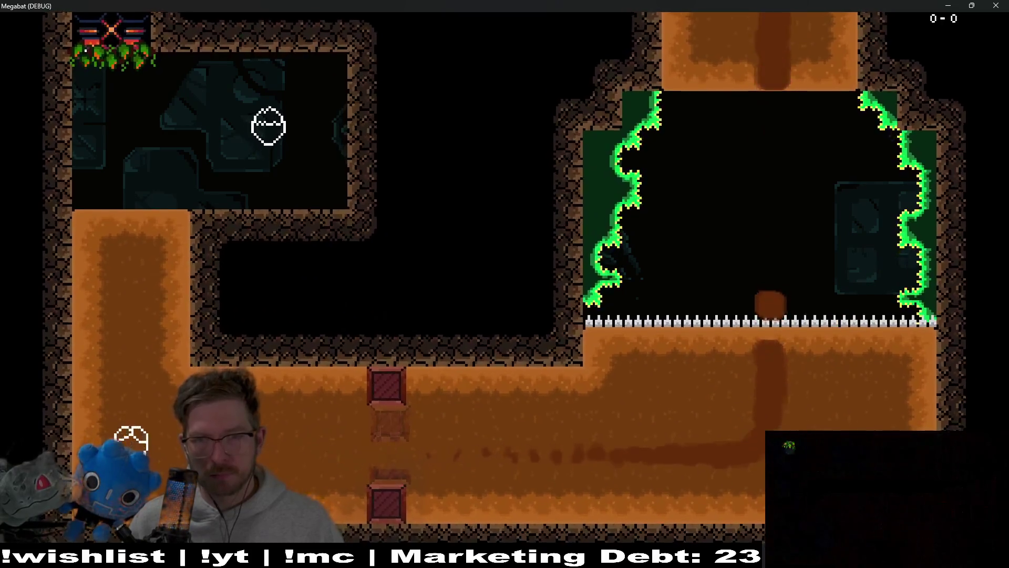
key(Right)
key(Down)
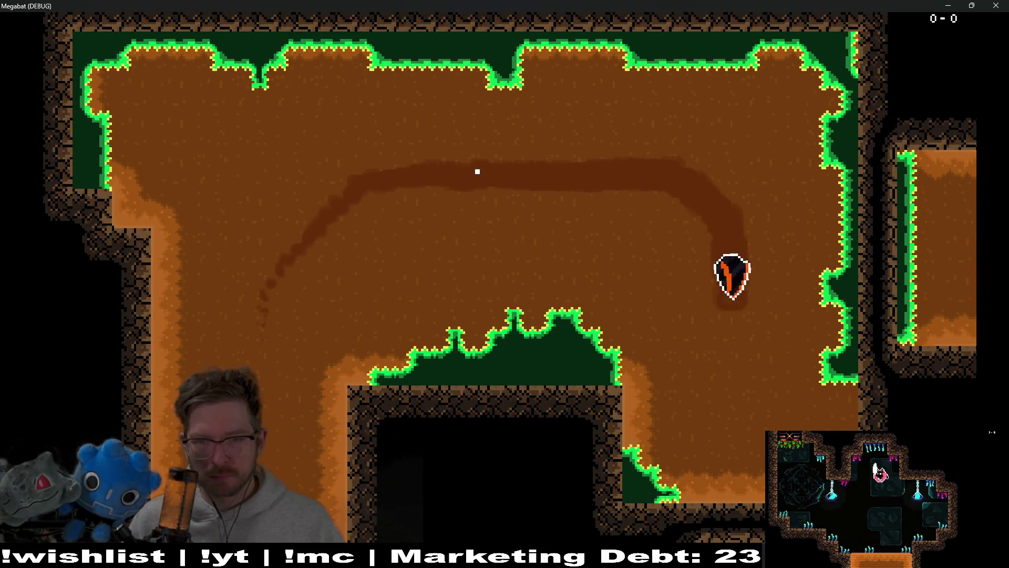
Dig through the dirt to collect the left, right and upper gems
key(Left)
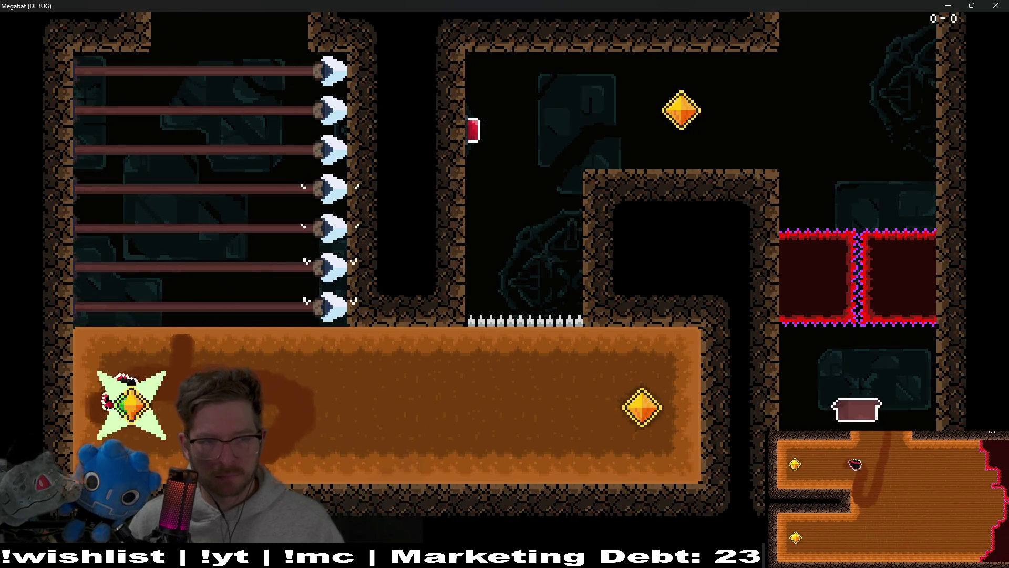
key(Right)
key(Left)
key(Up)
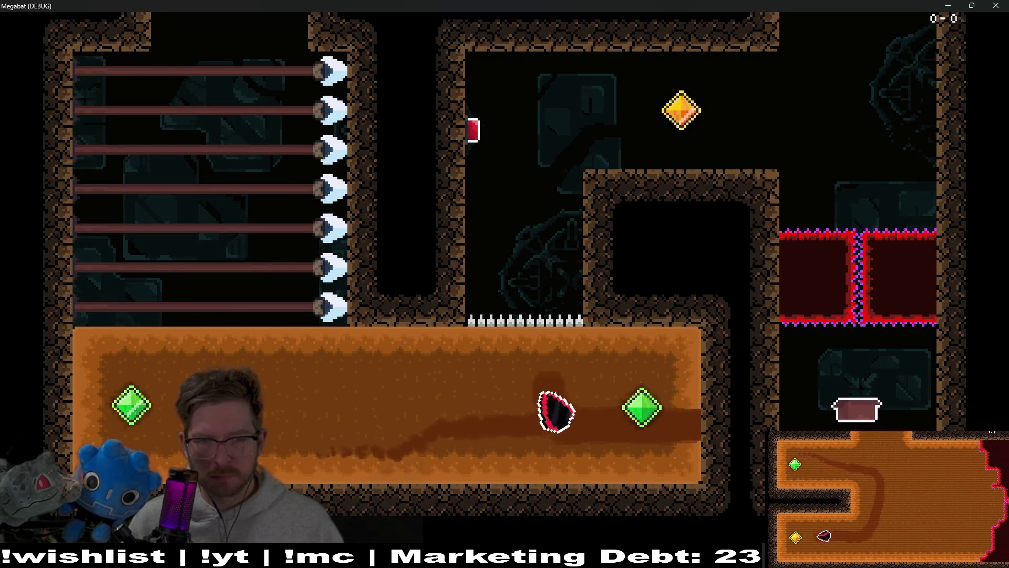
key(Right)
Descend between the red blocks, carry the pot to the top, and close the game
key(Down)
key(Up)
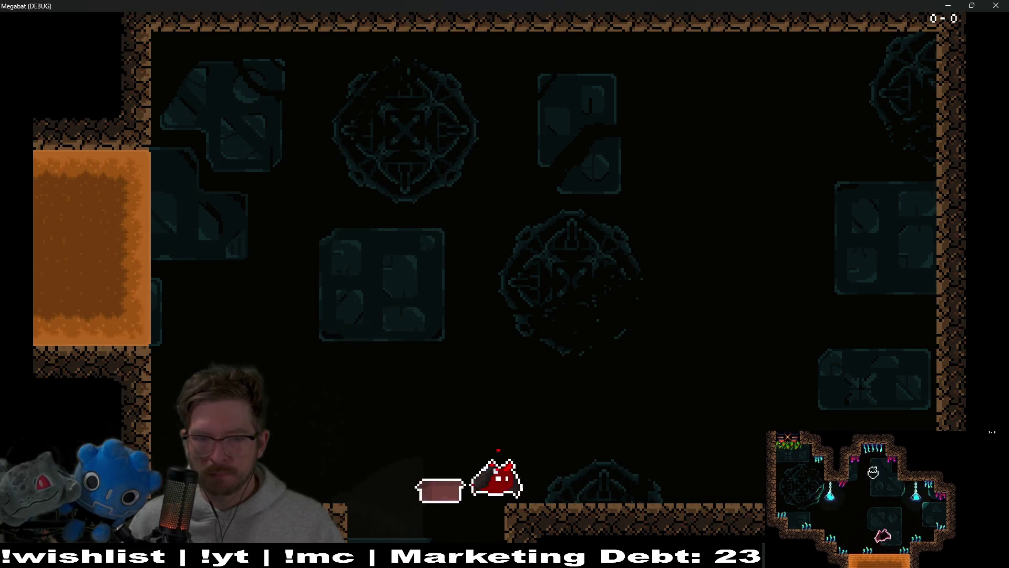
click(1005, 10)
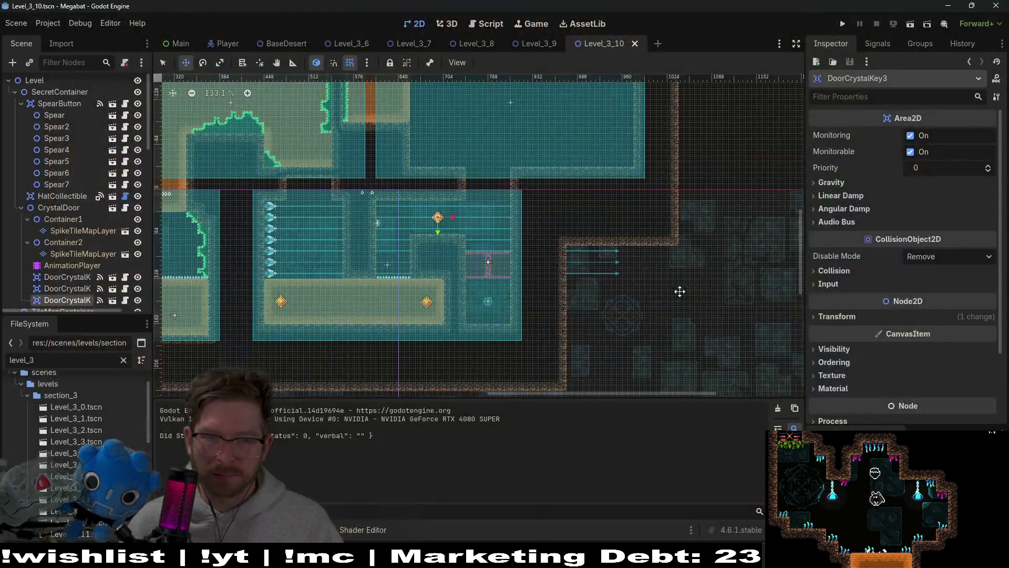
scroll(464, 193, up, 8)
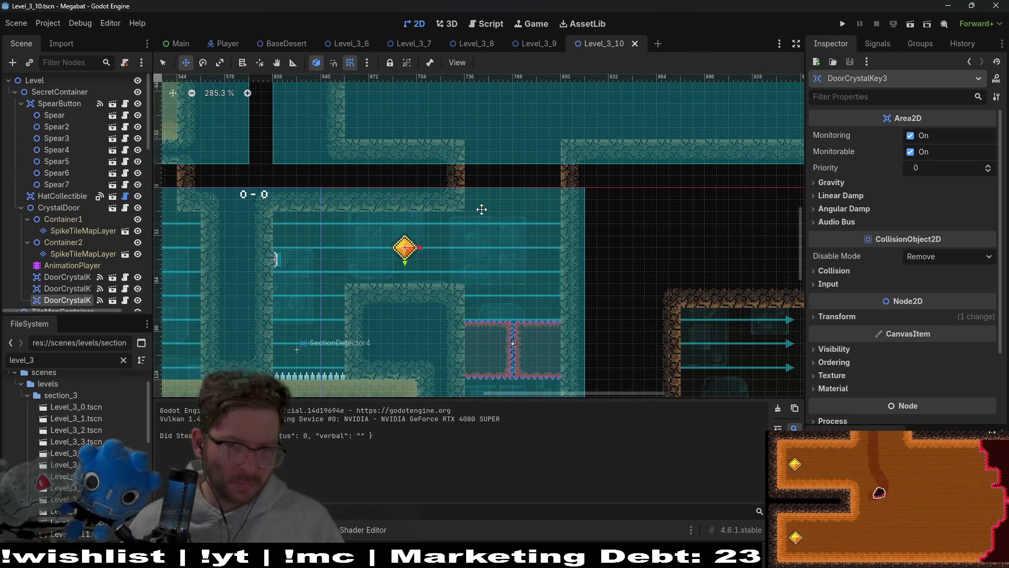
scroll(541, 262, down, 4)
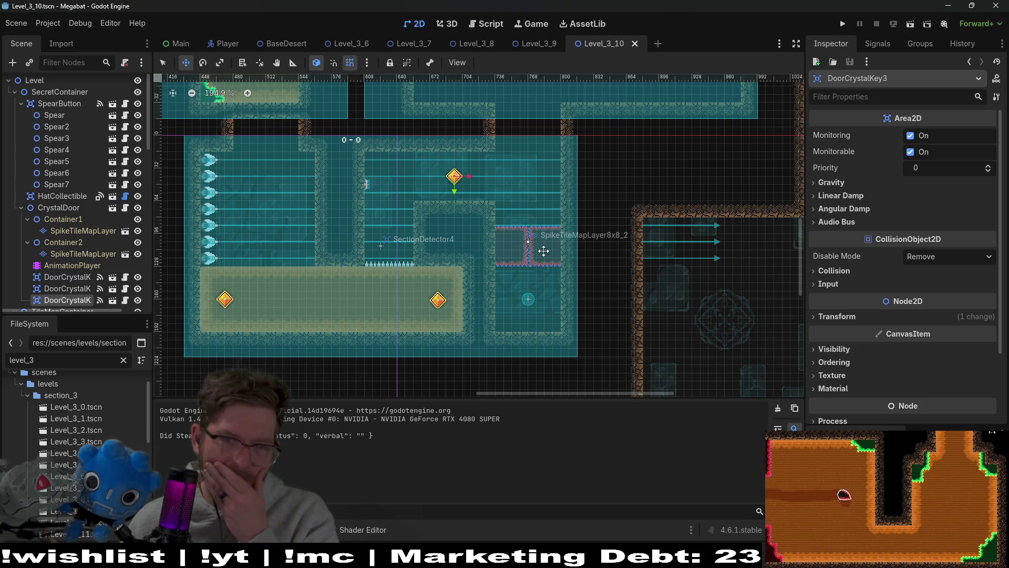
drag(565, 154, 562, 190)
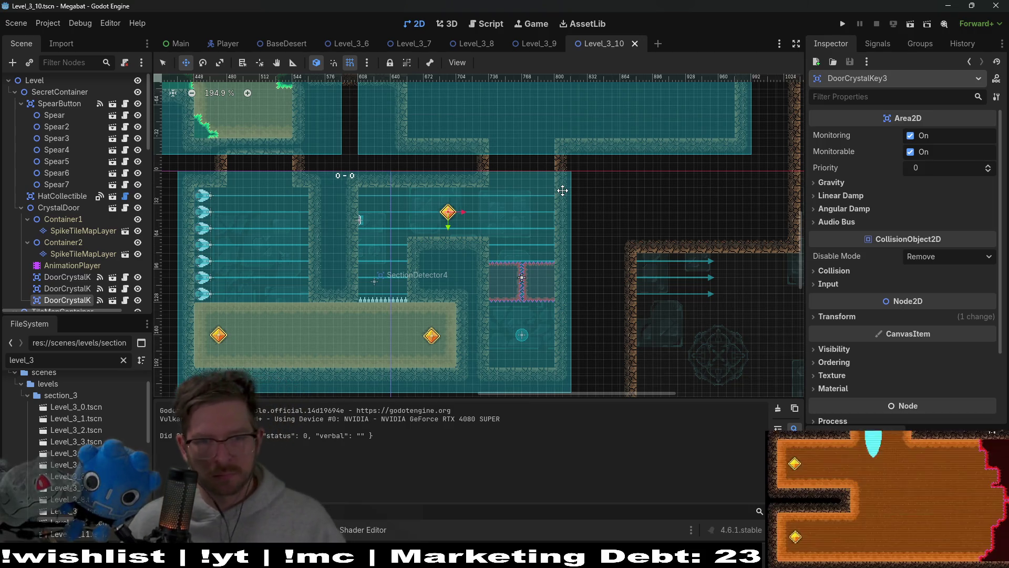
scroll(400, 264, down, 2)
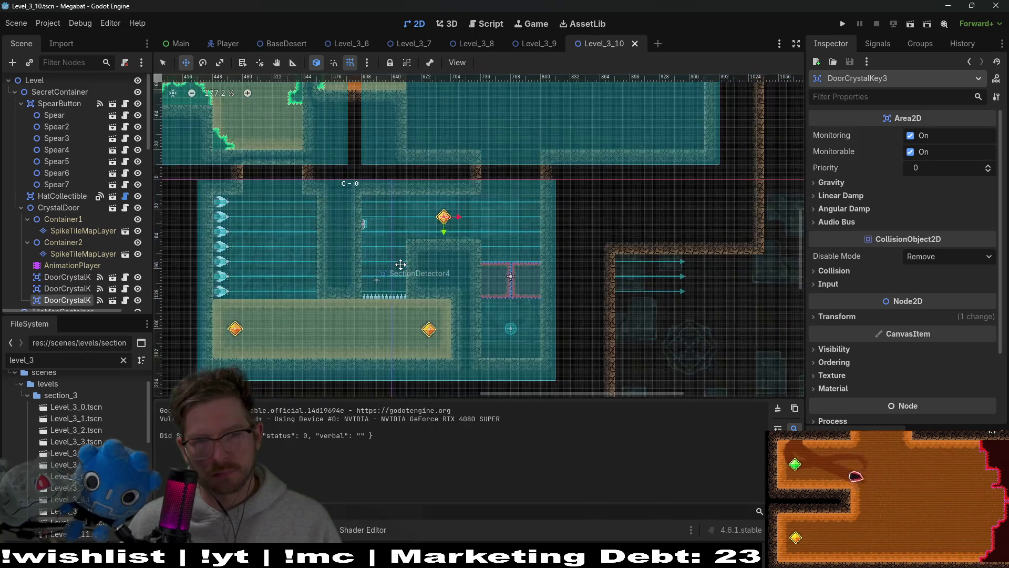
scroll(401, 264, up, 2)
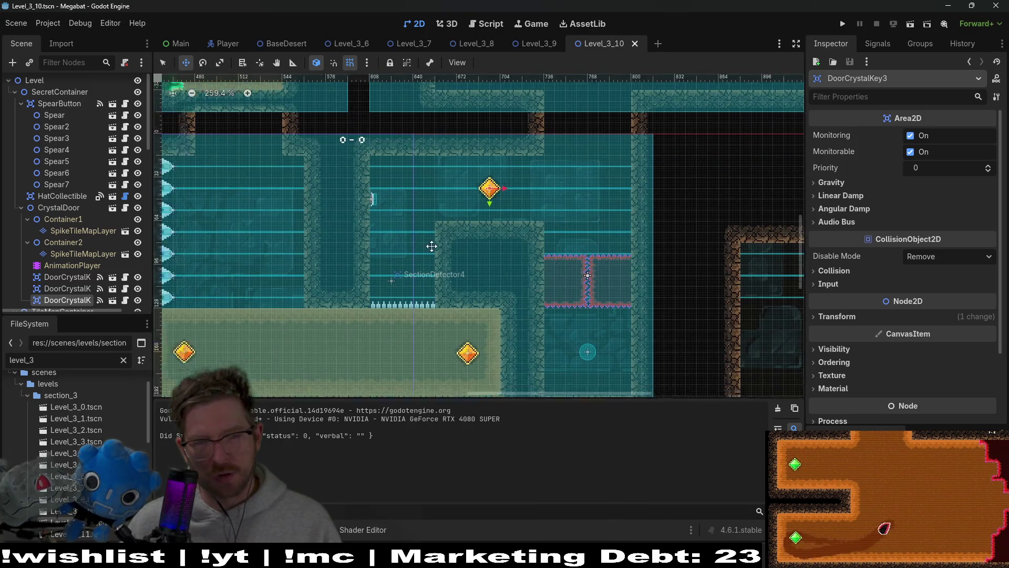
scroll(534, 263, up, 2)
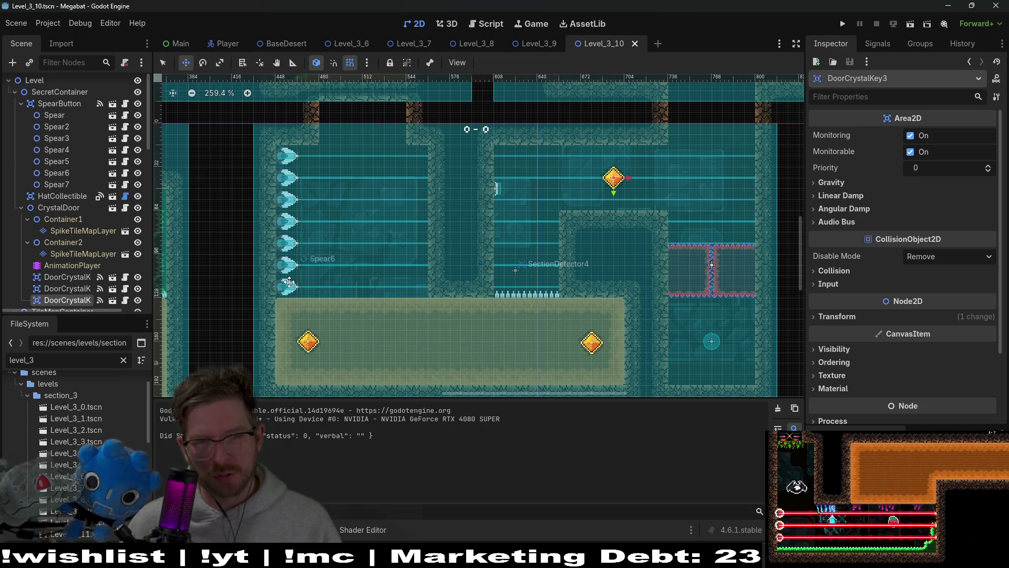
scroll(77, 222, up, 1)
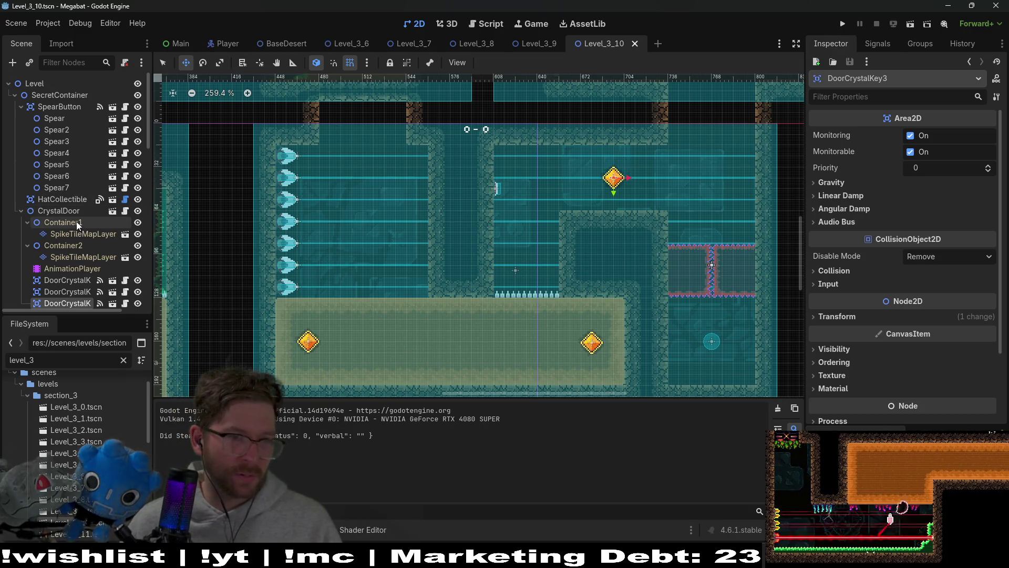
Delete the SpearButton spear trap and fill the dark strip with dig tiles
click(46, 105)
key(Delete)
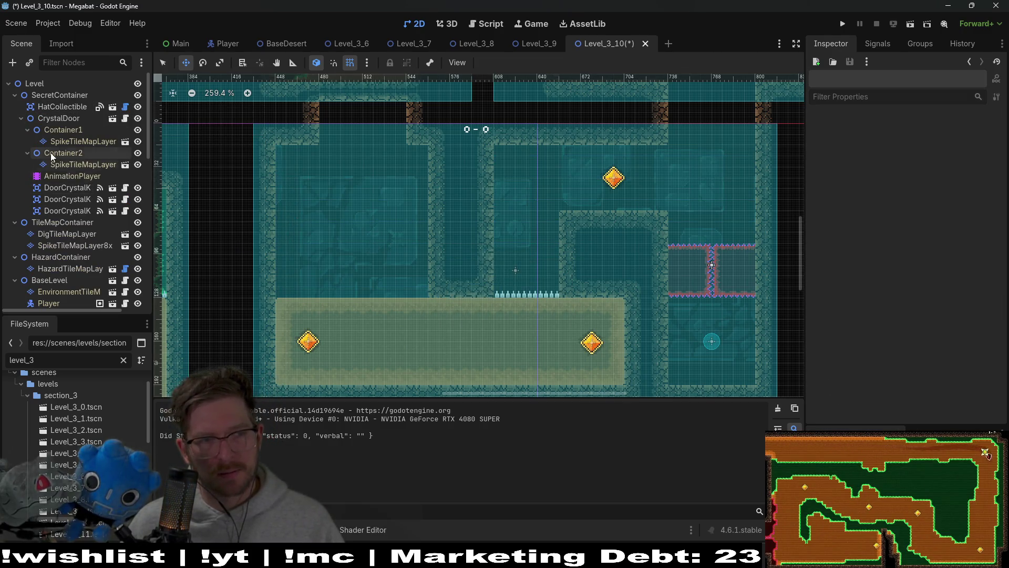
scroll(69, 270, down, 3)
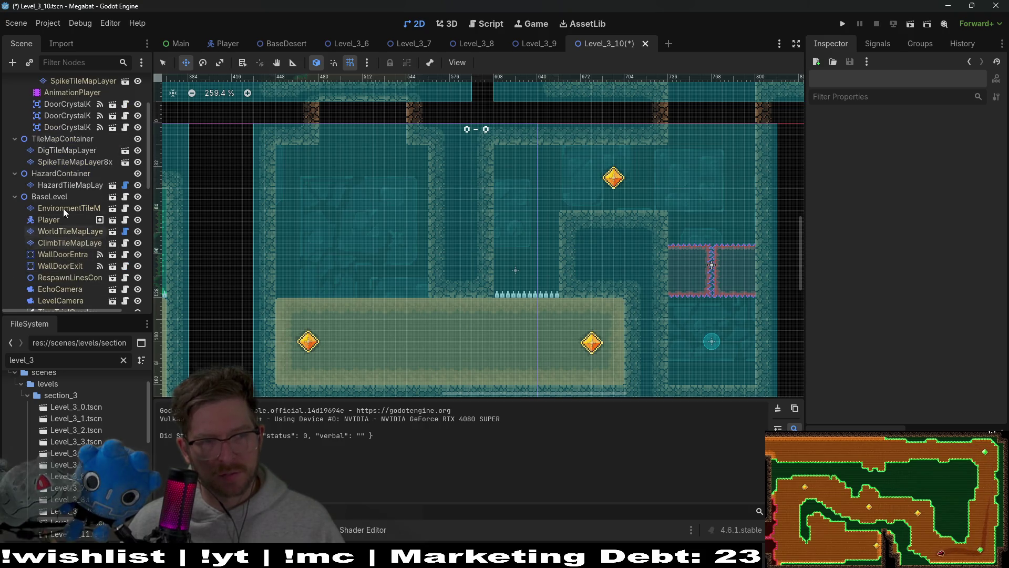
click(67, 162)
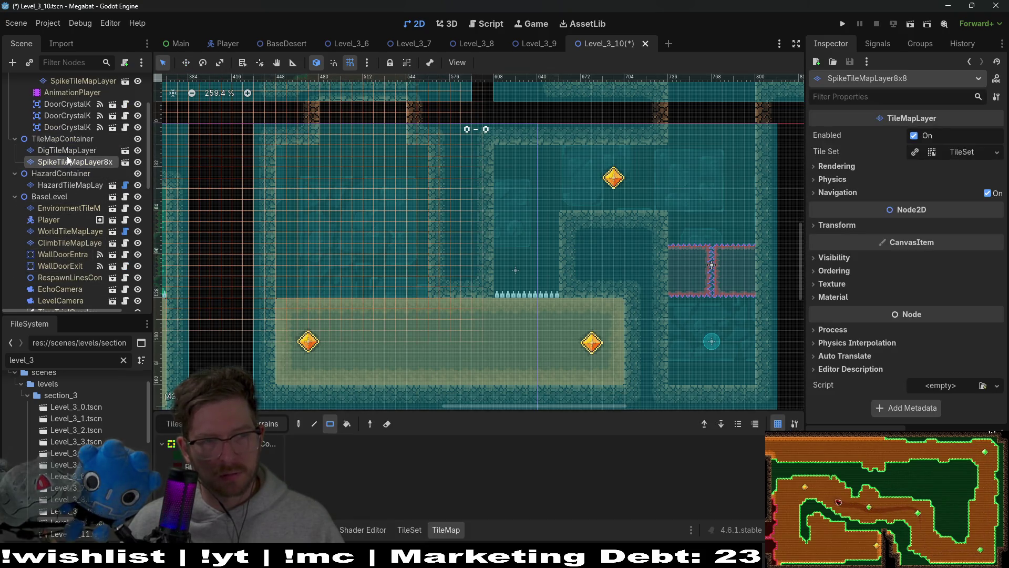
click(68, 151)
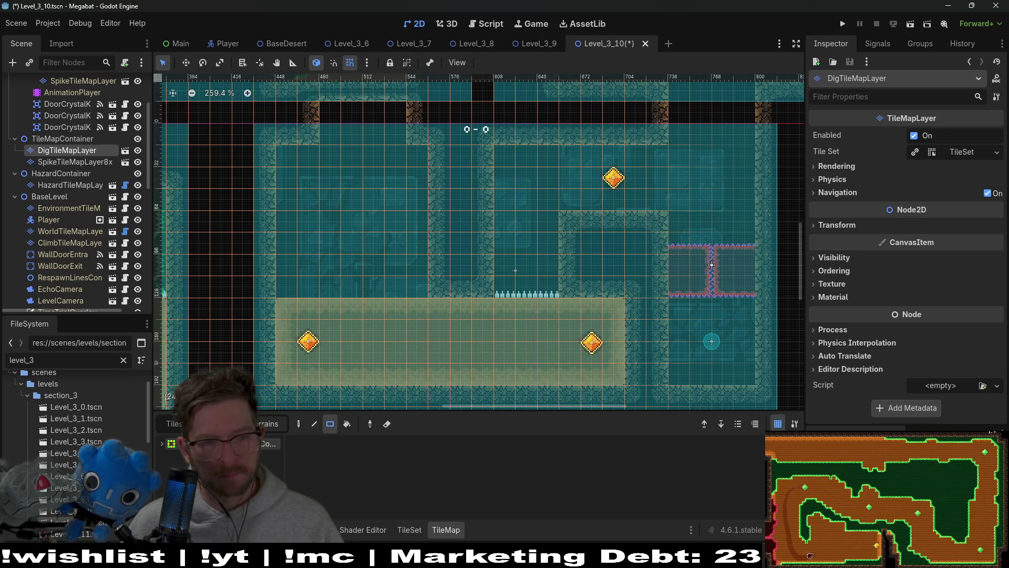
click(175, 451)
mouse_move(273, 152)
mouse_down()
mouse_move(362, 273)
mouse_move(409, 295)
mouse_up()
scroll(371, 273, up, 3)
drag(319, 203, 389, 214)
scroll(389, 215, down, 4)
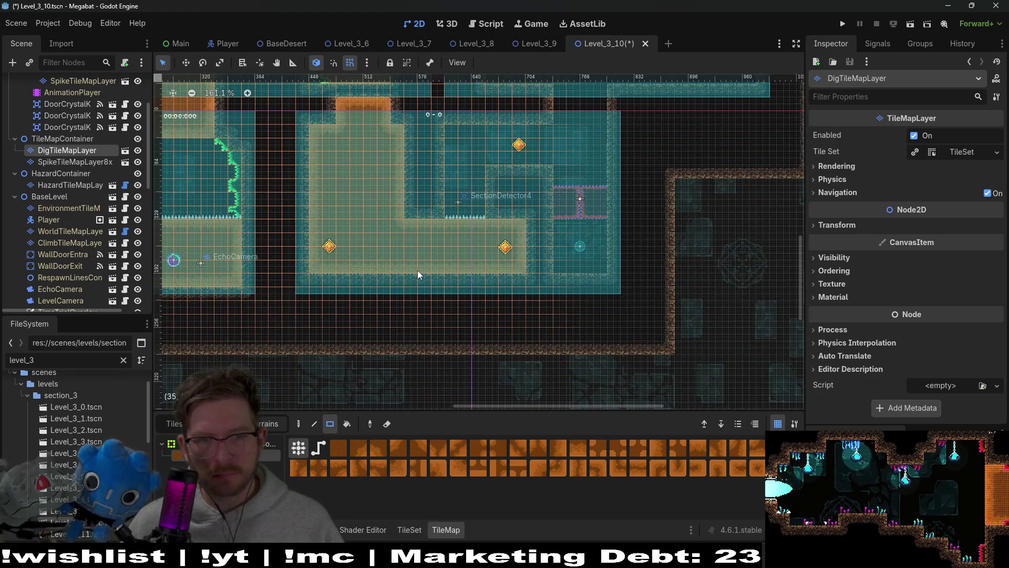
scroll(417, 270, up, 1)
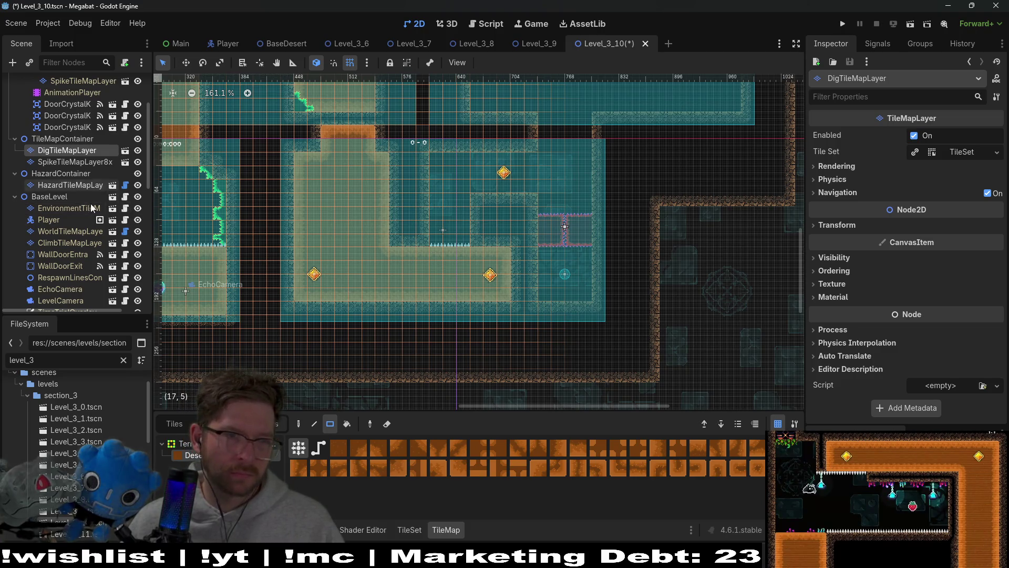
Drag the third door crystal key right into the room's upper middle shaft
click(67, 127)
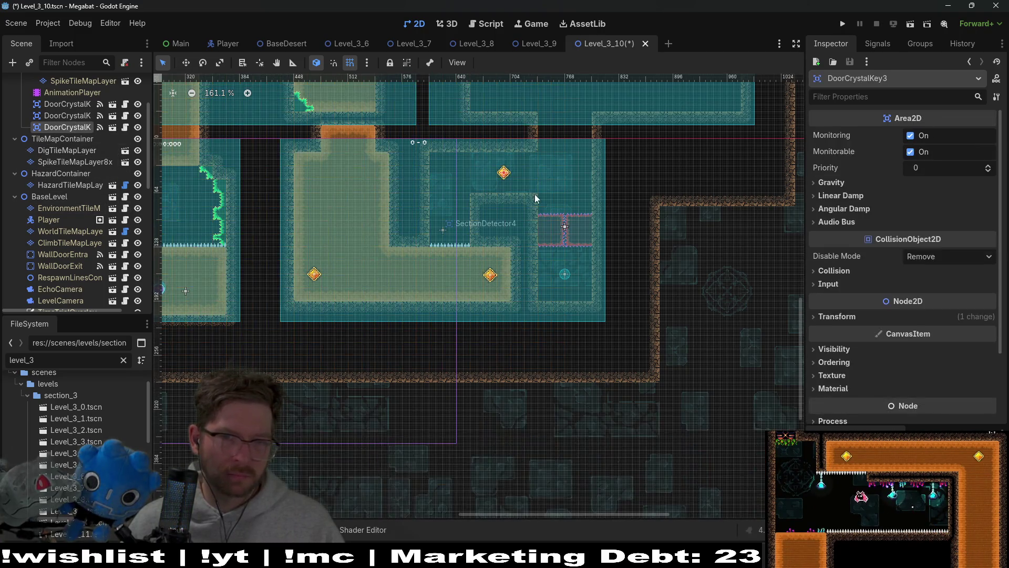
mouse_move(509, 171)
mouse_down()
mouse_move(339, 168)
mouse_move(348, 166)
mouse_up()
scroll(398, 238, up, 5)
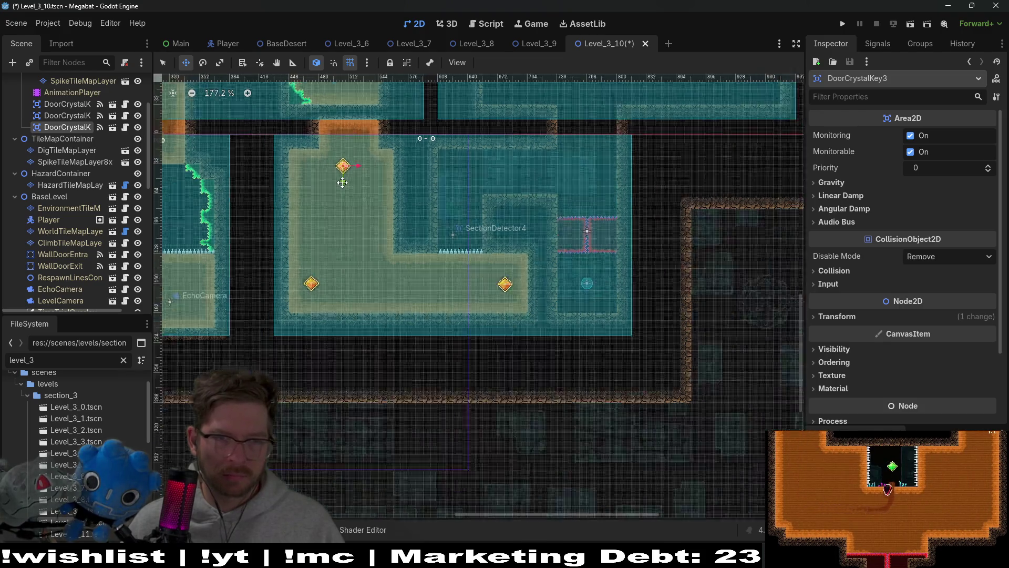
scroll(401, 238, down, 2)
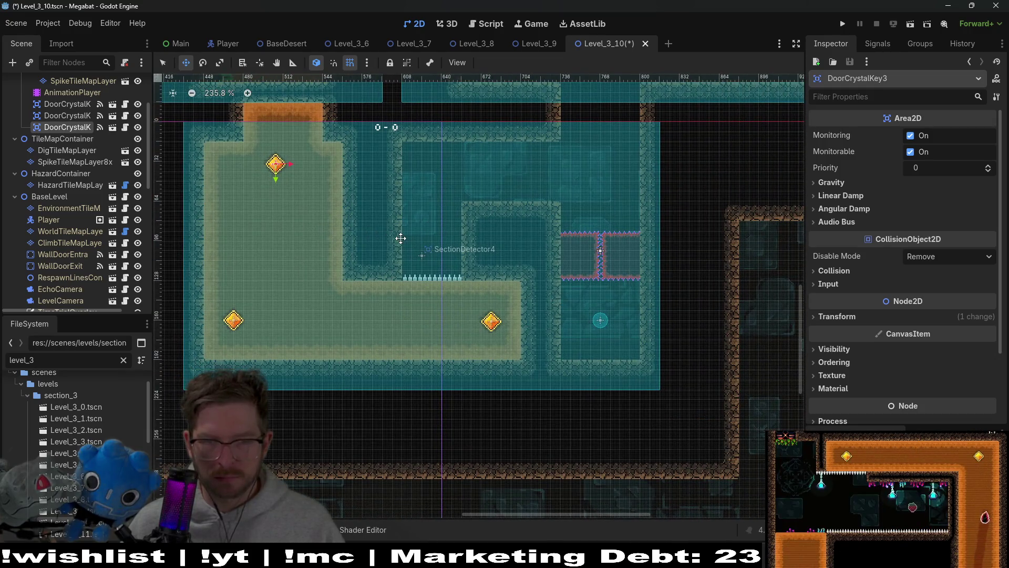
mouse_move(283, 164)
mouse_down()
mouse_move(305, 221)
mouse_move(295, 225)
mouse_move(444, 179)
mouse_up()
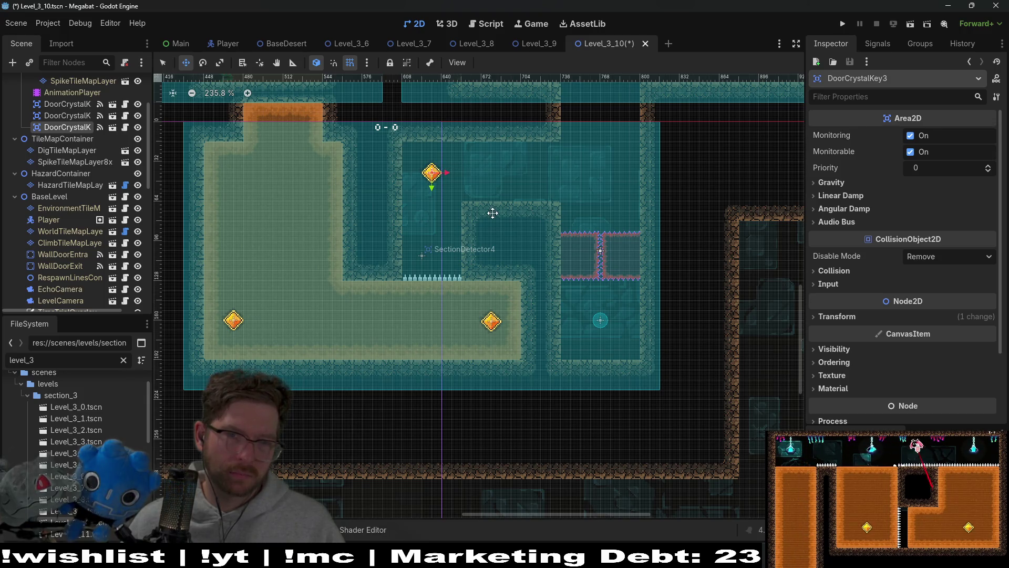
scroll(497, 210, up, 7)
scroll(591, 224, down, 5)
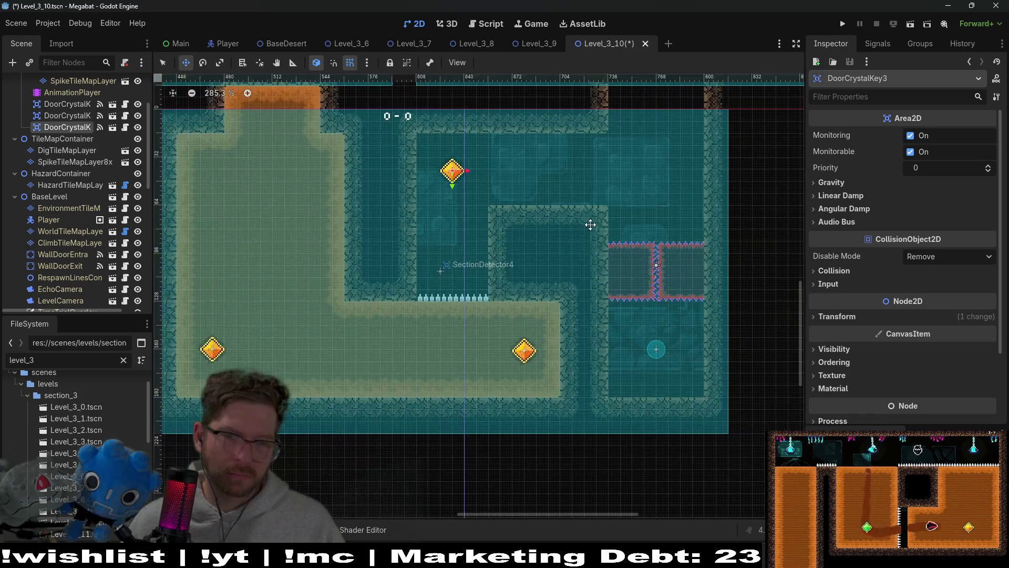
scroll(590, 224, down, 2)
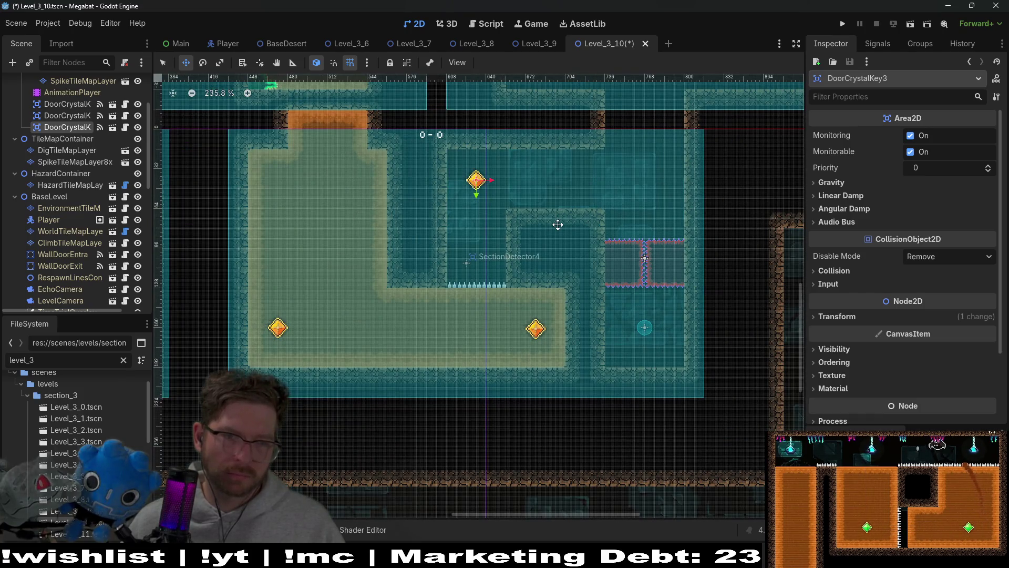
scroll(563, 246, down, 5)
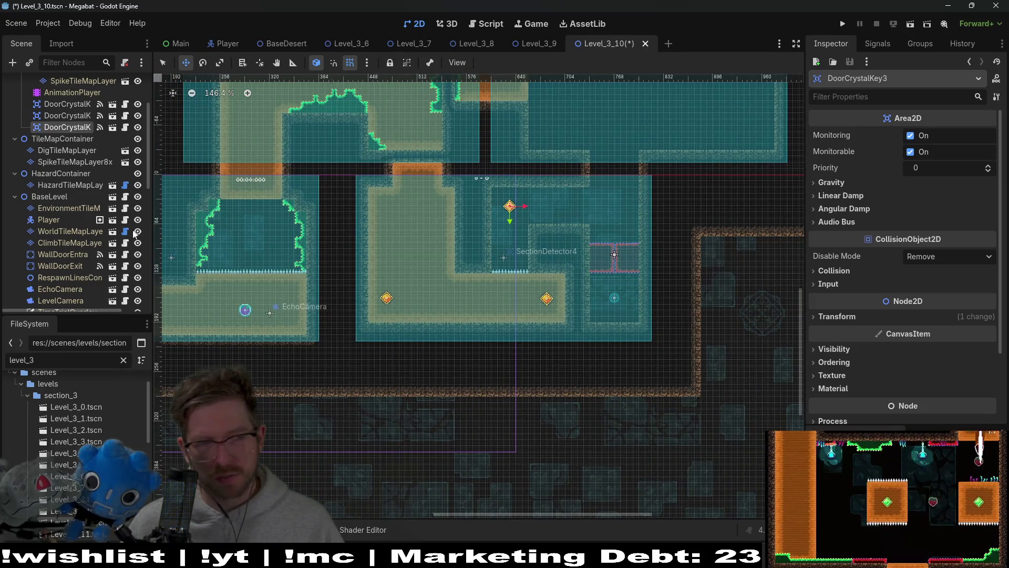
scroll(86, 262, down, 10)
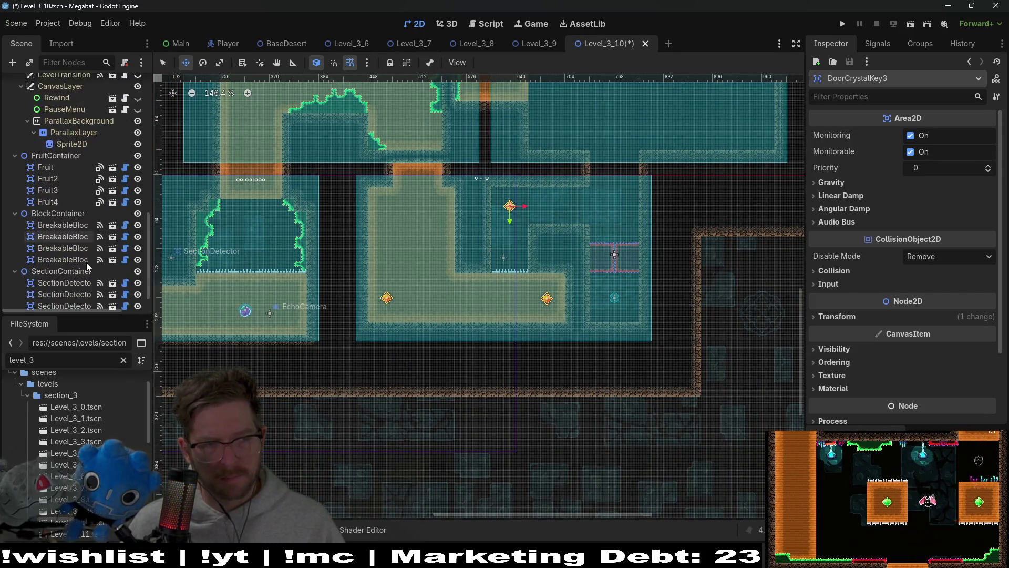
Give SectionDetector4 the Xlarge 480 X 270 size and move it right and down over the crystal room
click(71, 295)
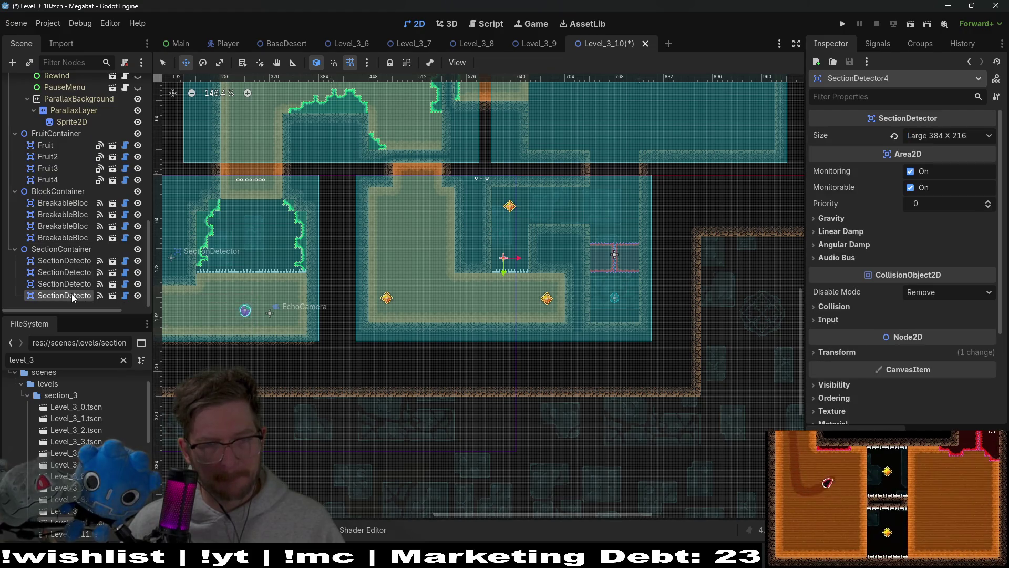
click(946, 136)
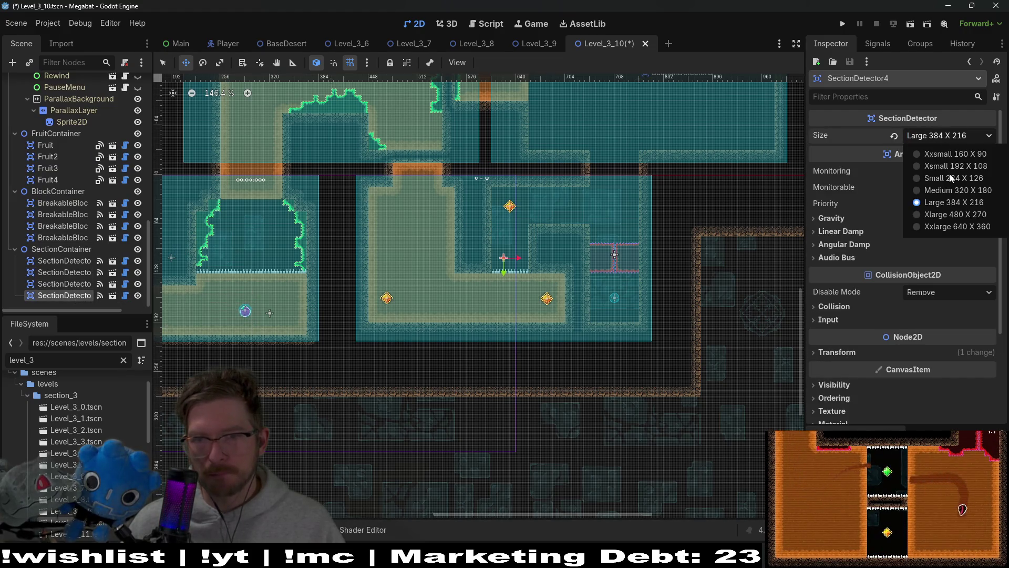
click(941, 218)
drag(464, 251, 491, 269)
scroll(470, 247, up, 2)
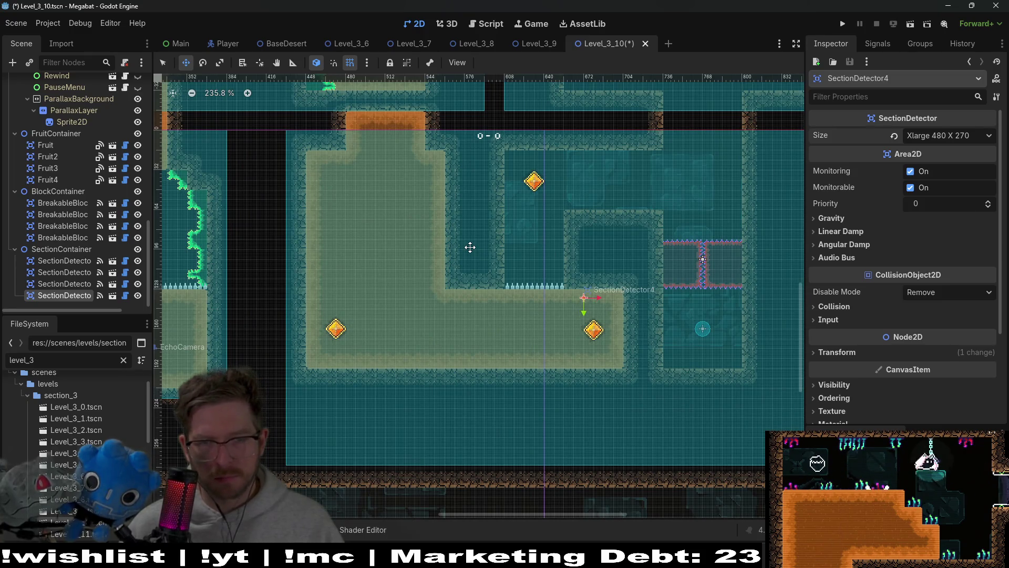
scroll(485, 259, down, 3)
scroll(535, 311, down, 1)
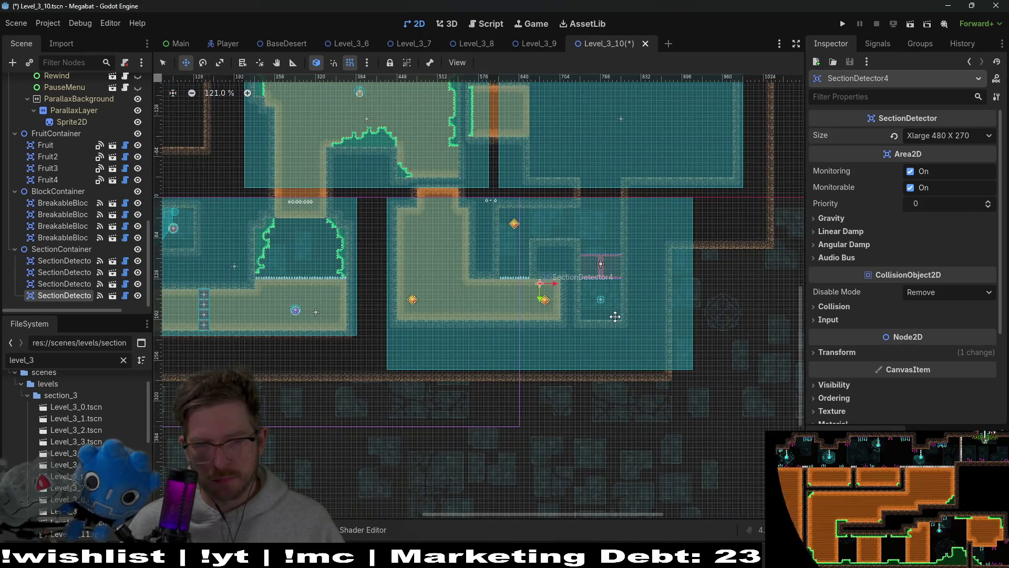
scroll(83, 217, up, 2)
scroll(81, 213, up, 5)
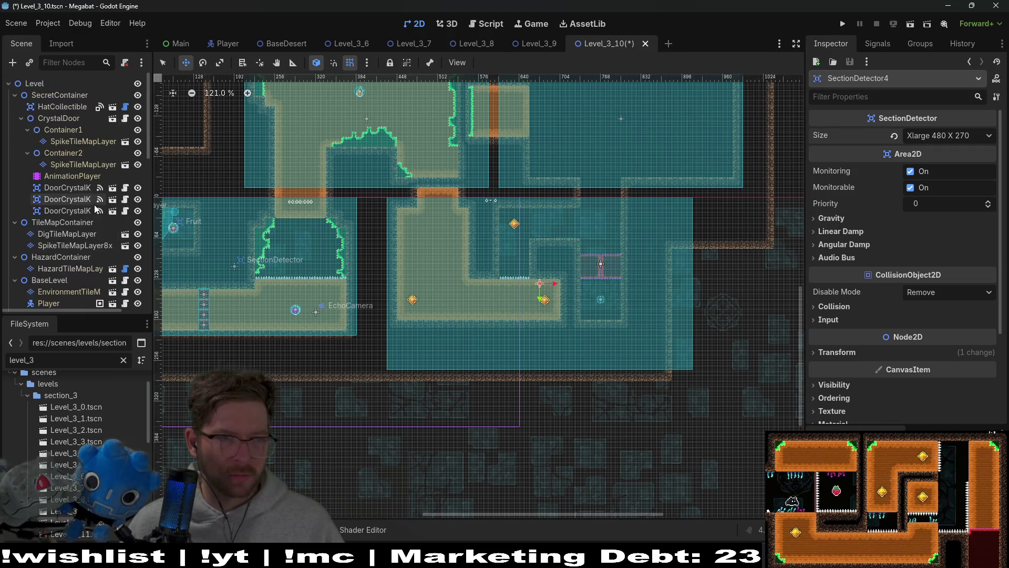
Start painting on DigTileMapLayer with trial square blocks, erasing the first one
click(66, 120)
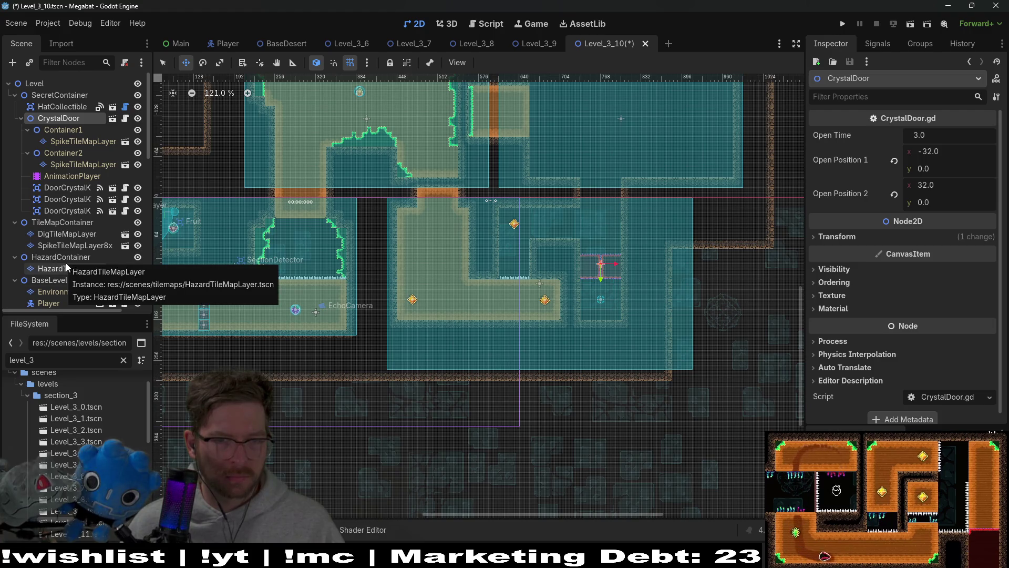
double_click(73, 237)
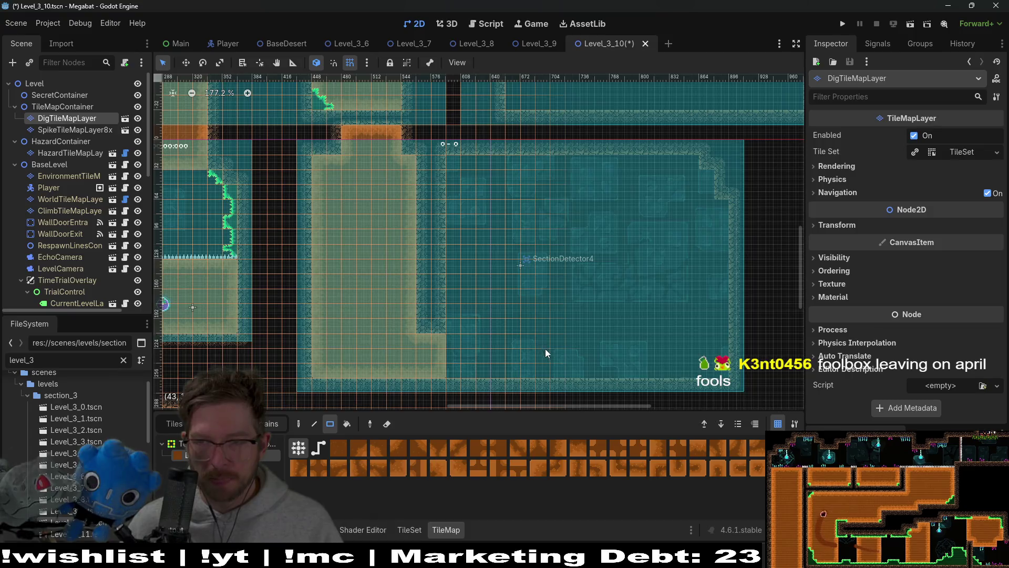
drag(549, 324, 519, 316)
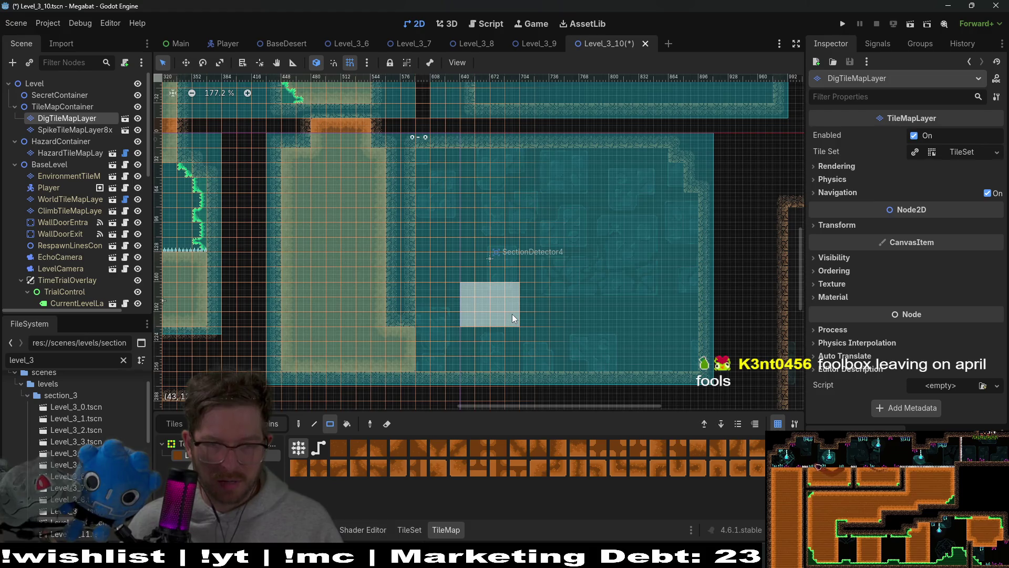
drag(500, 314, 499, 314)
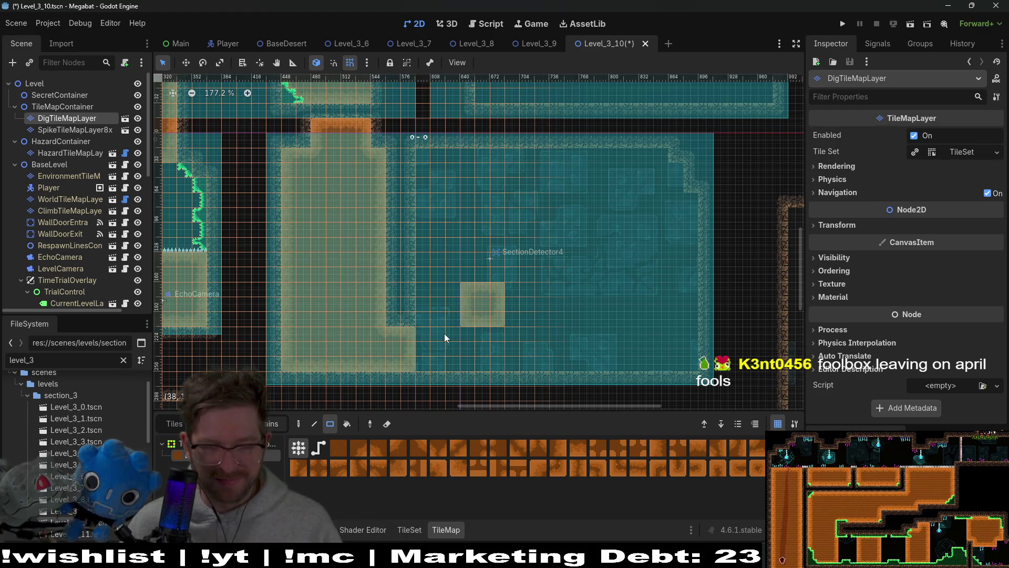
drag(456, 359, 457, 359)
right_click(497, 295)
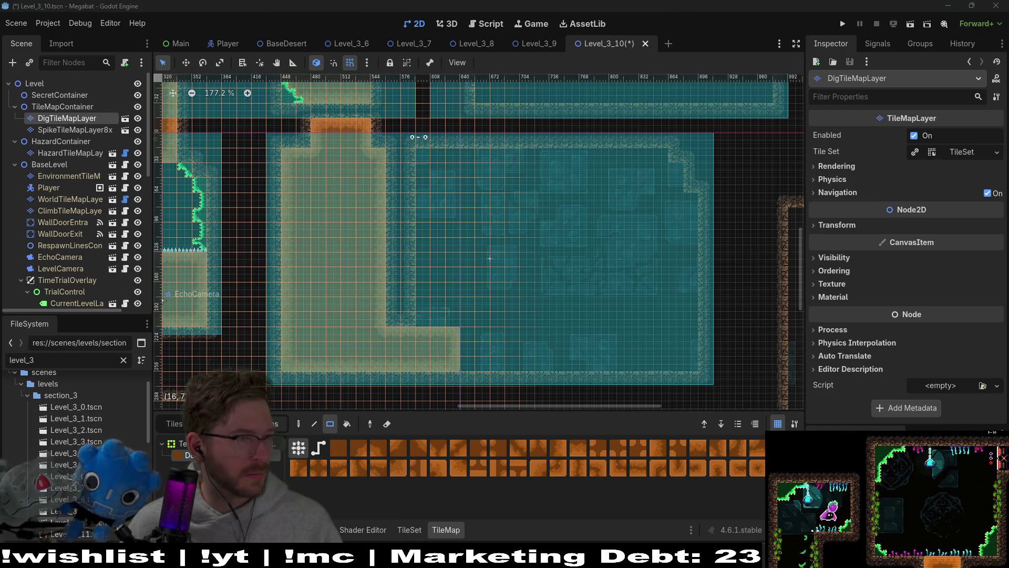
Paint square dig-tile blocks at the room's right, upper right, top centre and left
drag(510, 280, 551, 310)
drag(626, 291, 558, 313)
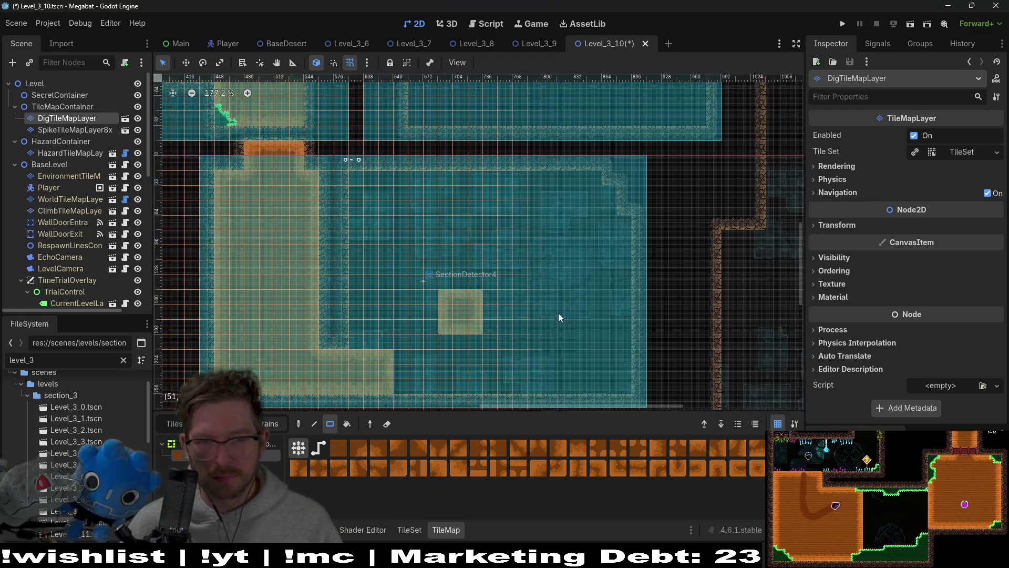
drag(543, 253, 584, 281)
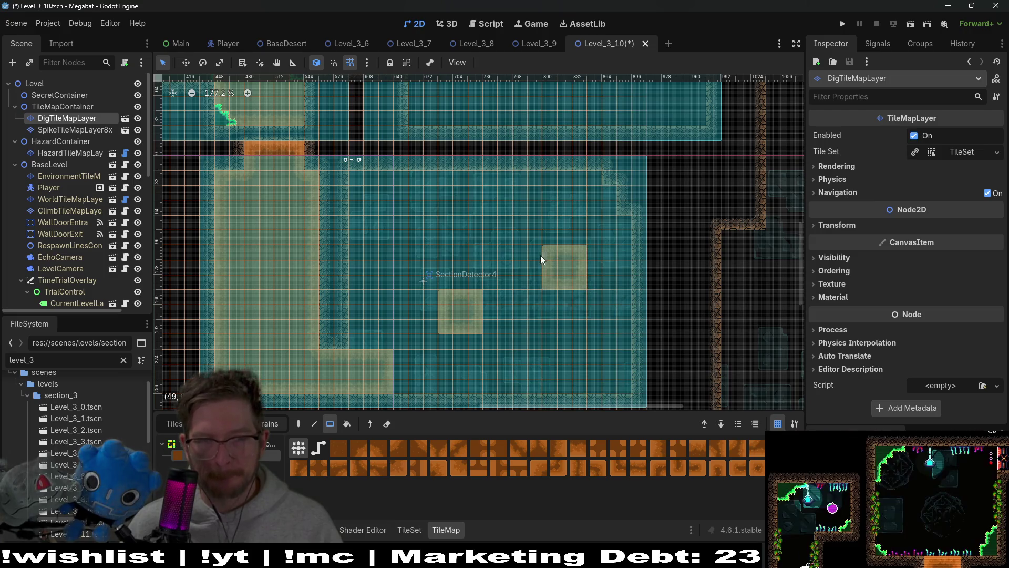
scroll(541, 255, up, 3)
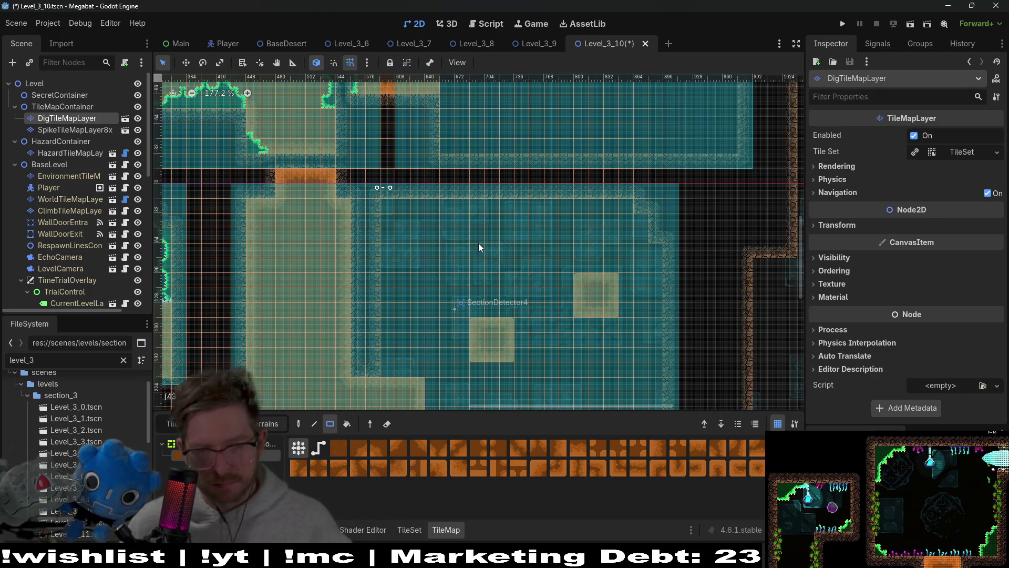
scroll(494, 263, down, 2)
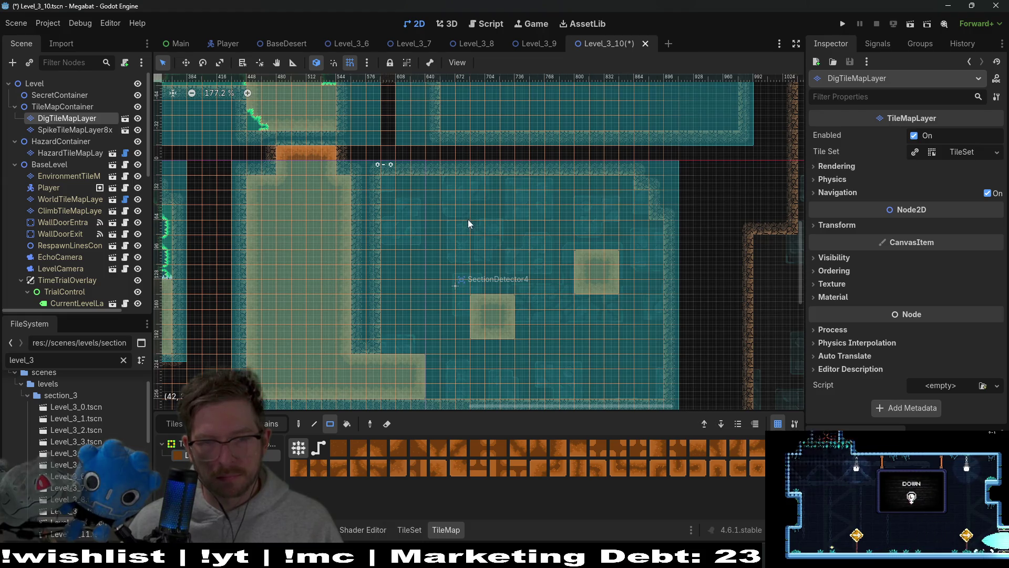
mouse_move(498, 202)
mouse_down()
mouse_move(532, 240)
mouse_move(489, 242)
mouse_up()
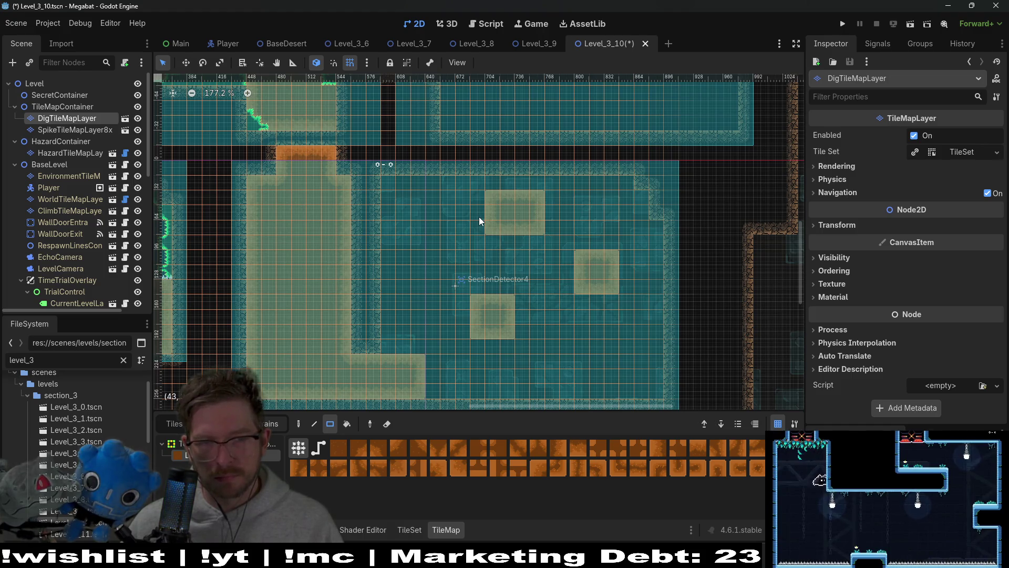
mouse_move(408, 231)
mouse_down()
mouse_move(448, 263)
mouse_move(440, 270)
mouse_up()
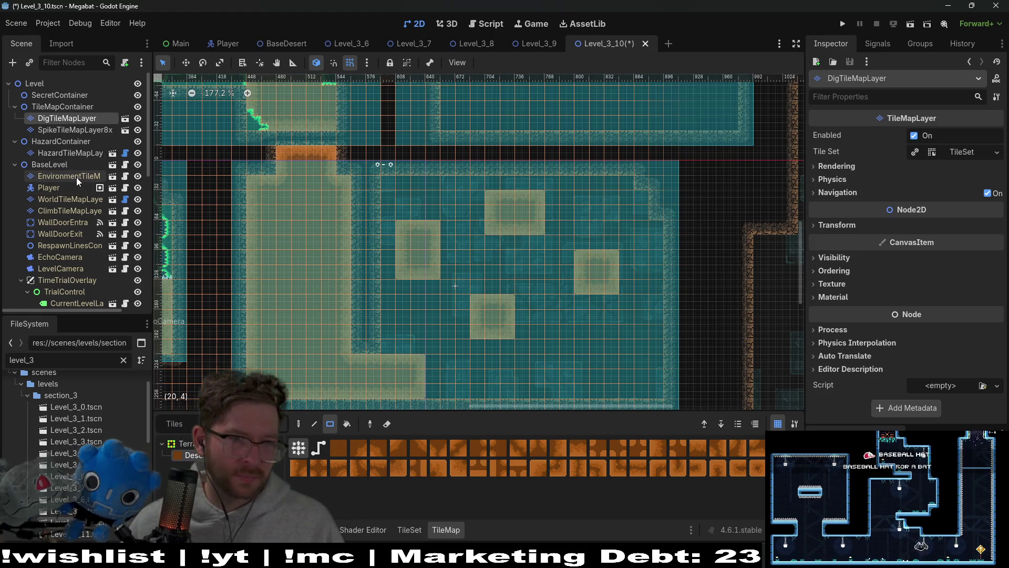
click(78, 199)
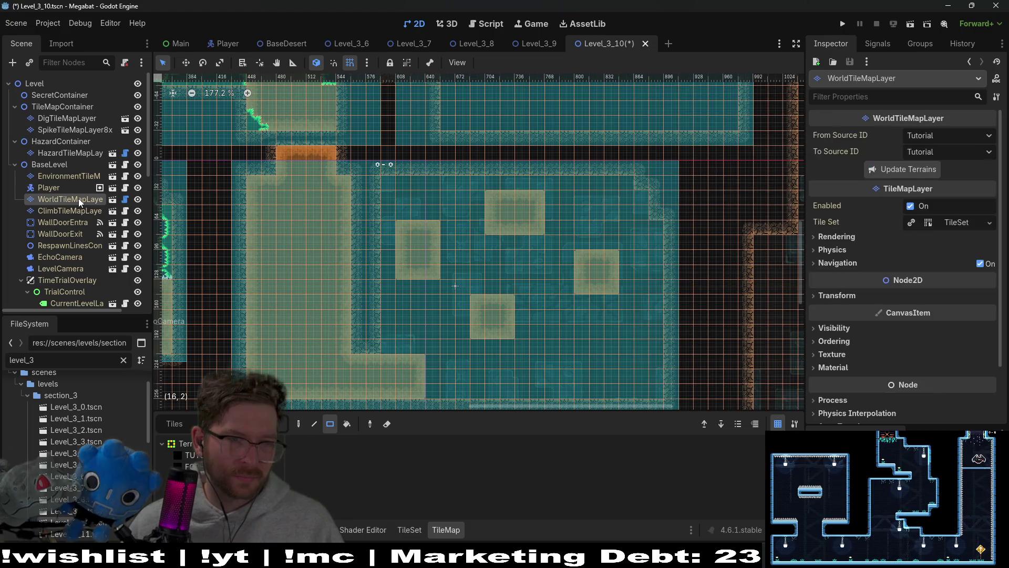
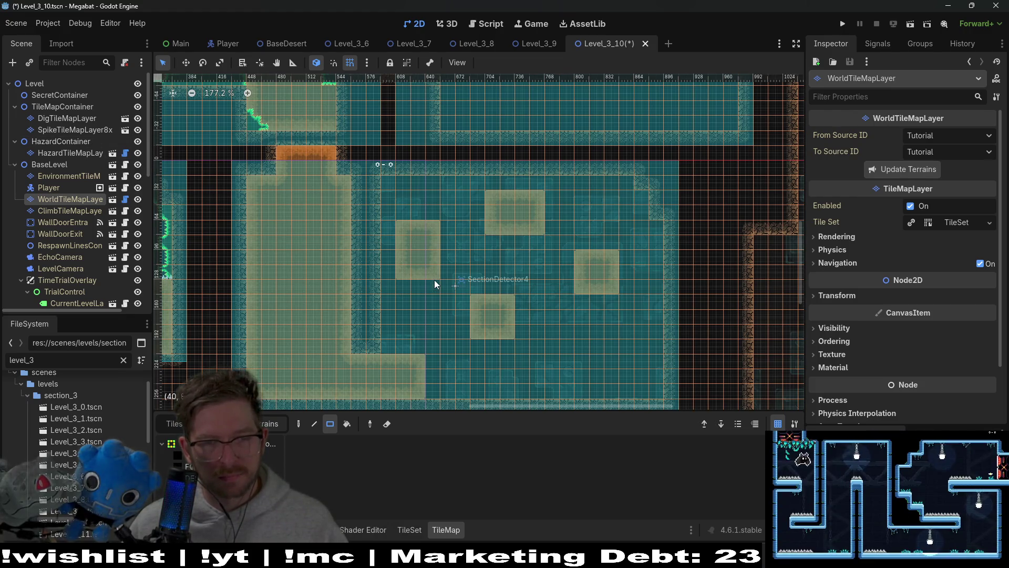
Save Level_3_10 and run it as the current scene in the Megabat debug window
click(913, 21)
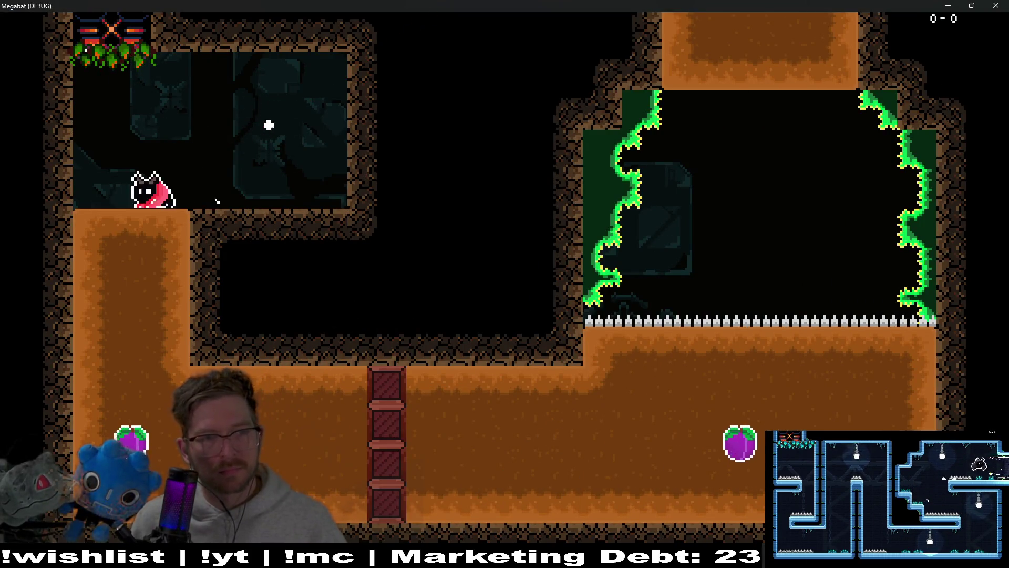
Fly the bat down the shaft for the left fruit, along the corridor, and up past the spikes
key(Left)
key(Right)
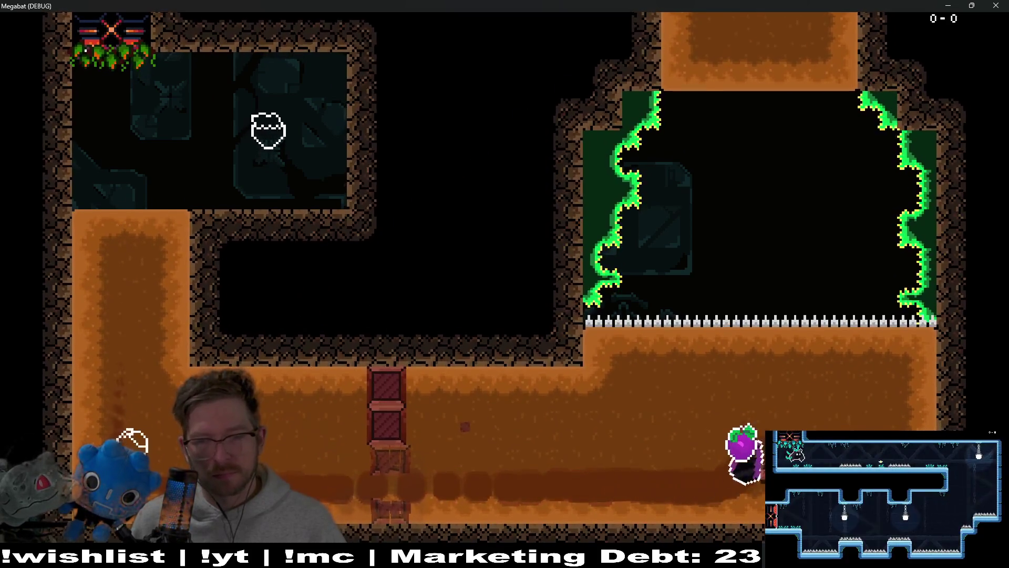
key(Up)
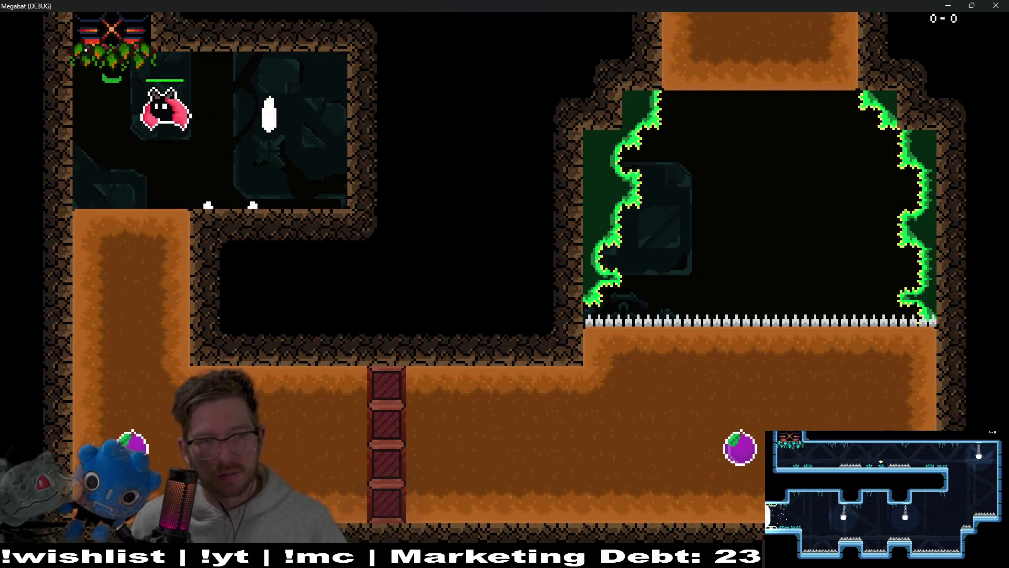
key(Left)
key(Right)
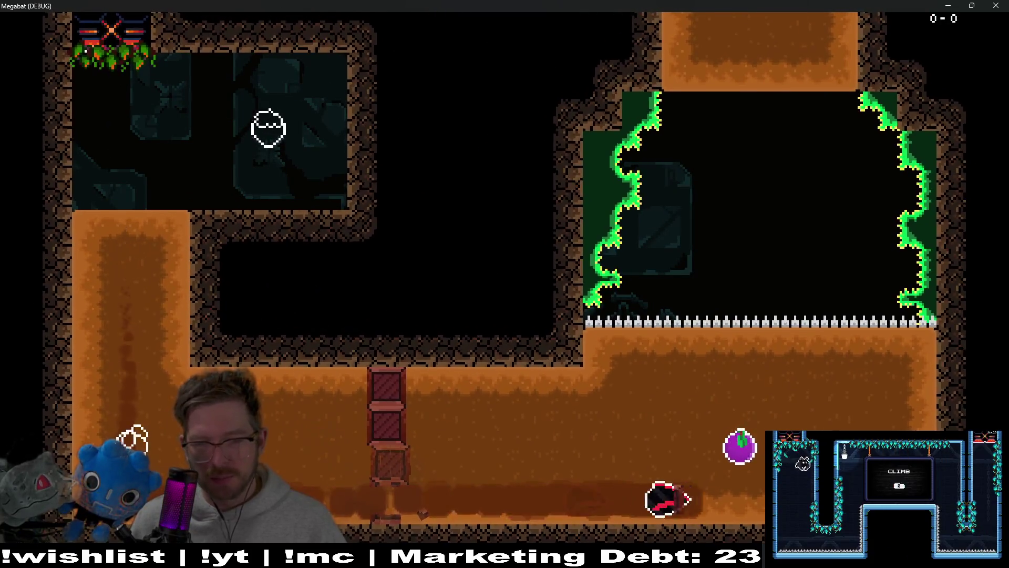
key(Up)
Loop the upper room for its fruit, land on the block room's left block, then close the game
key(Right)
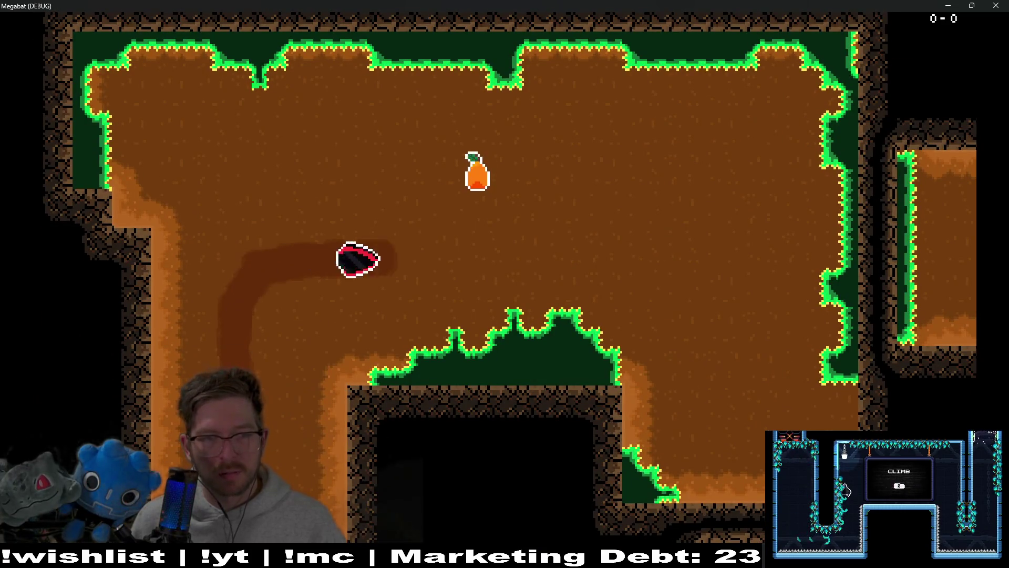
key(Right)
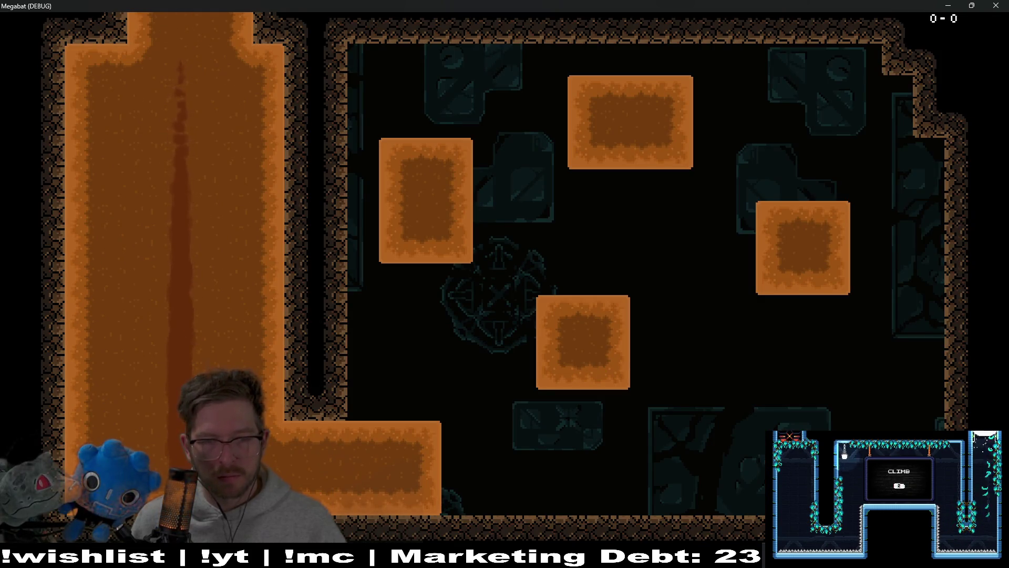
key(Right)
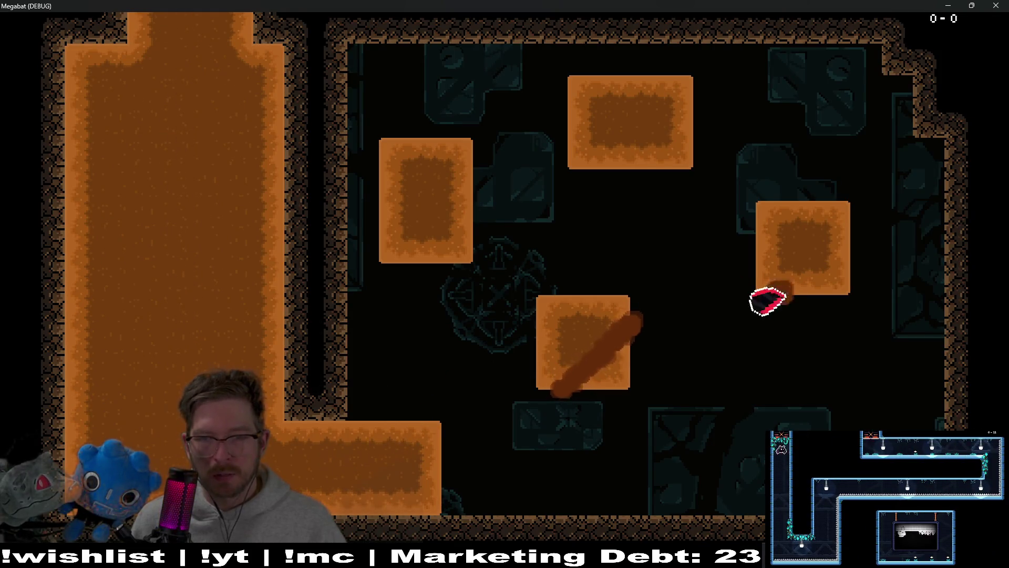
key(Left)
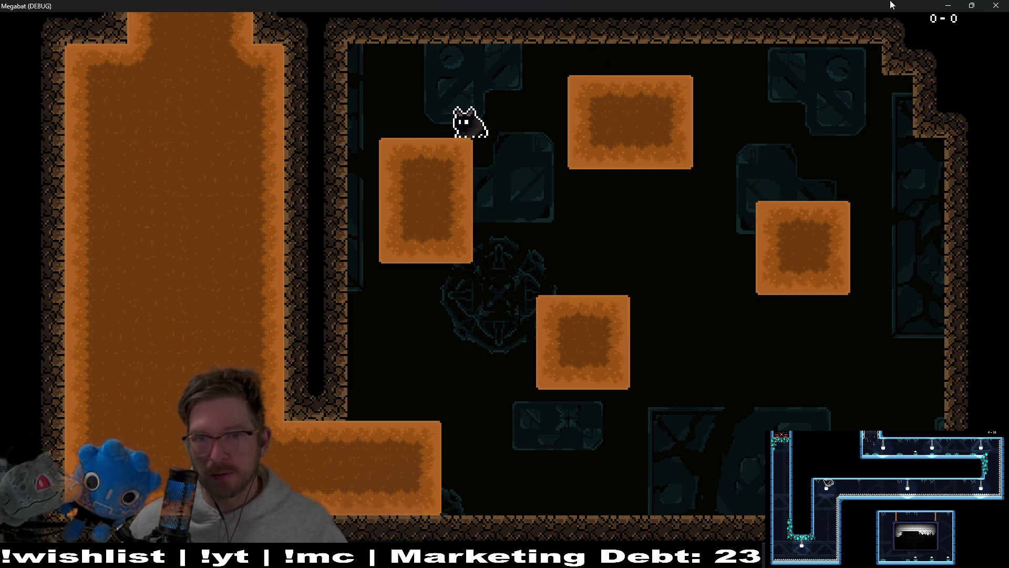
click(1000, 9)
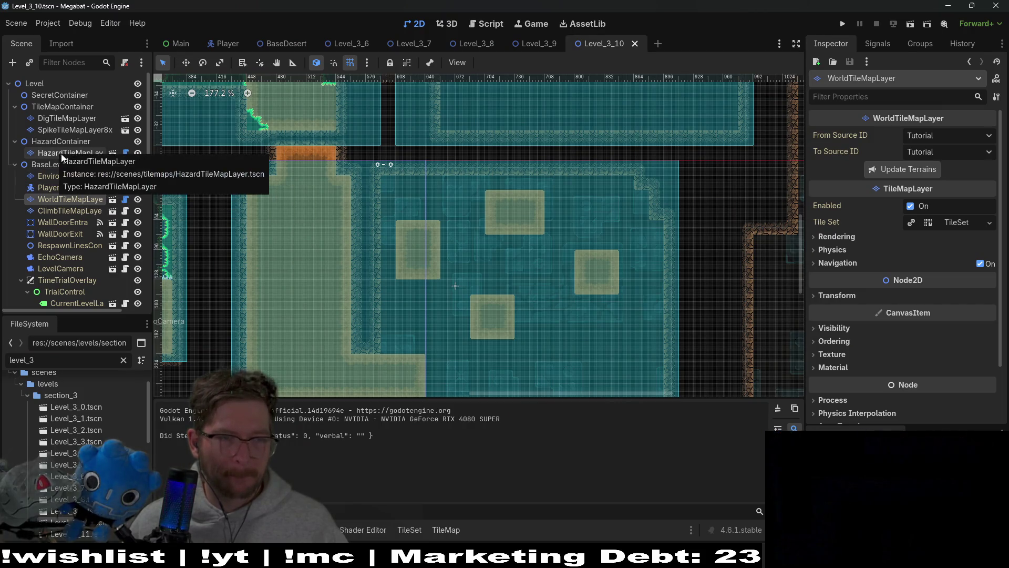
Duplicate Fruit4 into Fruit5 and set its Type to Dig
scroll(73, 162, down, 8)
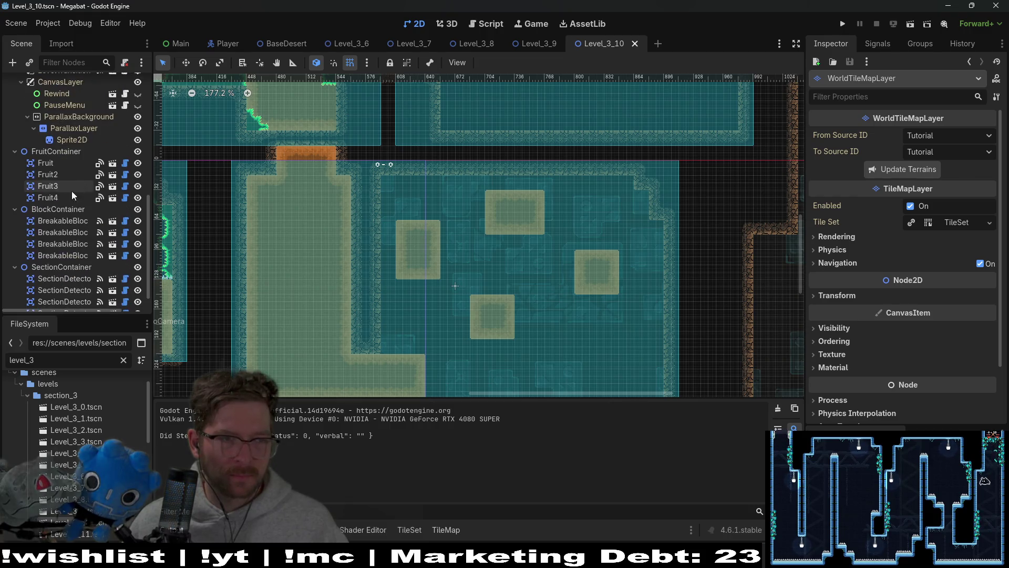
click(64, 197)
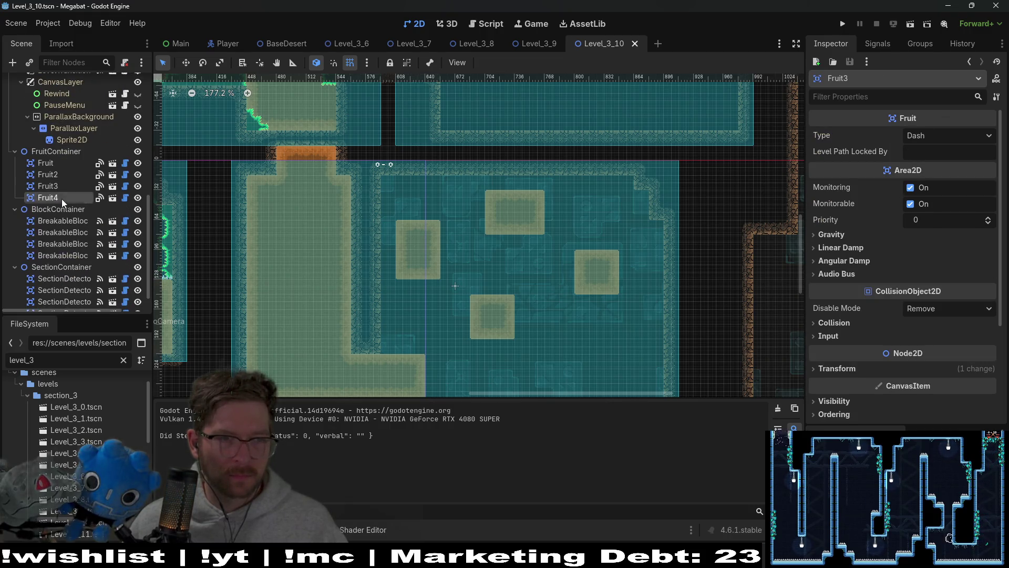
scroll(253, 213, down, 3)
key(ctrl+d)
key(w)
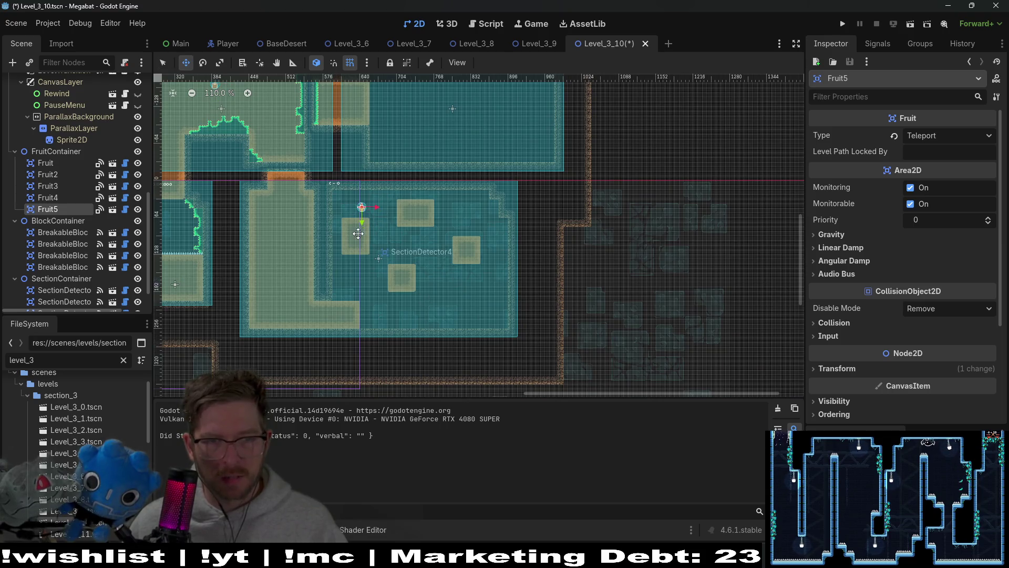
click(941, 136)
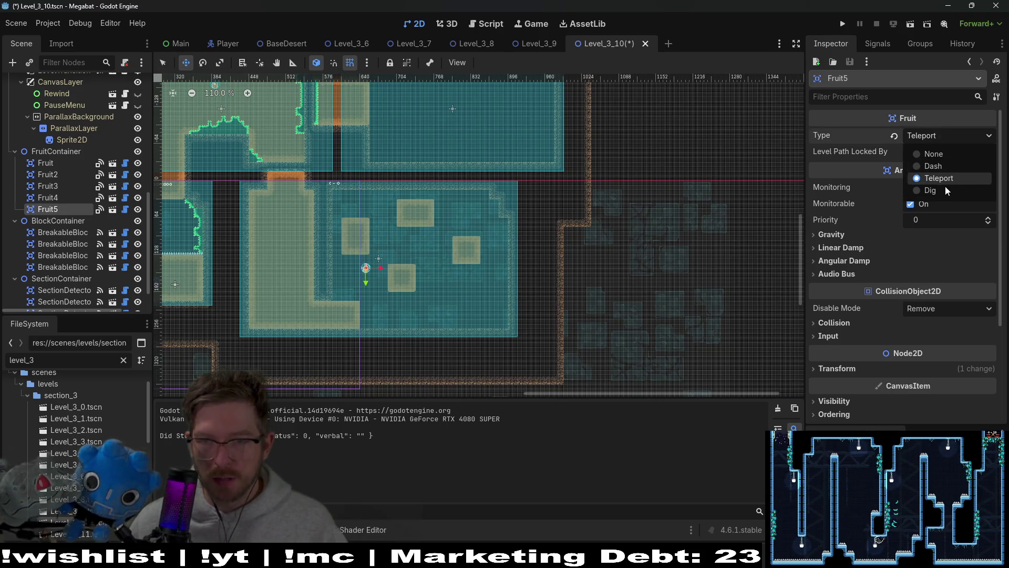
click(931, 190)
Move Fruit5 near the block room's left wall and run the level again
scroll(363, 266, up, 10)
mouse_move(389, 261)
mouse_down()
mouse_move(357, 307)
mouse_move(345, 304)
mouse_move(345, 321)
mouse_up()
click(911, 27)
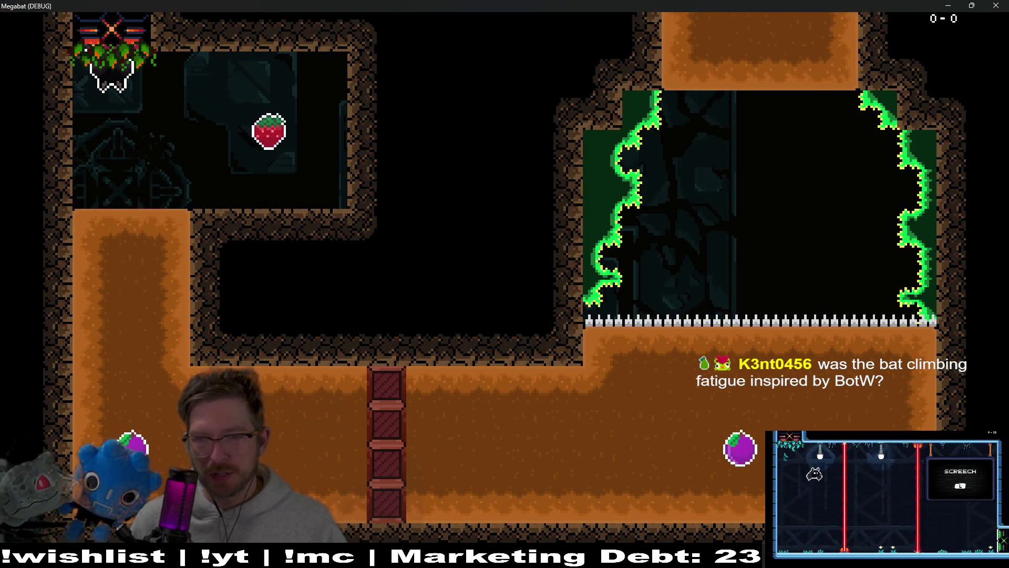
Fly the bat onto the strawberry, down the left shaft, up through the spikes and the orange fruit
key(Right)
key(Left)
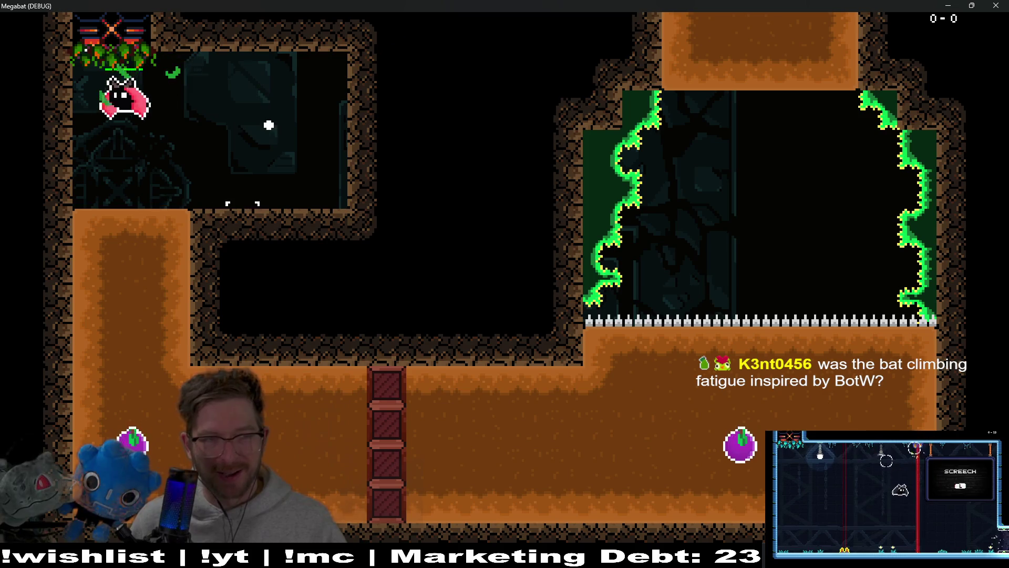
key(Right)
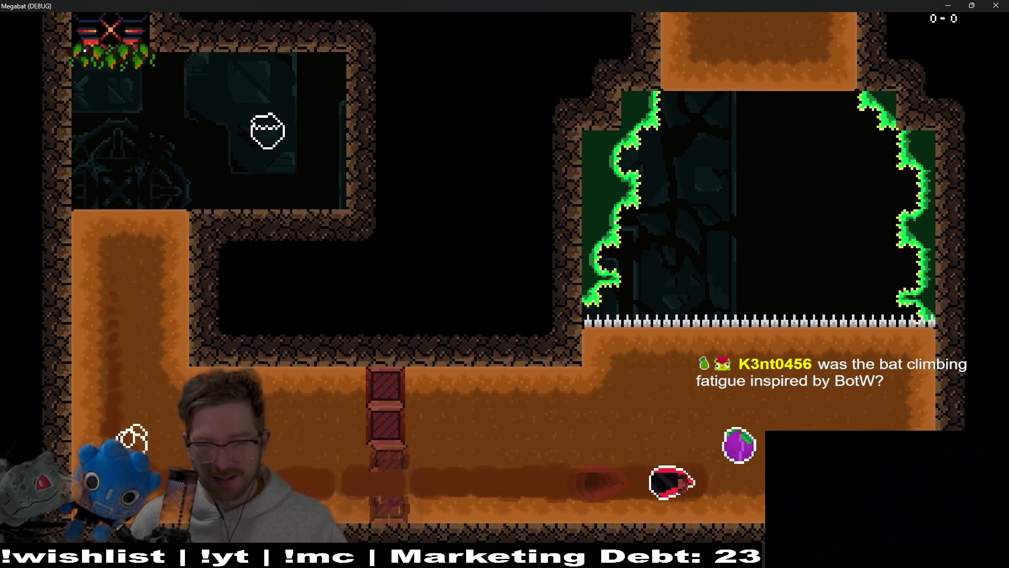
key(Up)
key(Right)
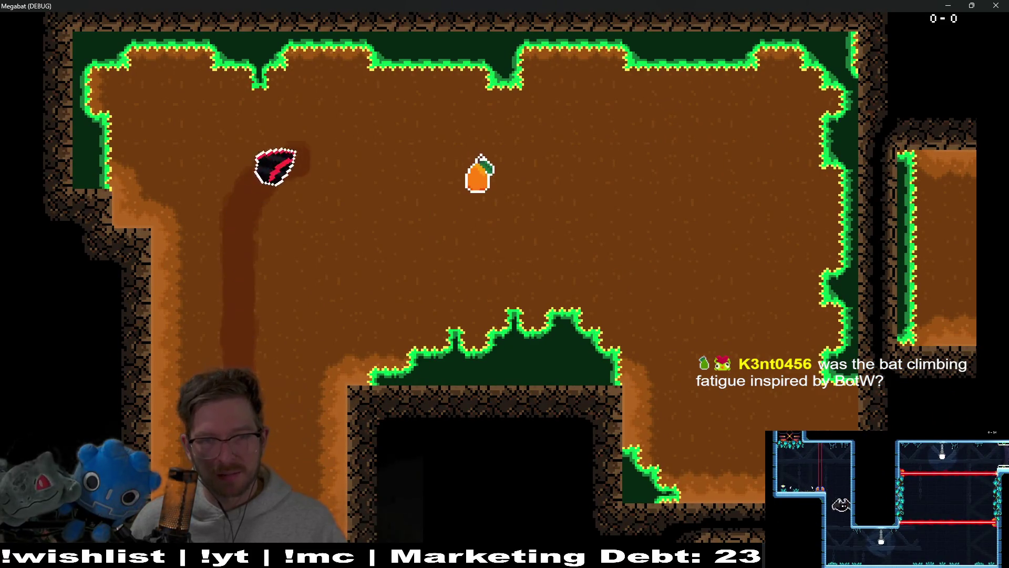
key(Down)
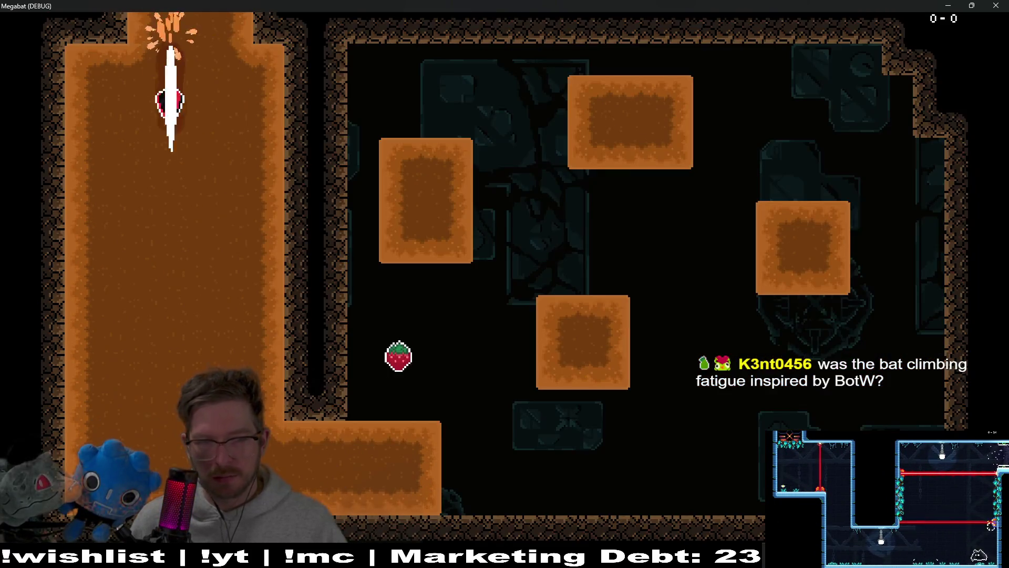
Cross the block room, burrow through the top and right sand blocks, then close the game
key(Right)
key(Up)
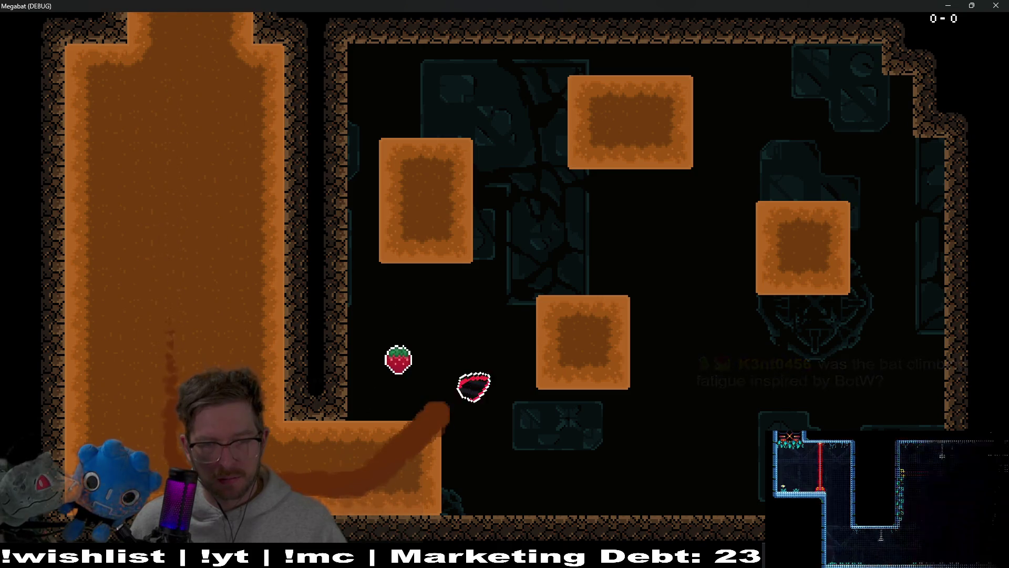
key(Left)
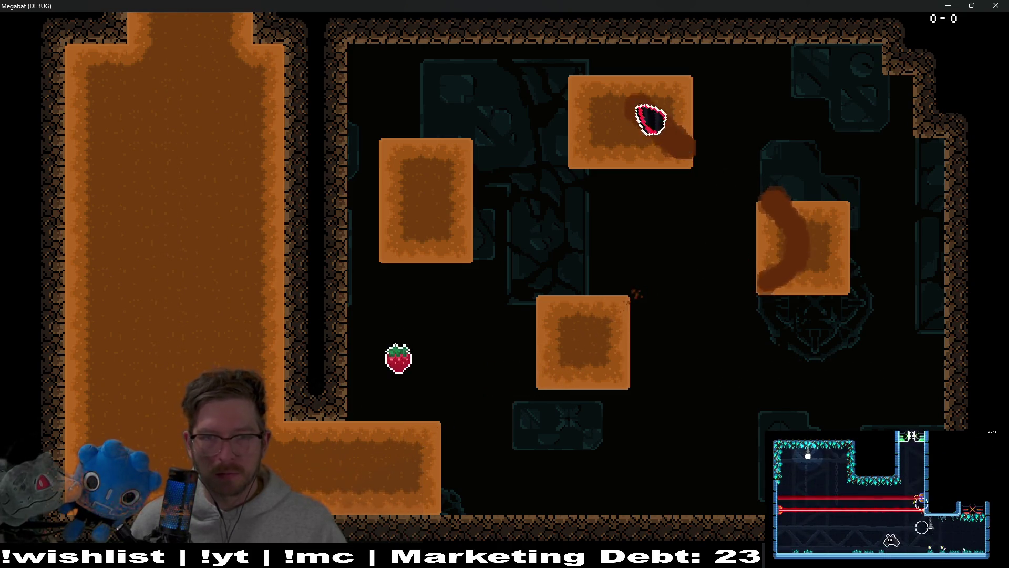
key(Down)
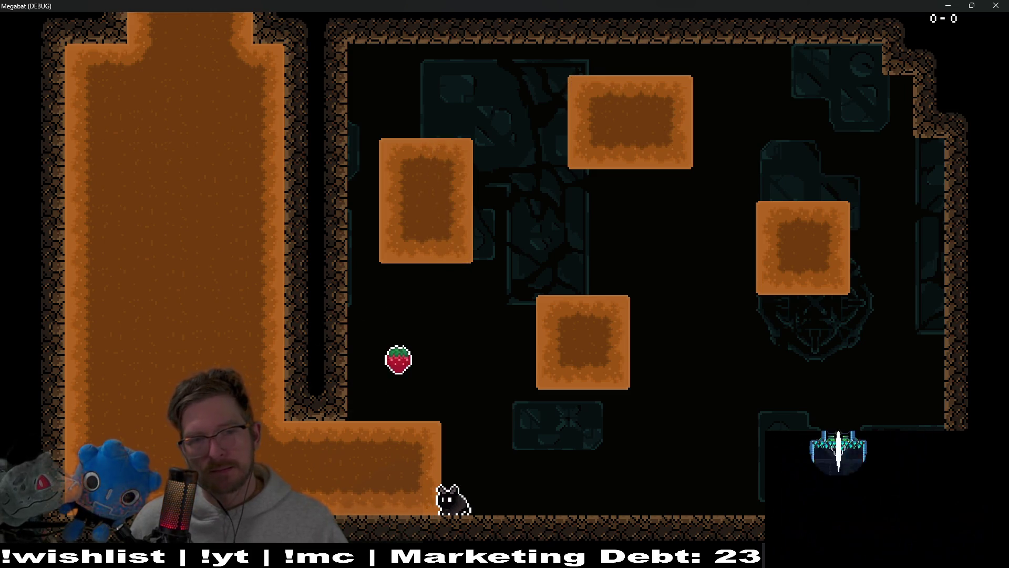
click(994, 5)
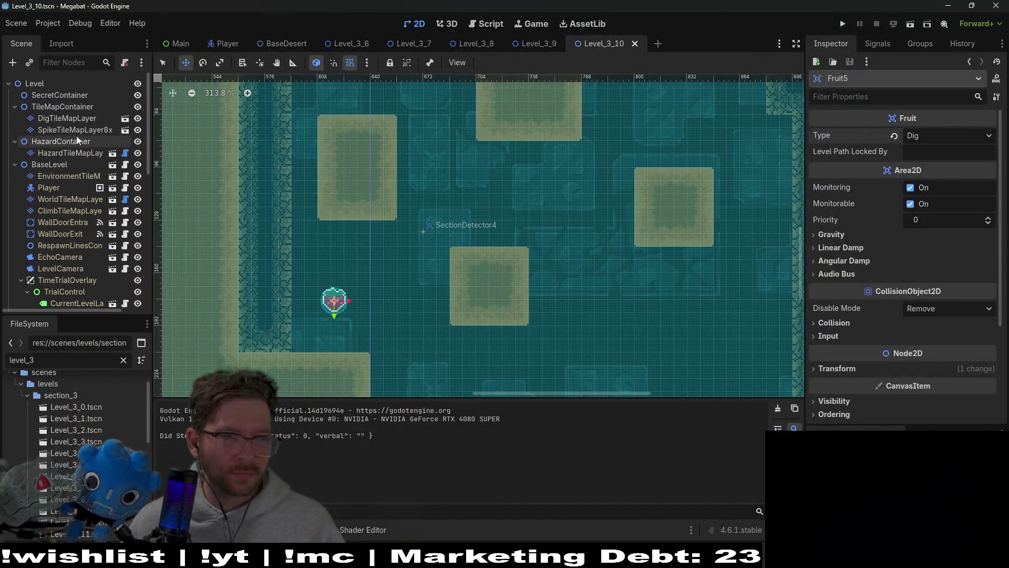
On DigTileMapLayer, extend the left sand block and add a row to the top block
click(80, 120)
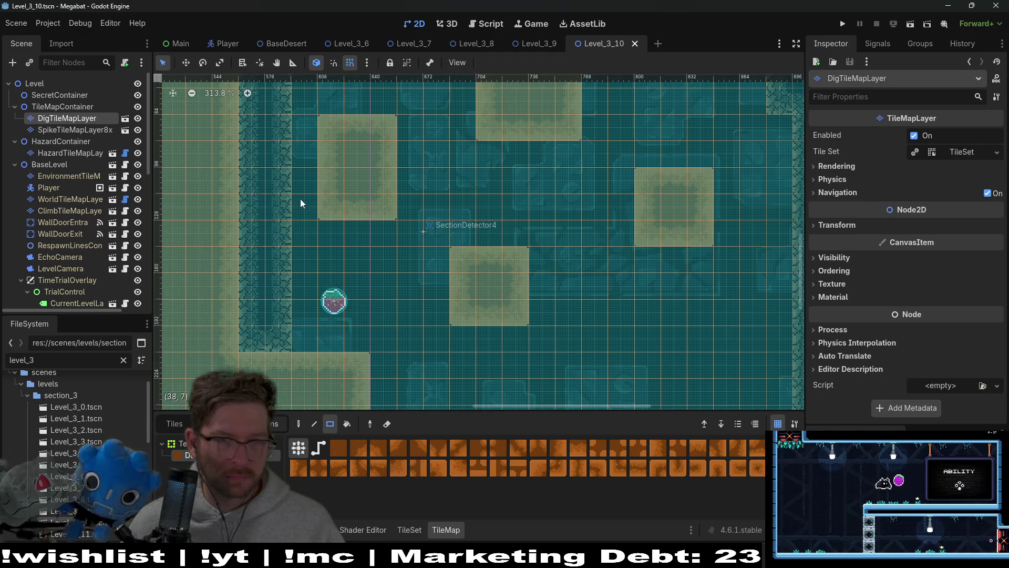
drag(303, 141, 304, 140)
drag(430, 170, 406, 253)
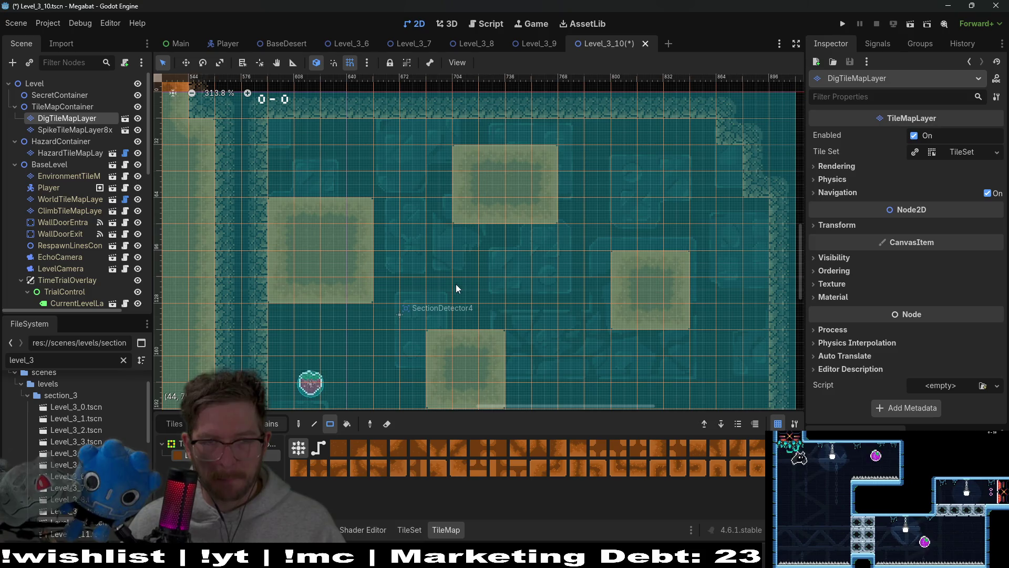
drag(471, 141, 554, 131)
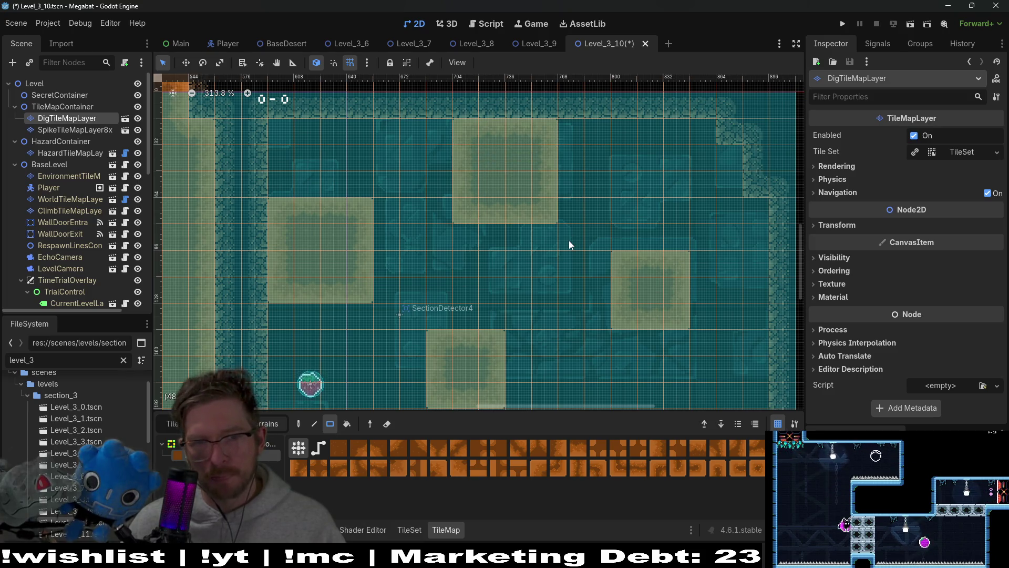
Raise the right sand block, remove the top block's bottom row, and widen the bottom block
drag(624, 237, 678, 236)
drag(623, 211, 678, 210)
mouse_move(460, 210)
mouse_down()
mouse_move(507, 201)
mouse_move(547, 211)
mouse_up()
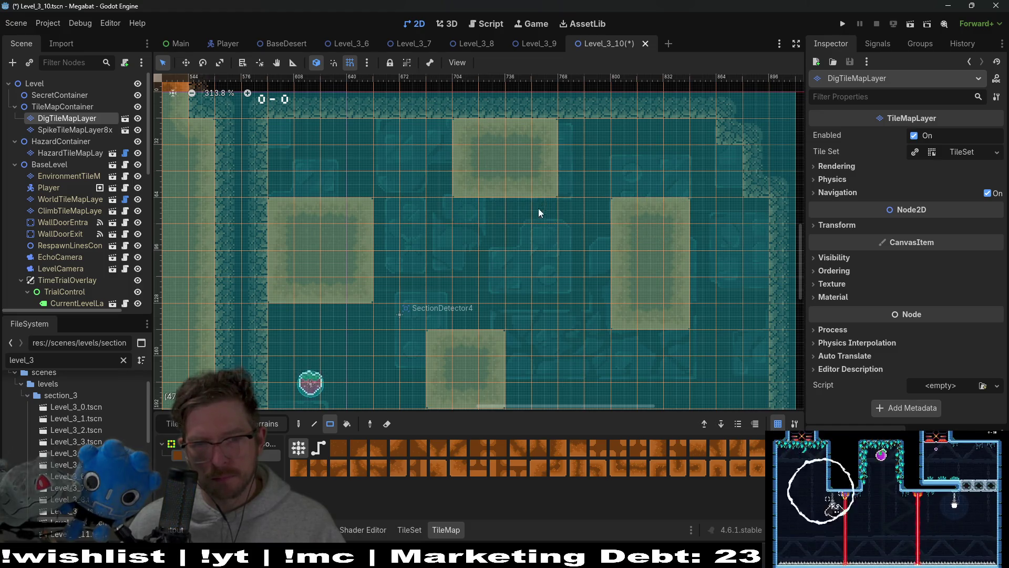
scroll(612, 270, down, 2)
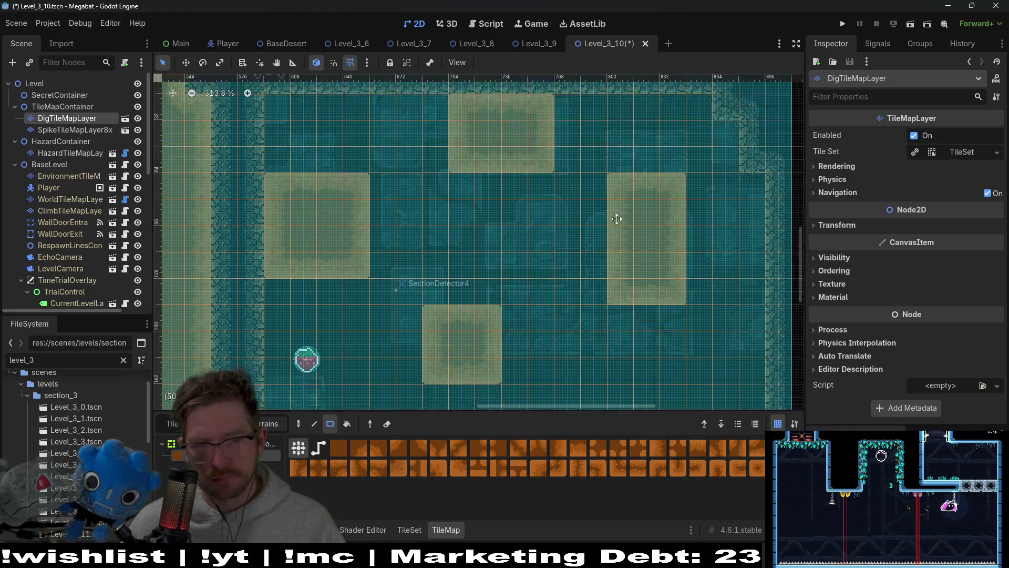
drag(516, 286, 520, 347)
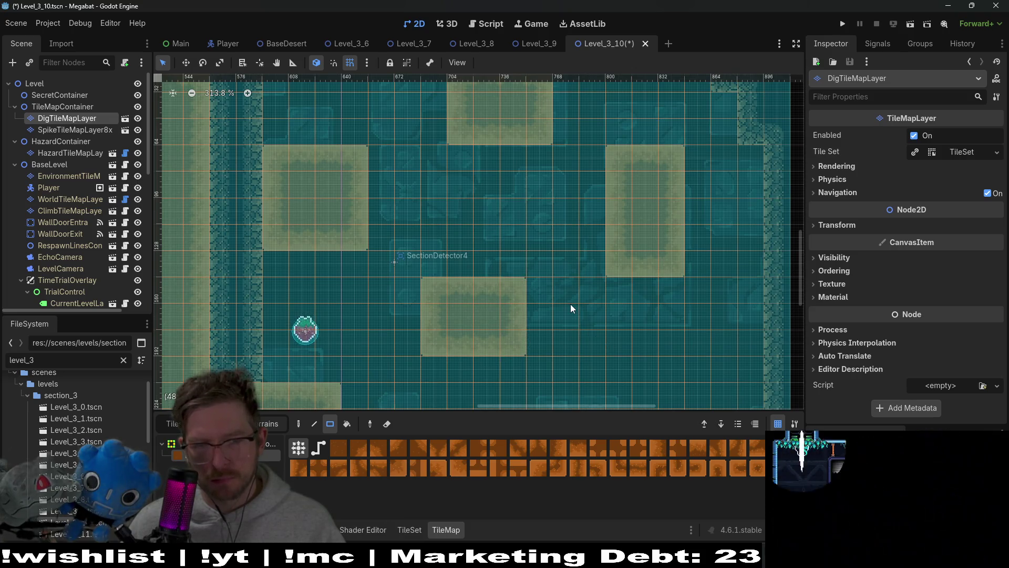
scroll(581, 289, up, 2)
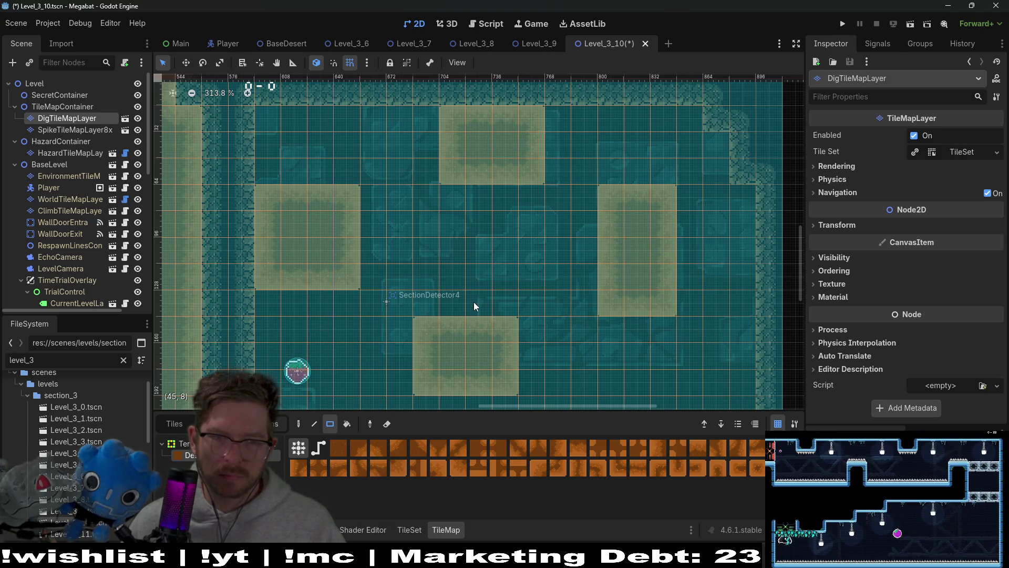
drag(474, 302, 496, 274)
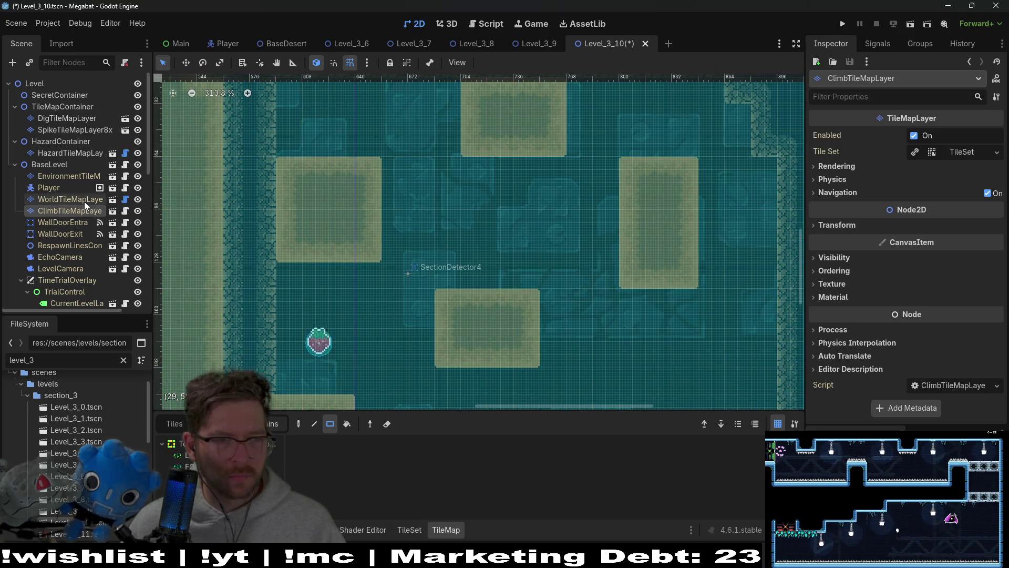
On WorldTileMapLayer, paint a narrow three-tile wall column in the room's middle
click(70, 200)
scroll(308, 304, down, 2)
scroll(460, 267, up, 2)
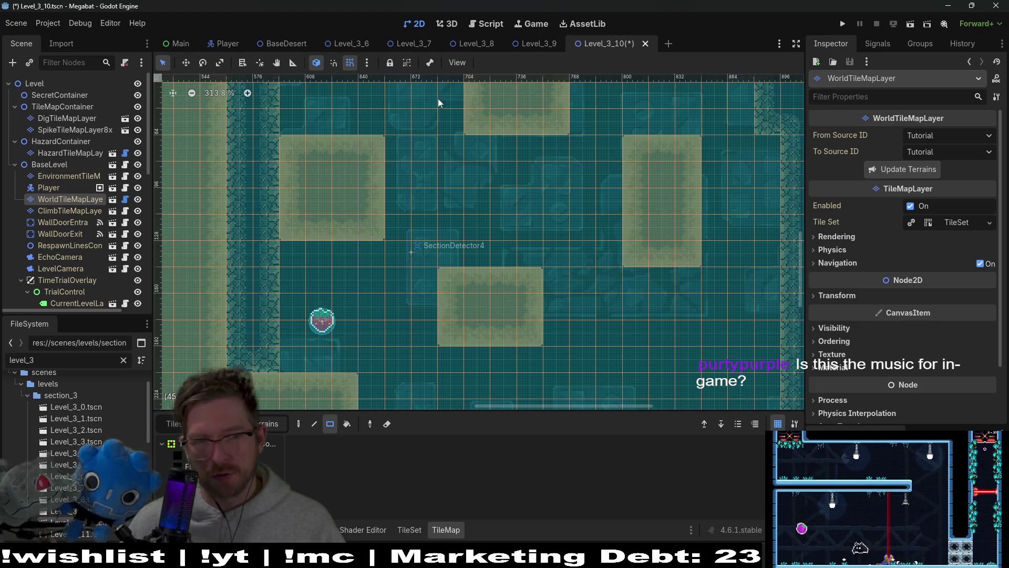
scroll(537, 315, down, 3)
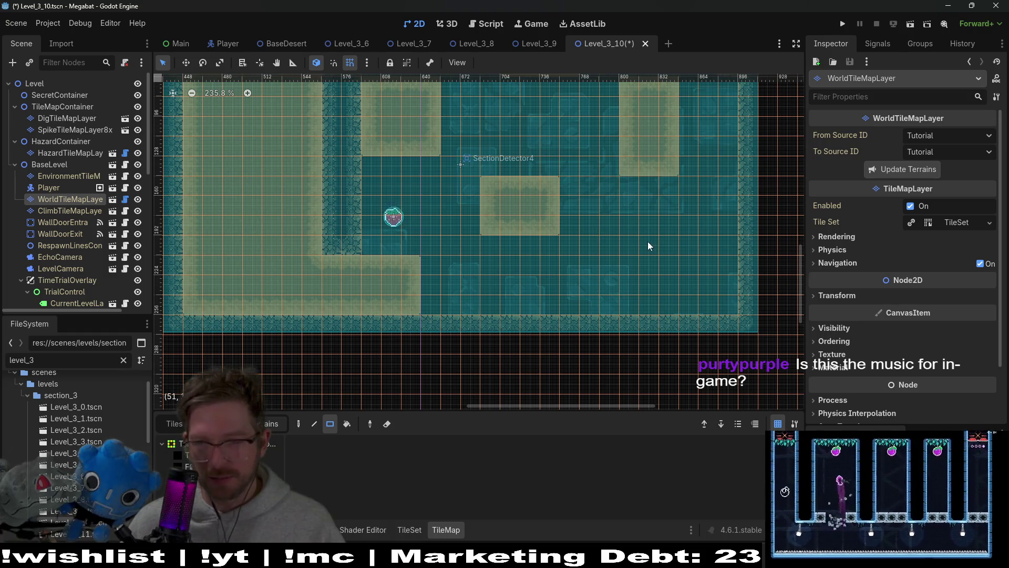
scroll(584, 210, up, 2)
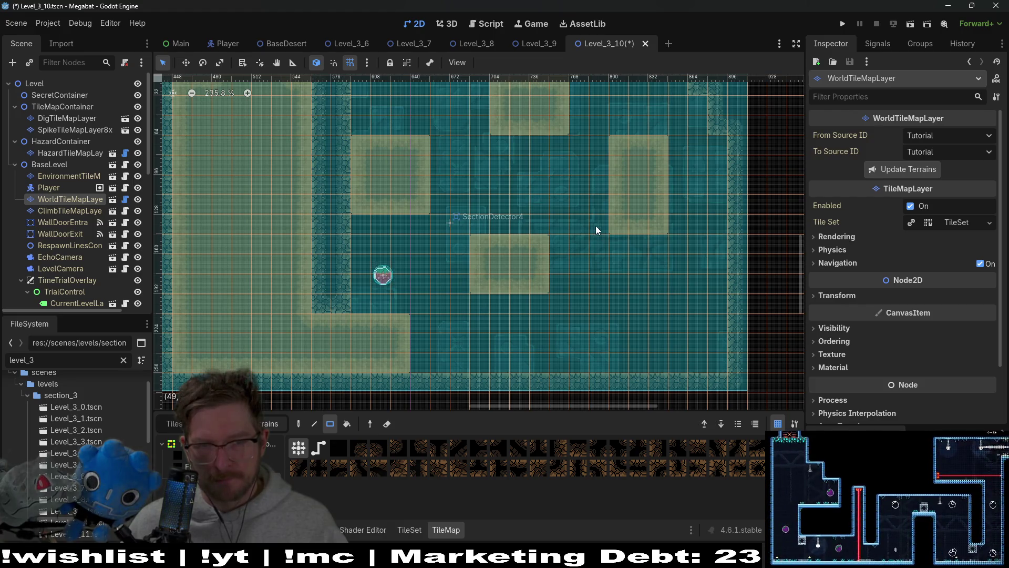
drag(441, 206, 441, 149)
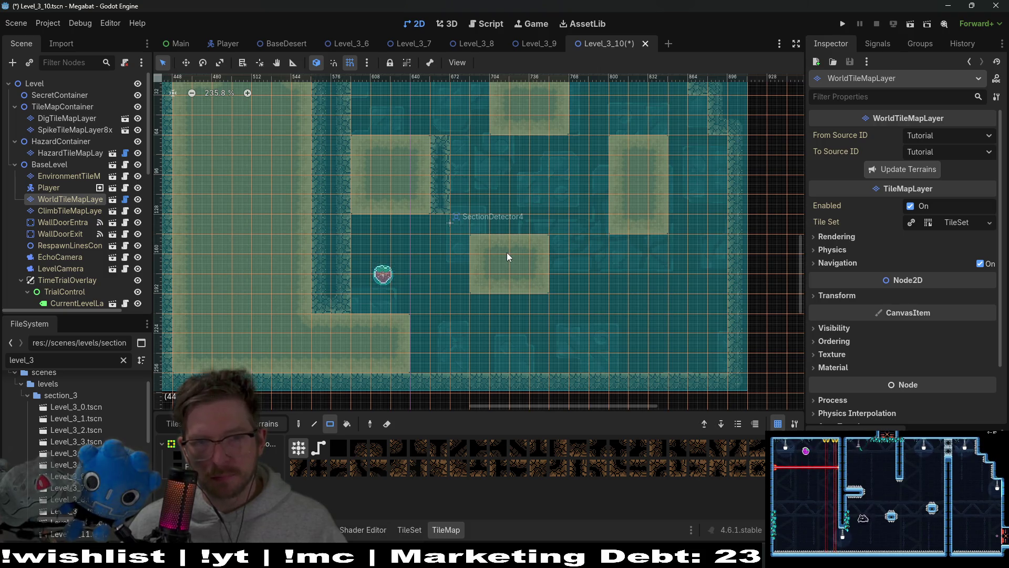
Add a tile below the column, then paint a block and a horizontal row of wall tiles mid-room
drag(524, 246, 473, 268)
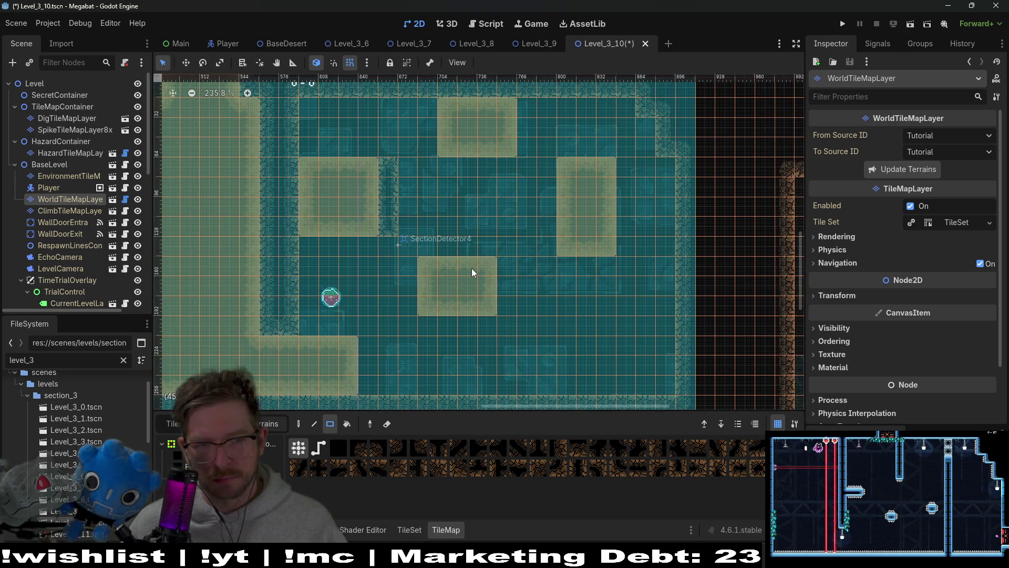
click(387, 251)
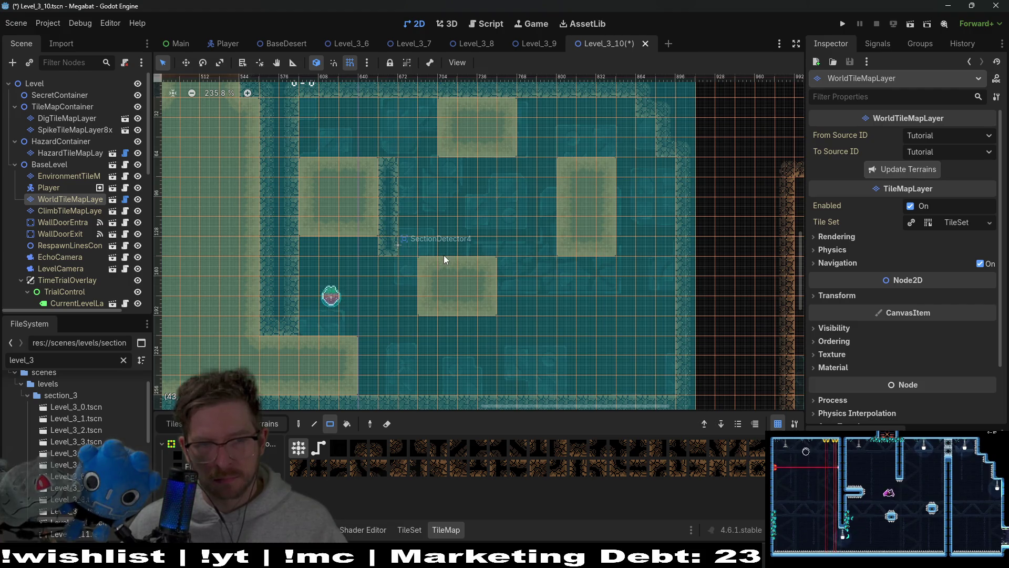
drag(427, 226, 405, 273)
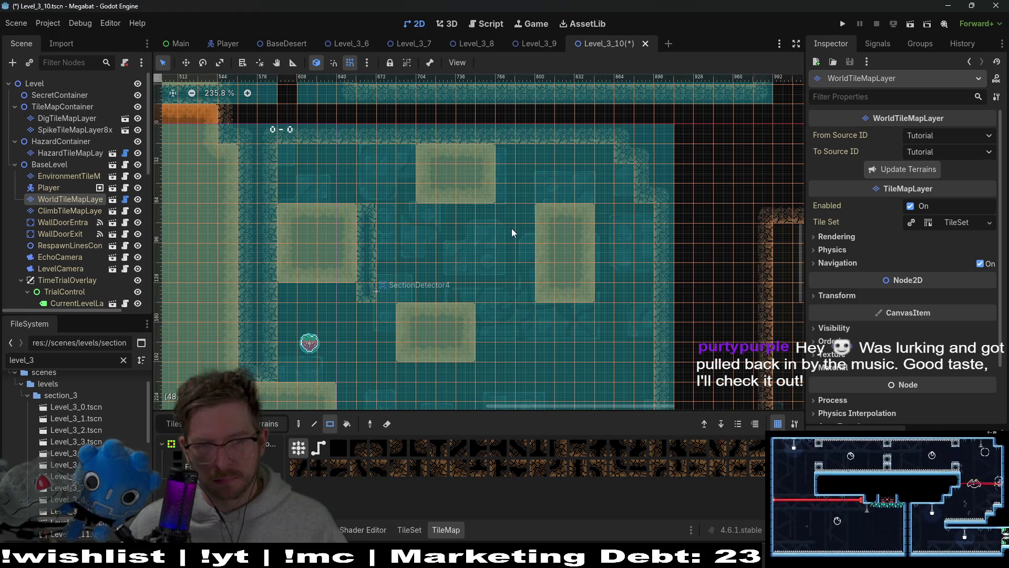
drag(471, 298, 441, 249)
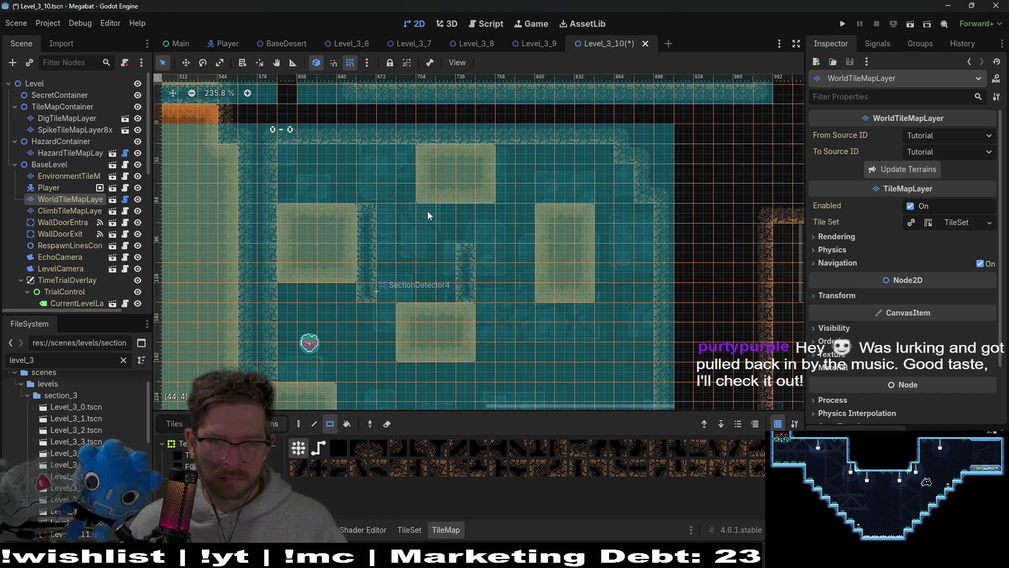
drag(427, 216, 483, 215)
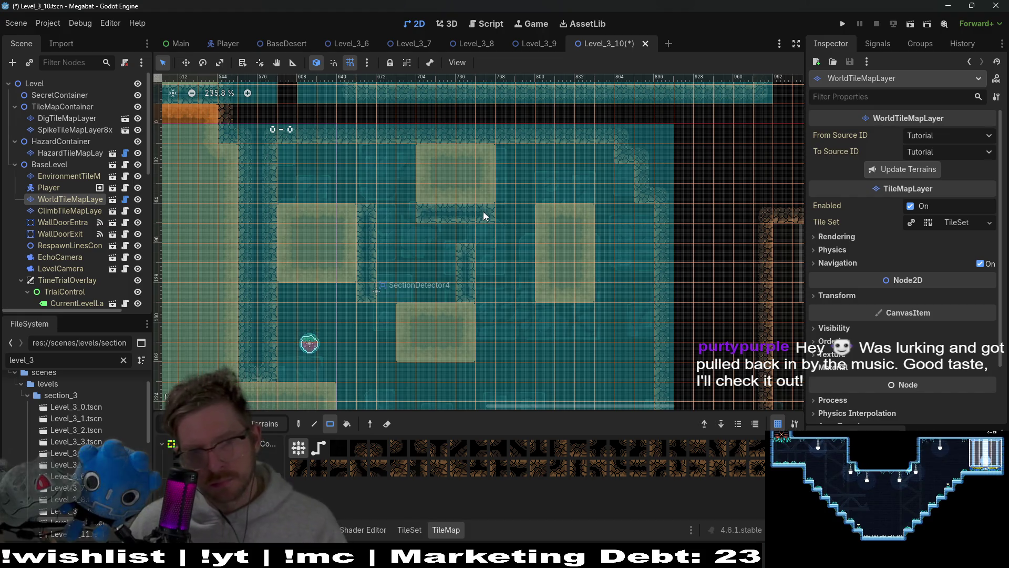
mouse_move(421, 228)
mouse_down()
mouse_move(474, 298)
mouse_move(381, 223)
mouse_move(381, 210)
mouse_up()
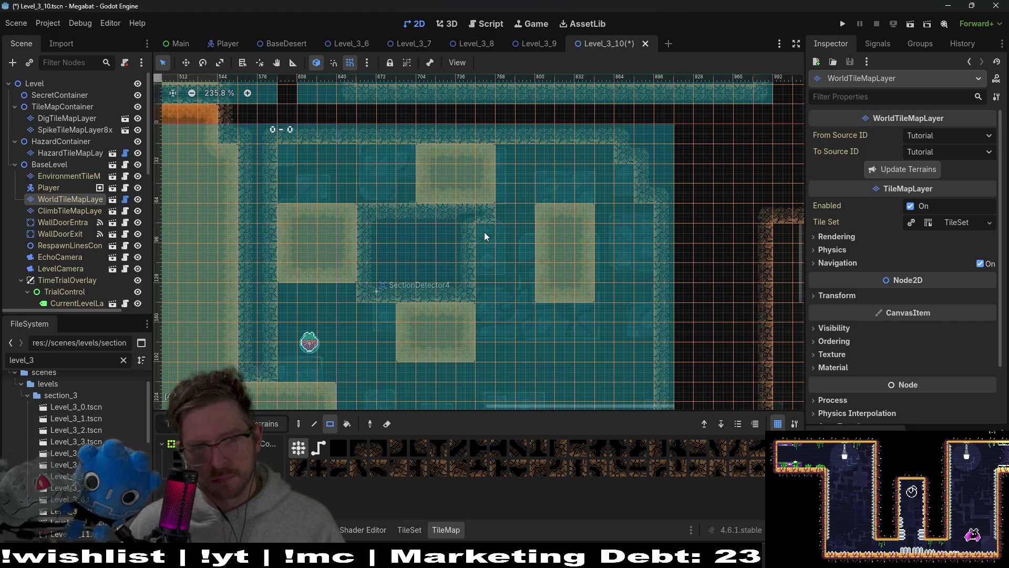
Save and run Level_3_10 with F6, then fly the bat up to collect the strawberry
key(F6)
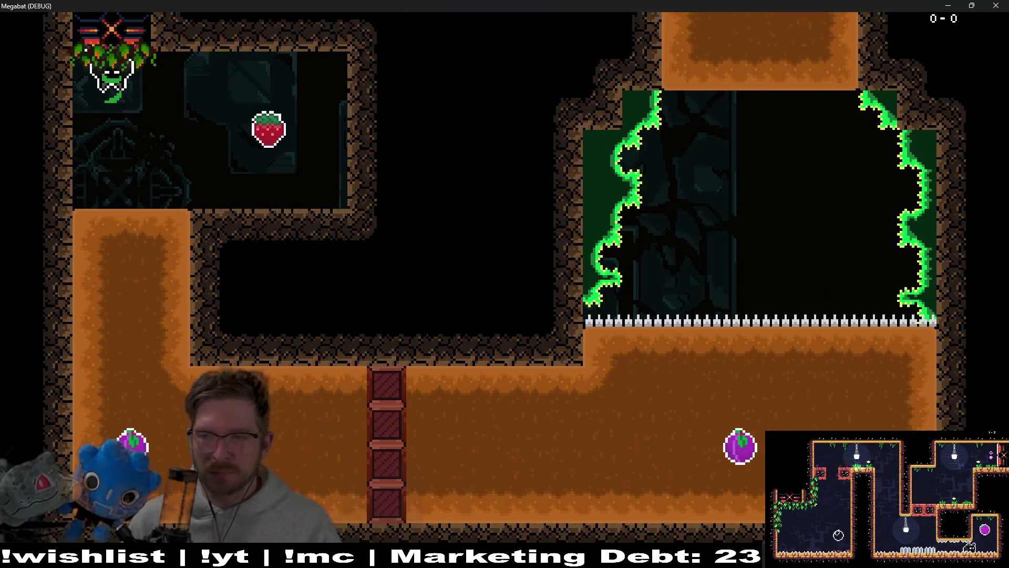
key(Right)
key(Left)
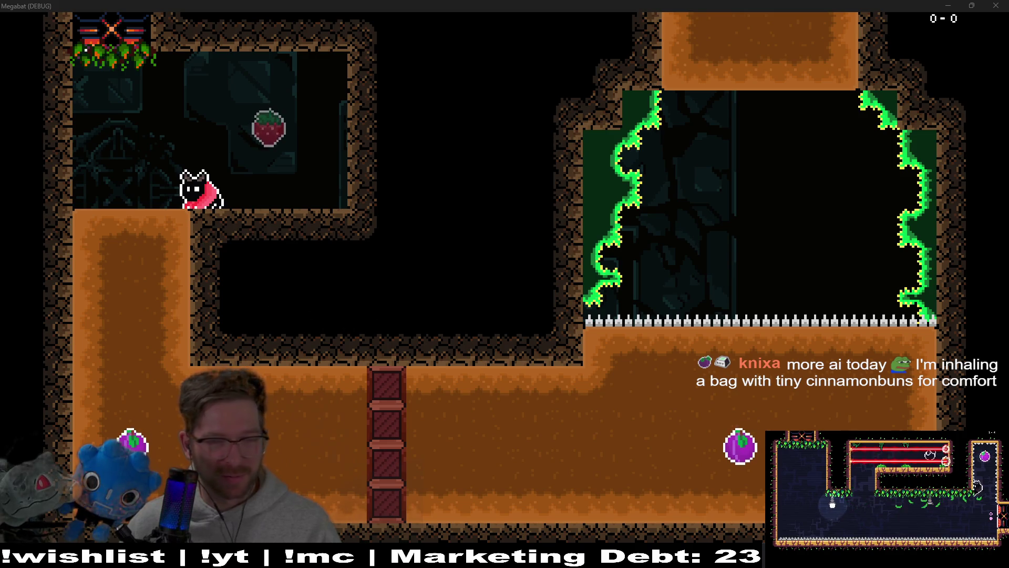
key(Right)
key(Up)
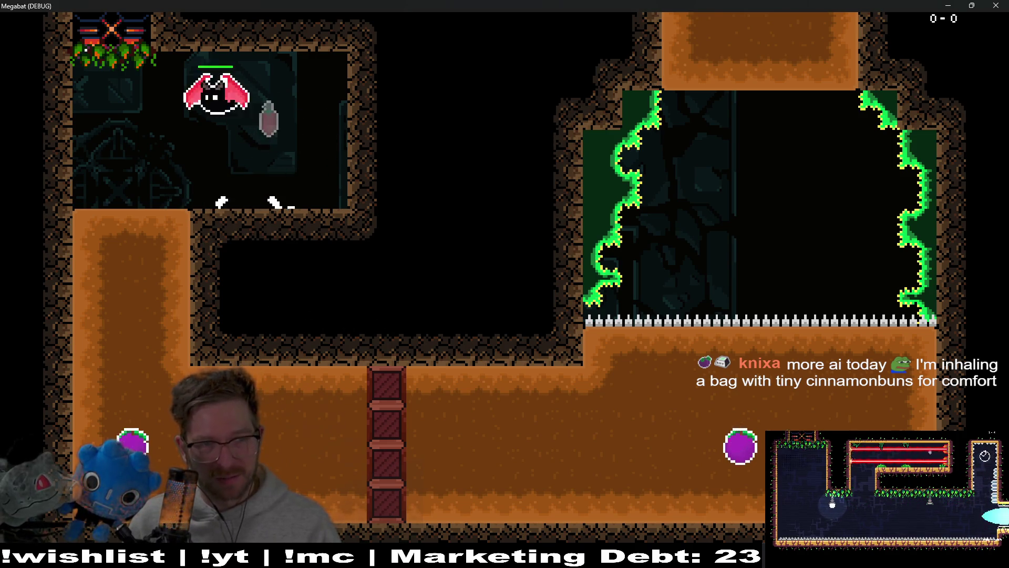
Dive the bat, dash along the bottom corridor, and fly up and right into the next rooms
key(Left)
key(Down)
key(Right)
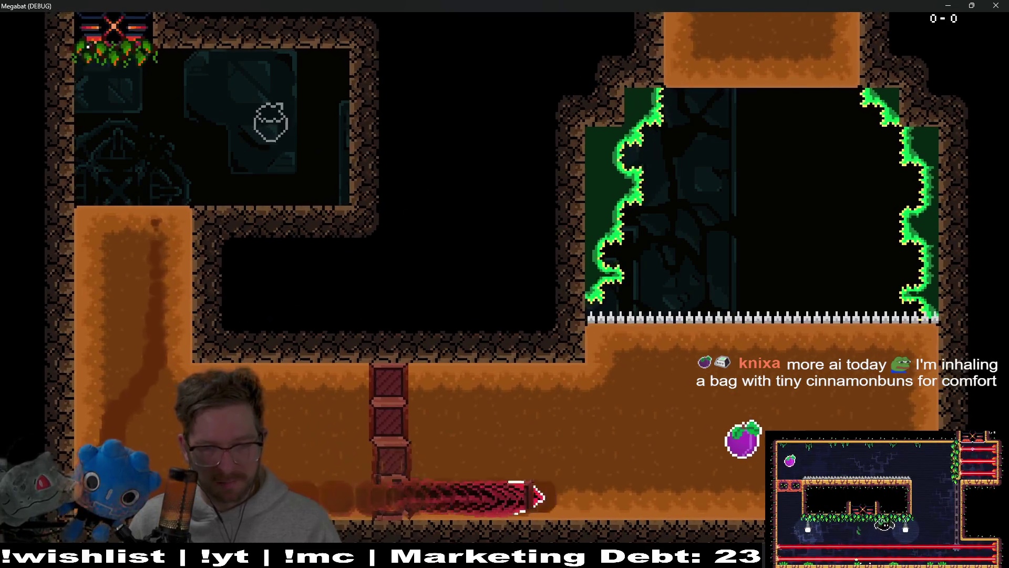
key(Up)
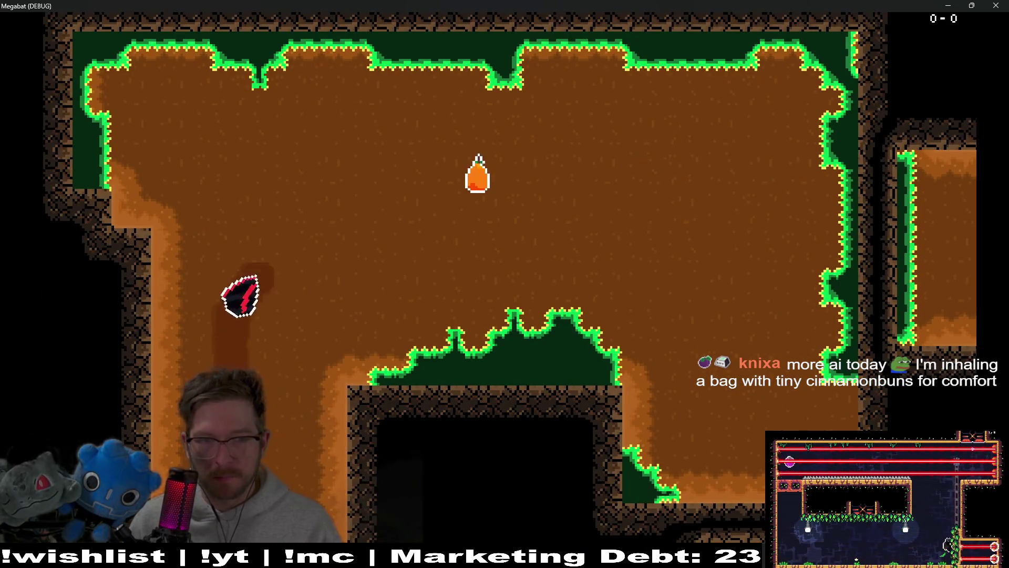
key(Right)
key(Down)
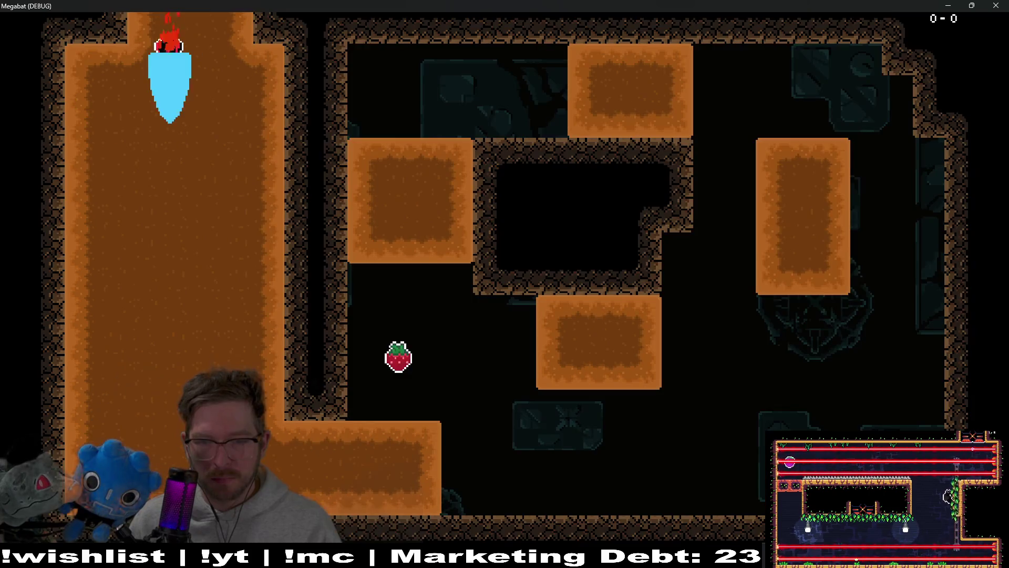
key(Right)
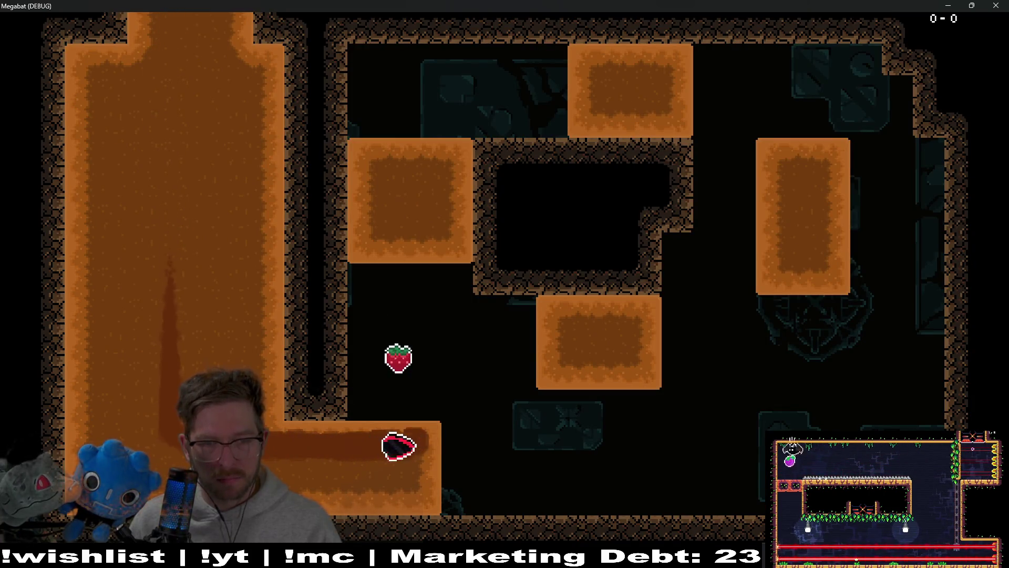
key(Up)
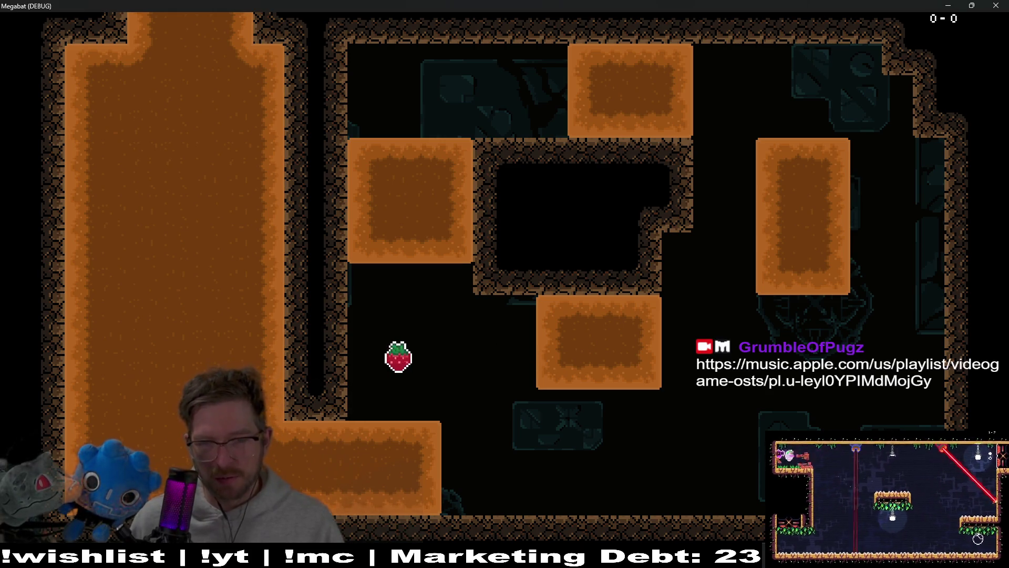
Collect the strawberry, dig through the orange wall onto the lower ledge, and stop the game with F8
key(Left)
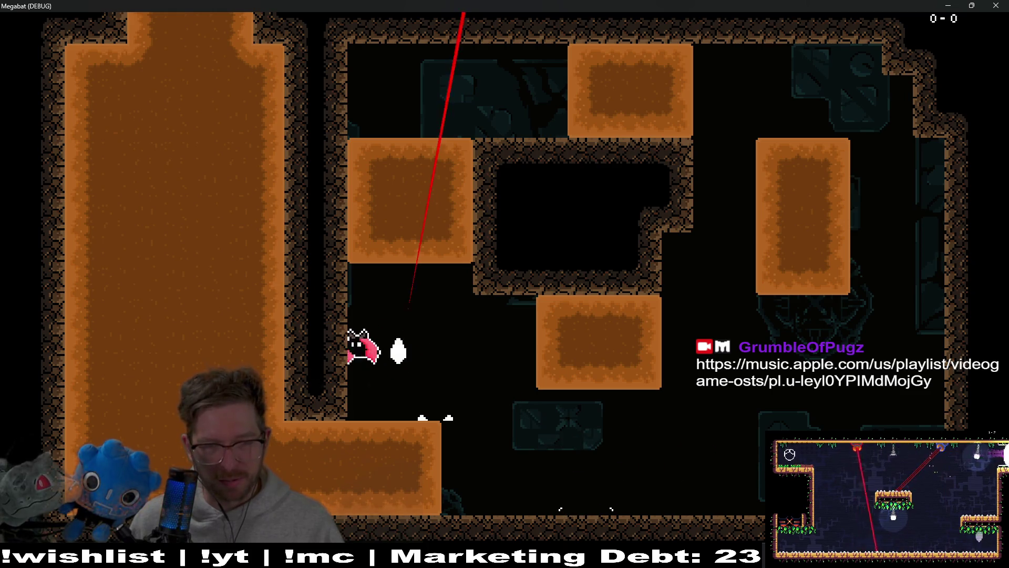
key(Left)
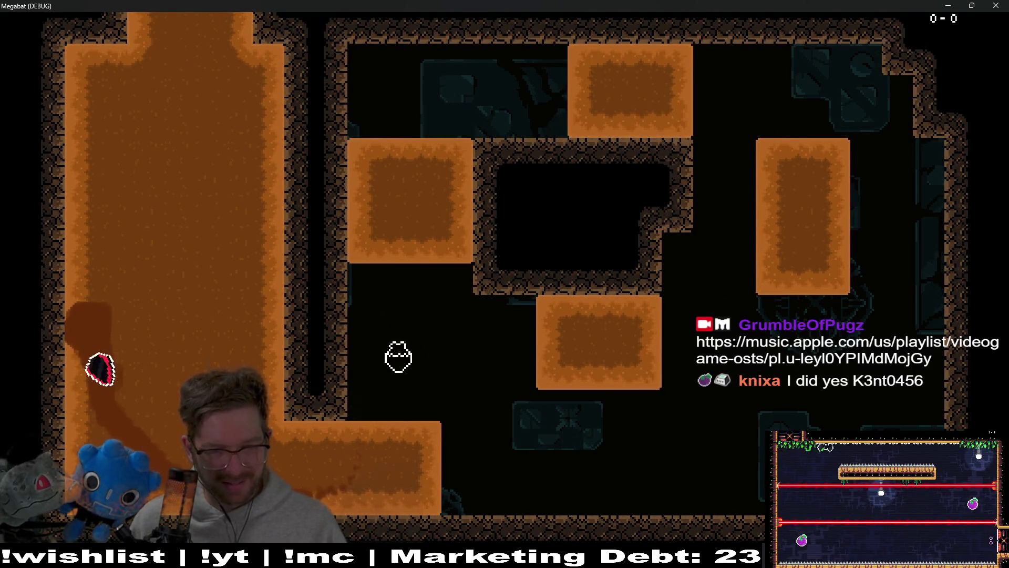
key(Right)
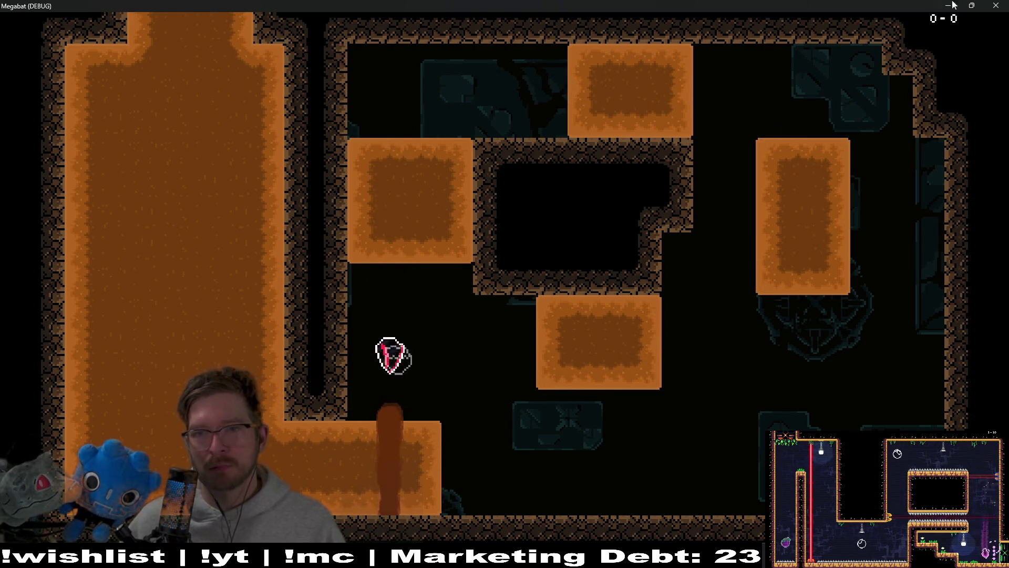
key(F8)
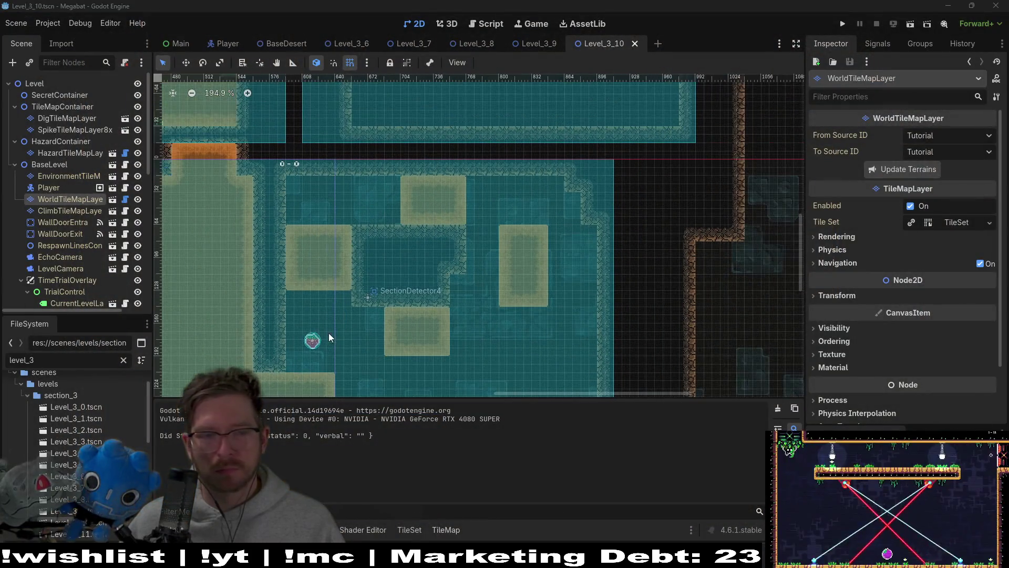
scroll(389, 279, up, 4)
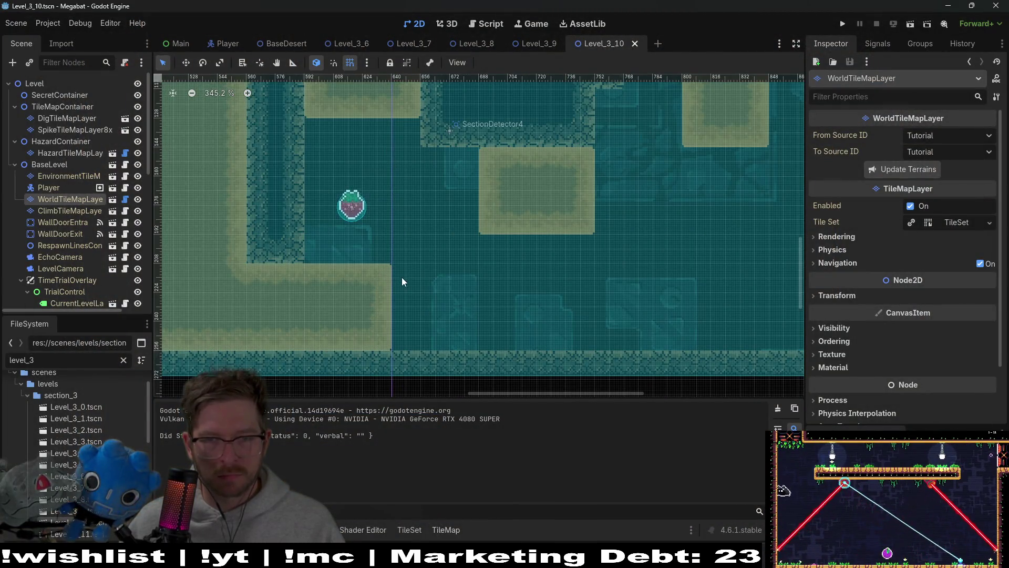
scroll(402, 277, up, 3)
scroll(422, 247, down, 2)
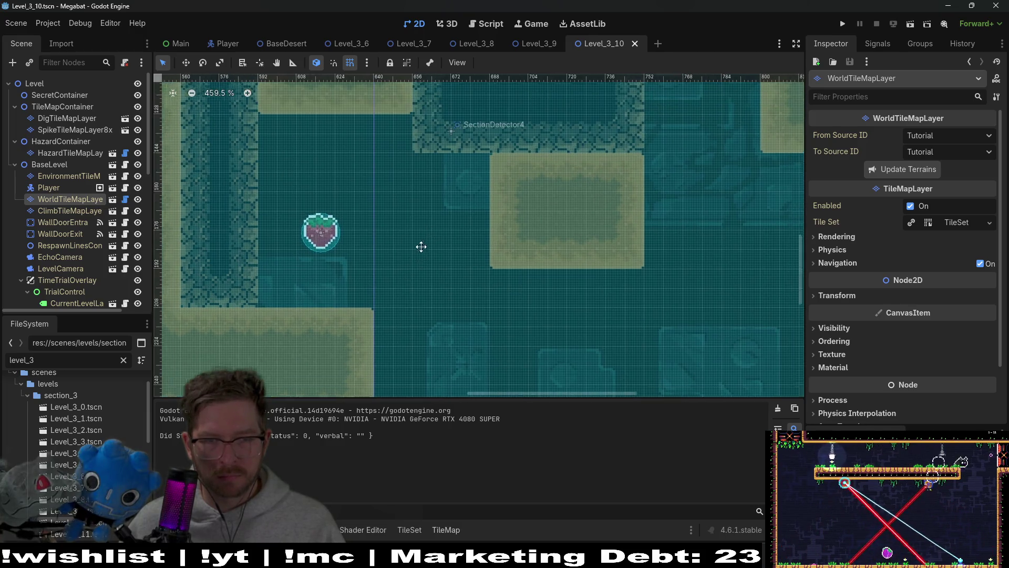
scroll(422, 247, down, 2)
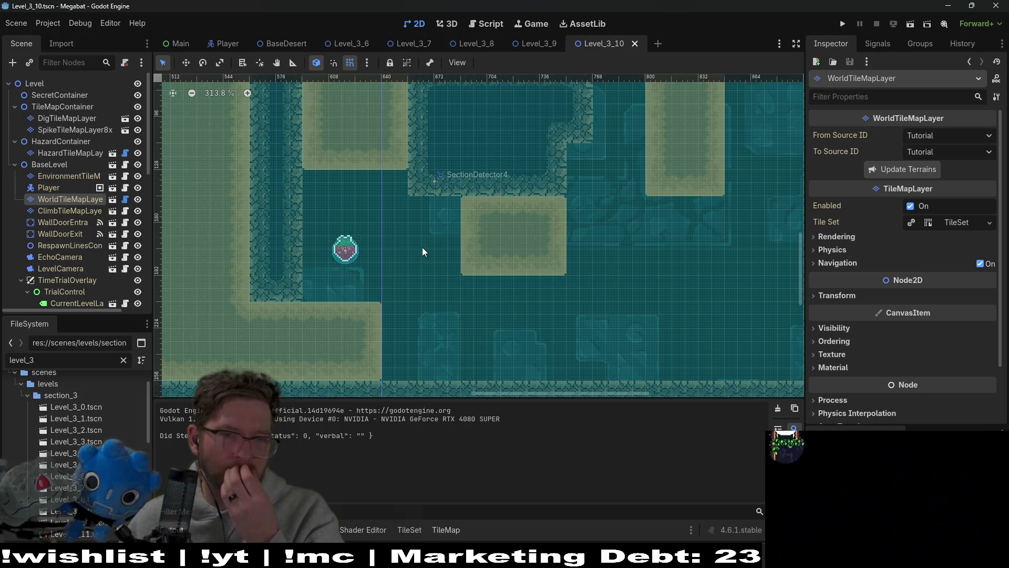
scroll(374, 174, down, 2)
drag(411, 138, 402, 190)
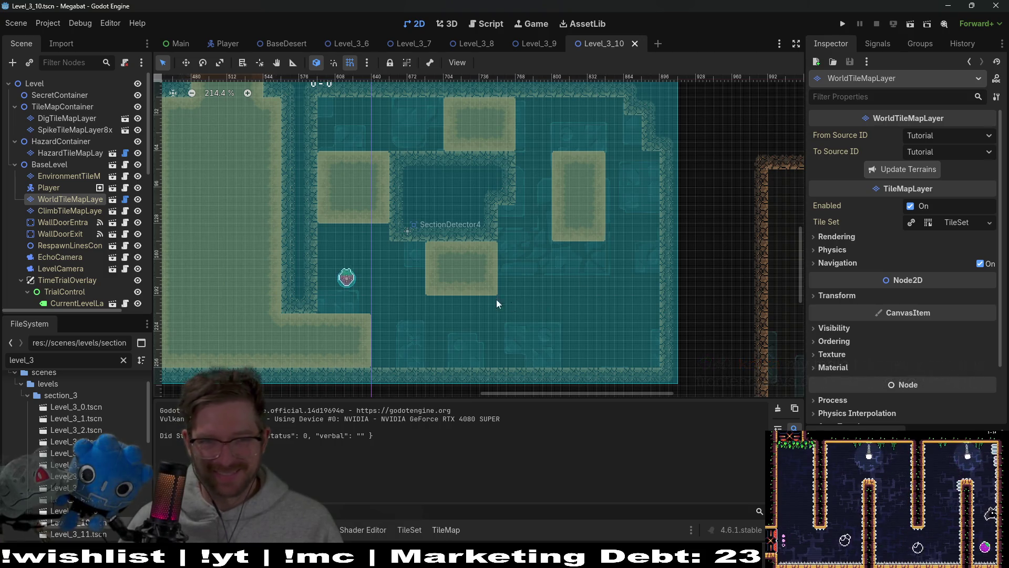
Cycle through the tile map layers and settle on DigTileMapLayer
click(68, 212)
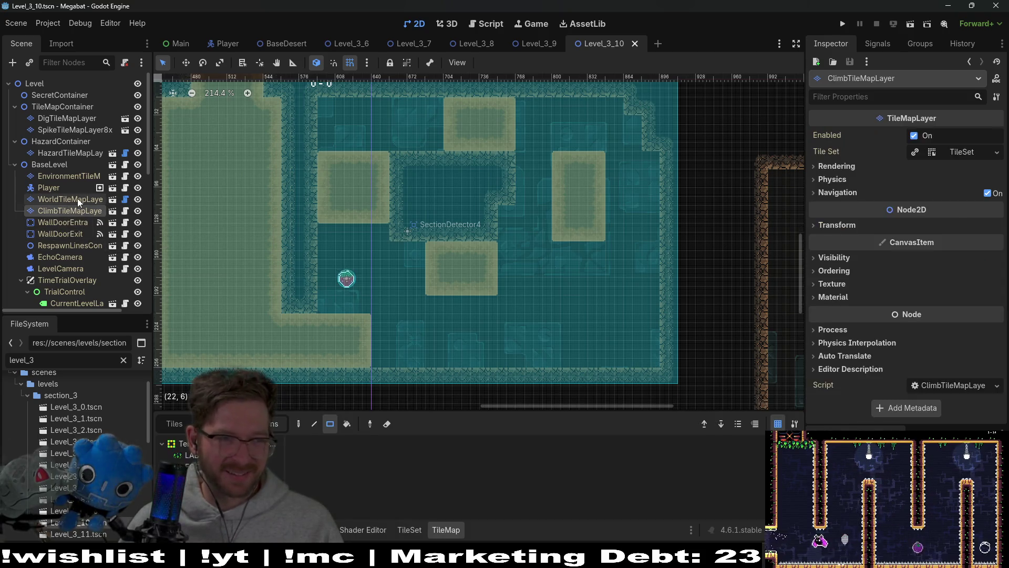
click(78, 198)
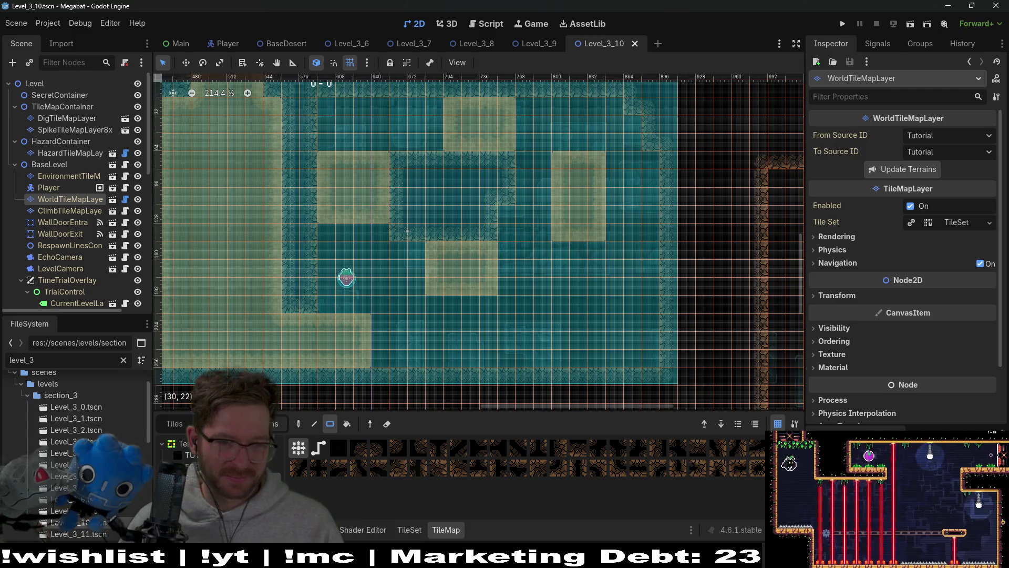
click(81, 121)
click(84, 132)
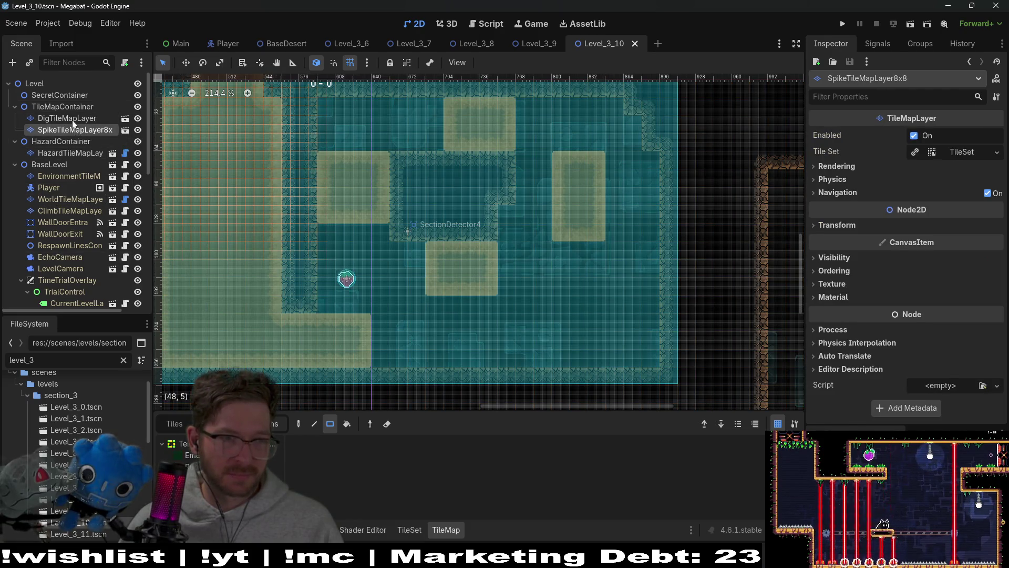
click(69, 118)
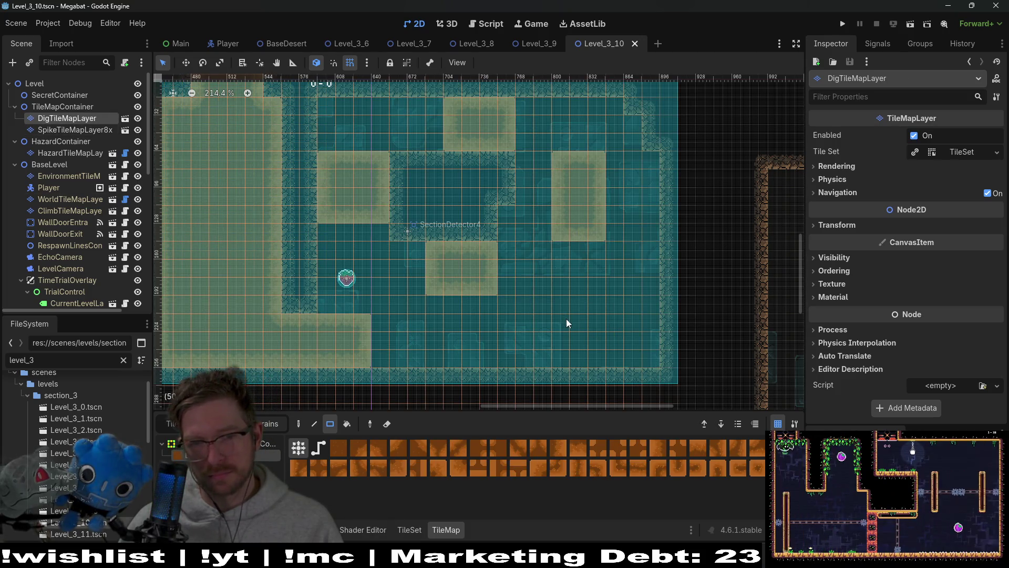
Place a dig block low on the right, erase the tall right block, and enlarge the lower block
mouse_move(563, 319)
mouse_down()
mouse_move(570, 338)
mouse_move(614, 354)
mouse_up()
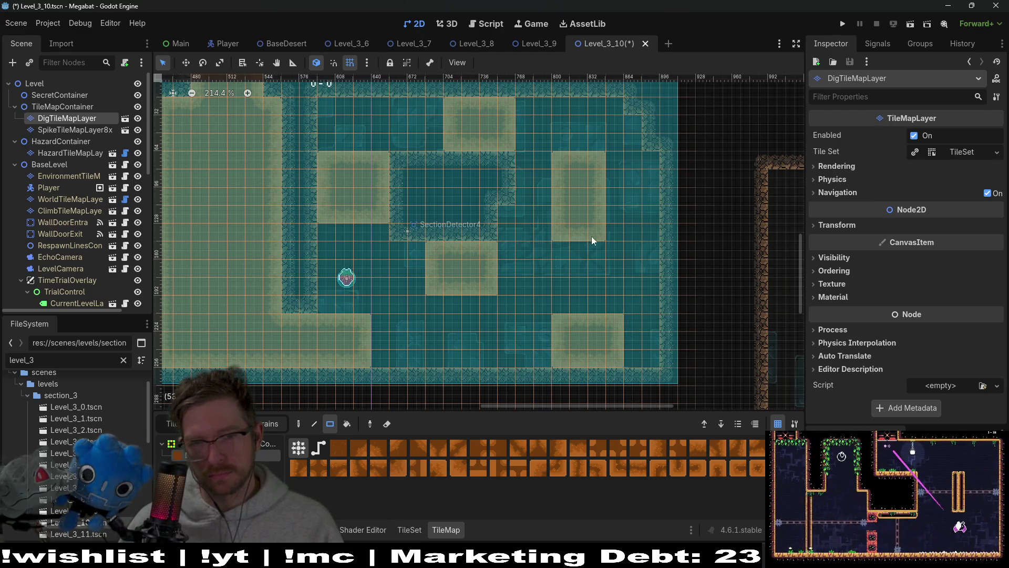
drag(552, 153, 601, 234)
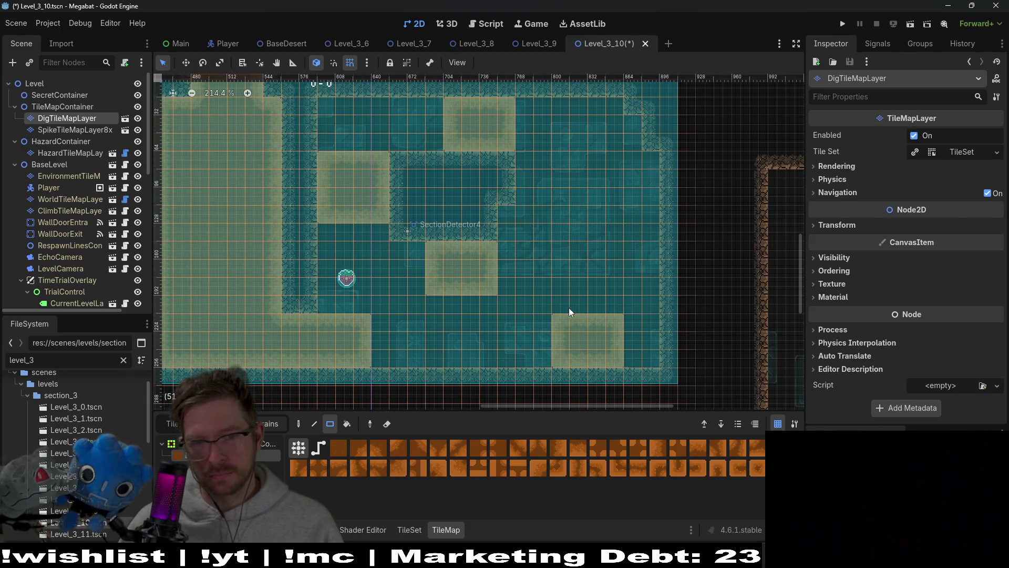
drag(567, 307, 612, 311)
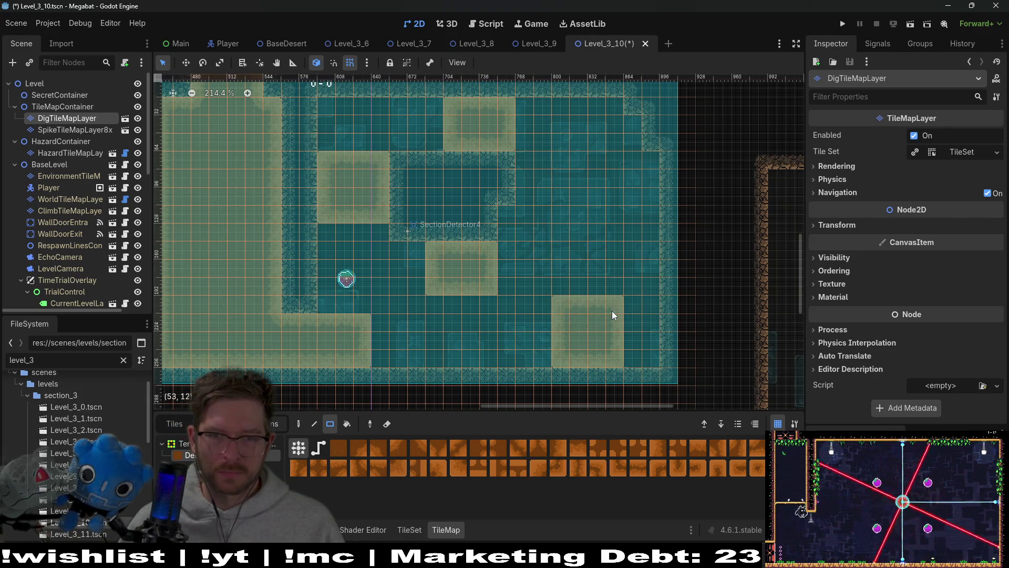
drag(644, 346, 649, 362)
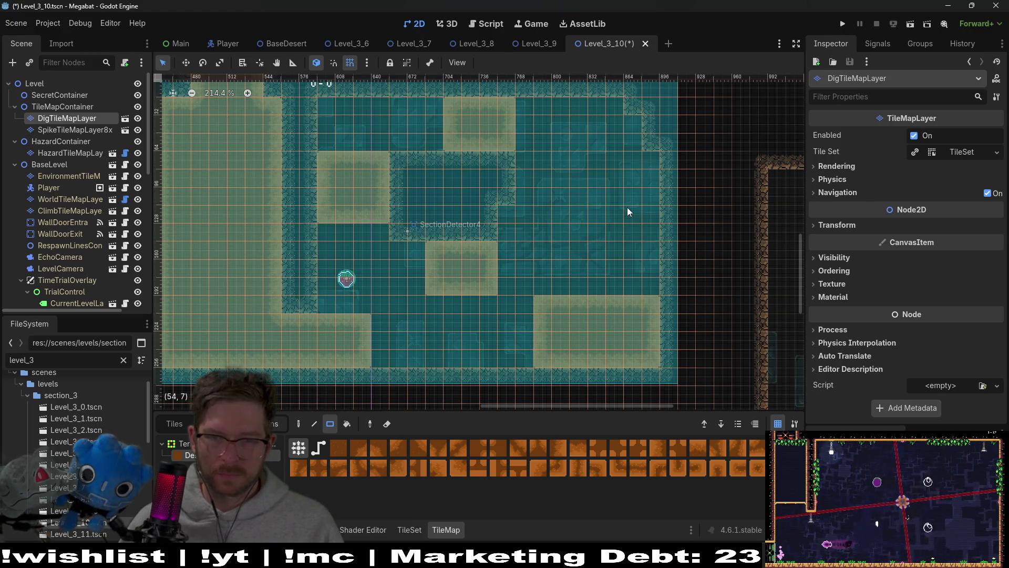
Add two square sand dig blocks at the room's upper right, then run the level
drag(610, 201, 650, 231)
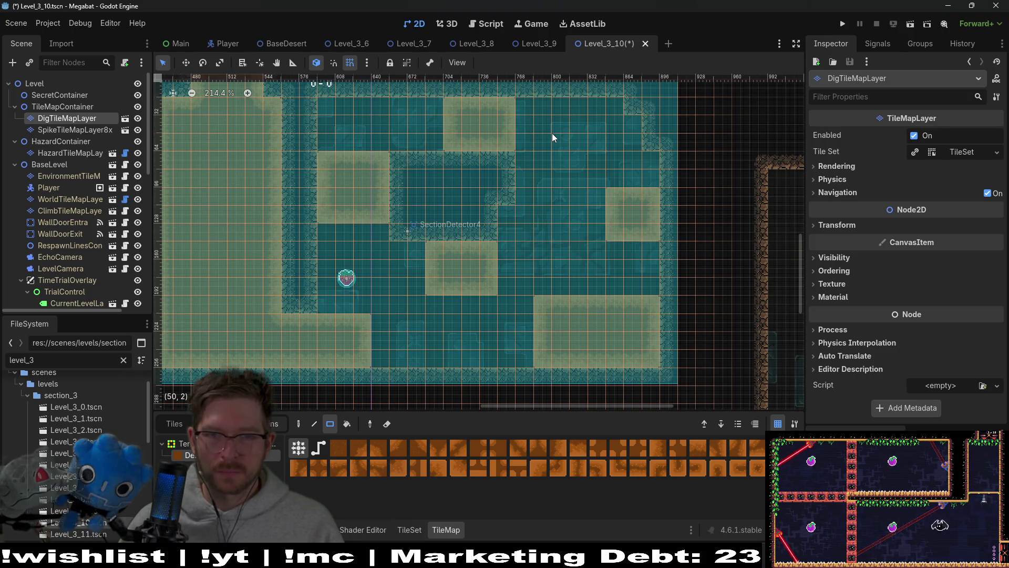
drag(591, 162, 591, 162)
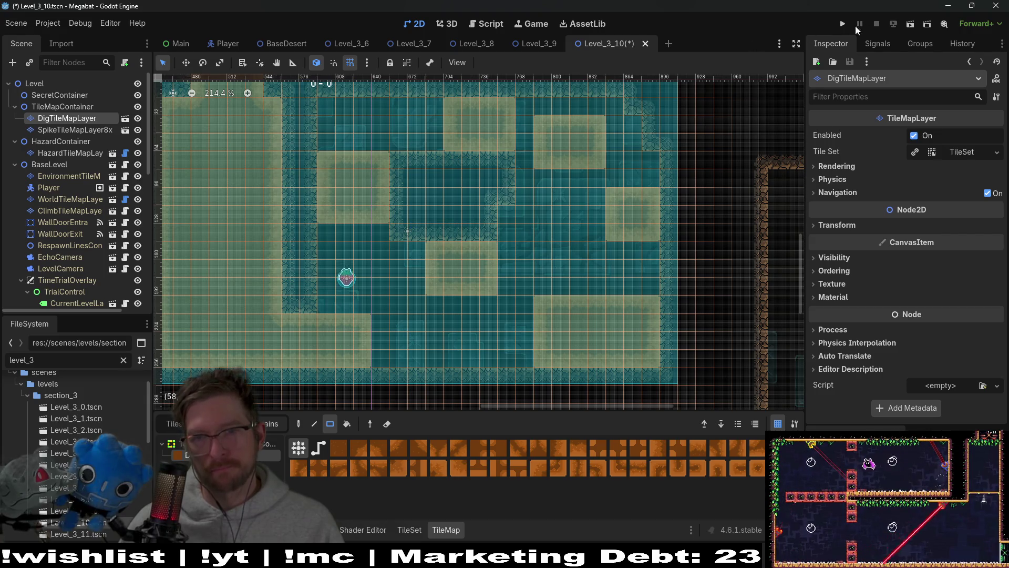
click(906, 23)
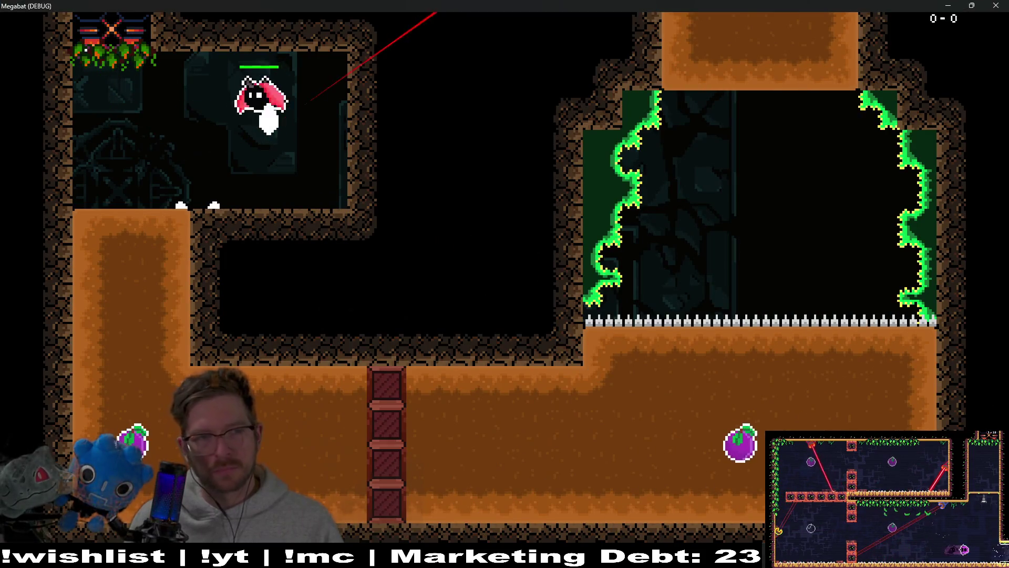
Fly the bat along the tunnel and through the cave rooms, land on the sand-block room floor, then close the game
key(Right)
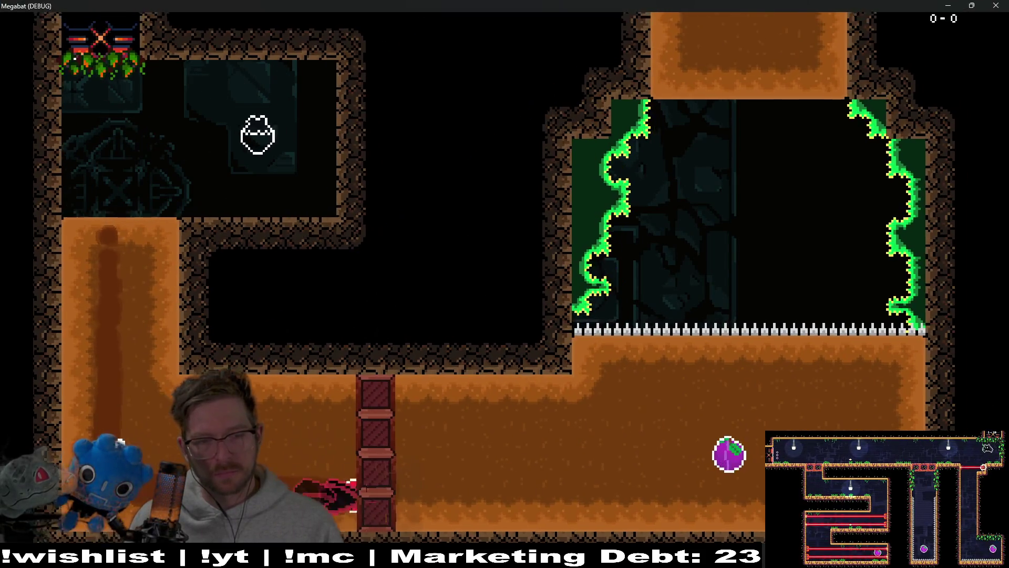
key(Up)
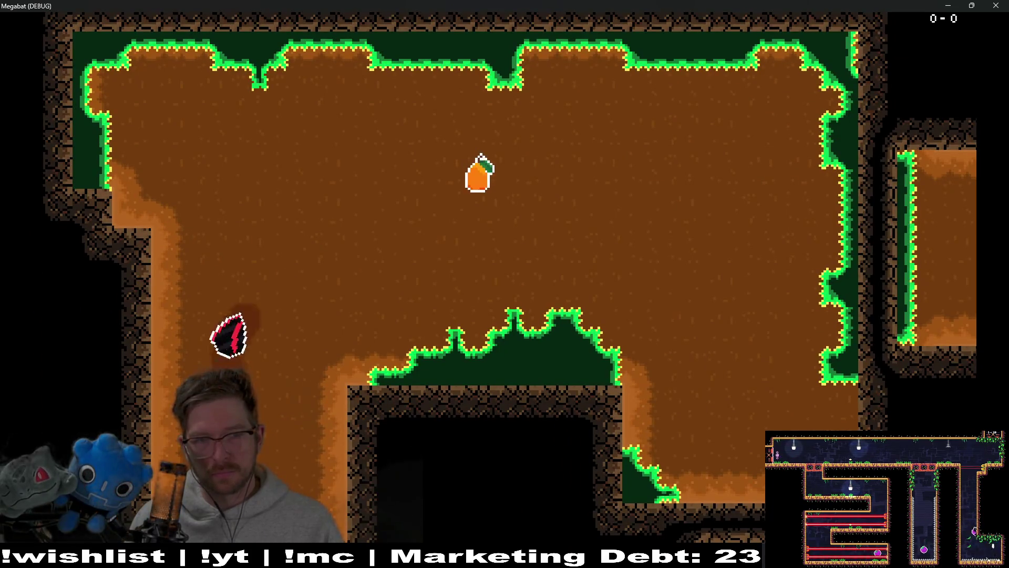
key(Right)
key(Down)
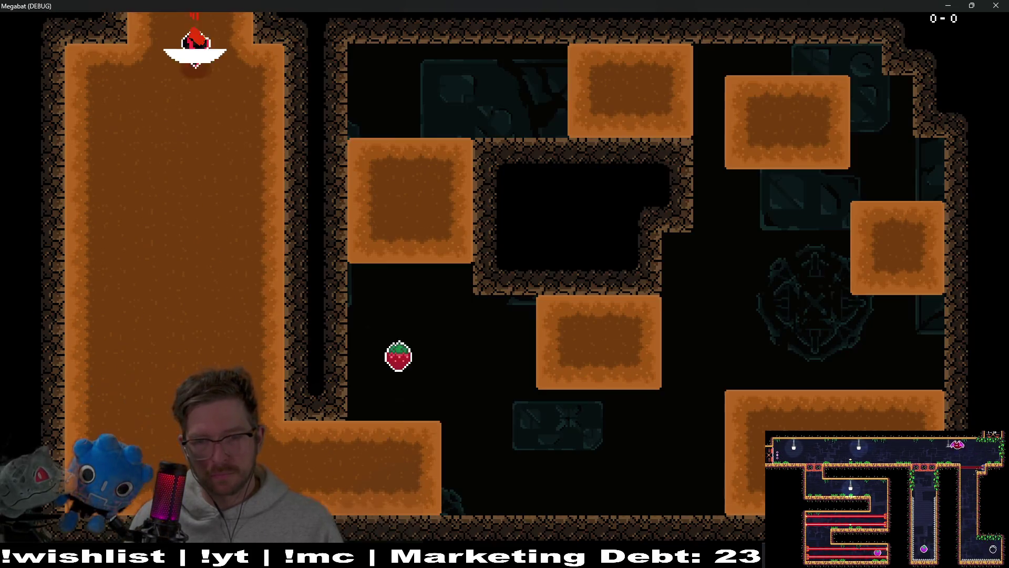
key(Right)
key(Up)
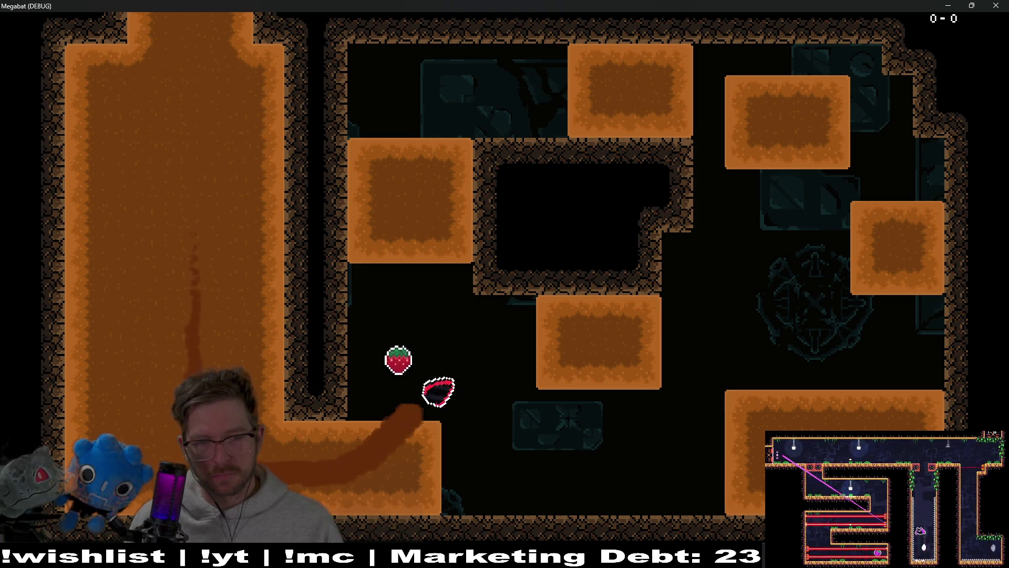
key(Down)
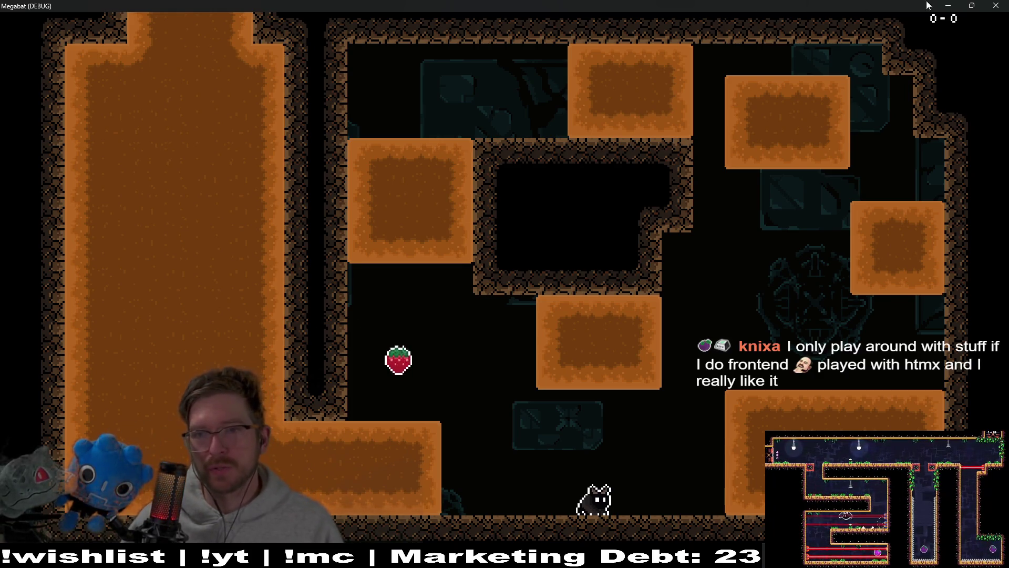
click(996, 5)
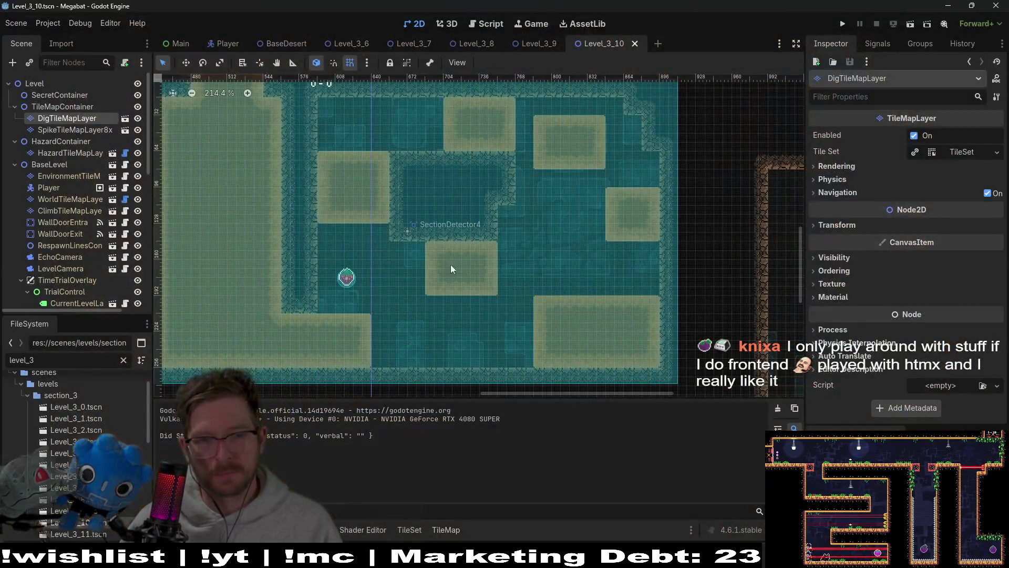
Widen the middle sand block one tile to the left on DigTileMapLayer
click(87, 131)
click(66, 117)
mouse_move(420, 268)
mouse_down()
mouse_move(419, 258)
mouse_move(391, 291)
mouse_up()
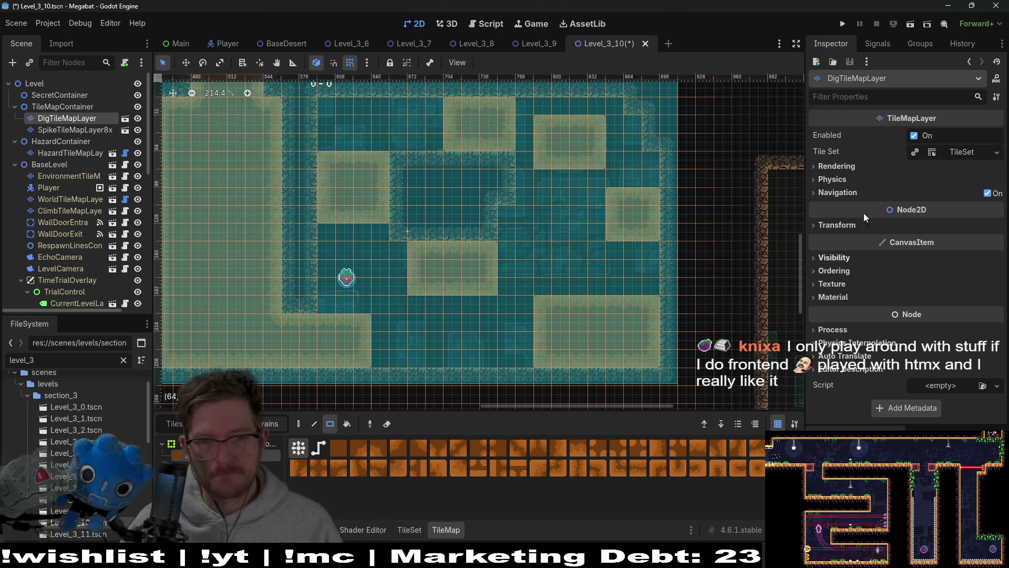
Run the level and fly the bat past the strawberry, spikes and pear into the next room
click(912, 24)
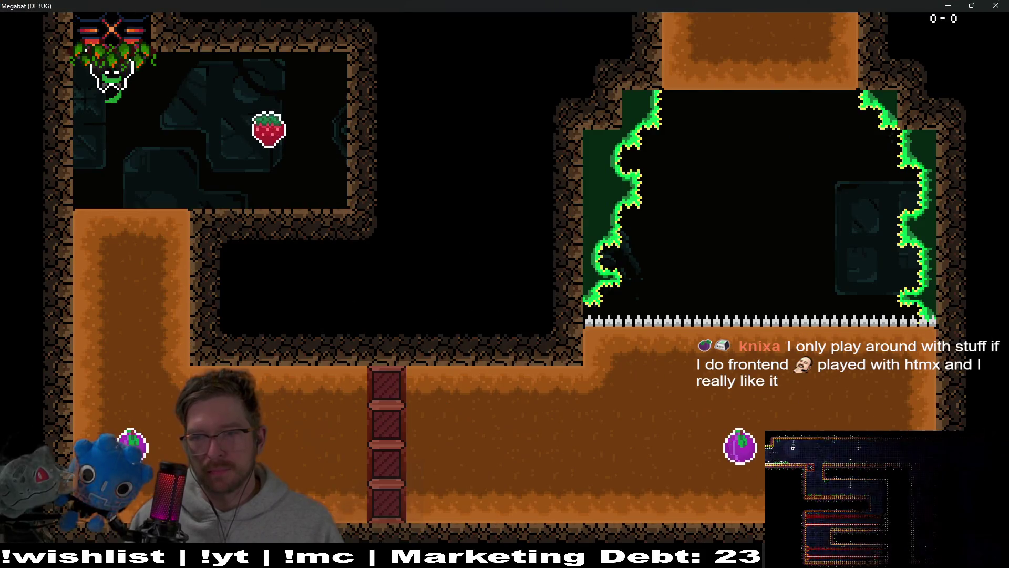
key(Down)
key(Right)
key(space)
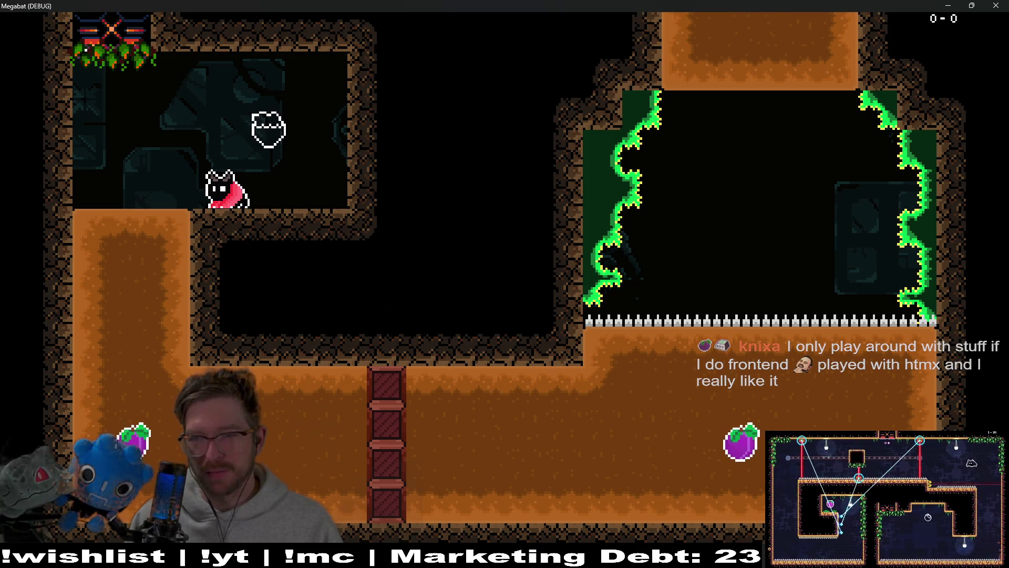
key(Left)
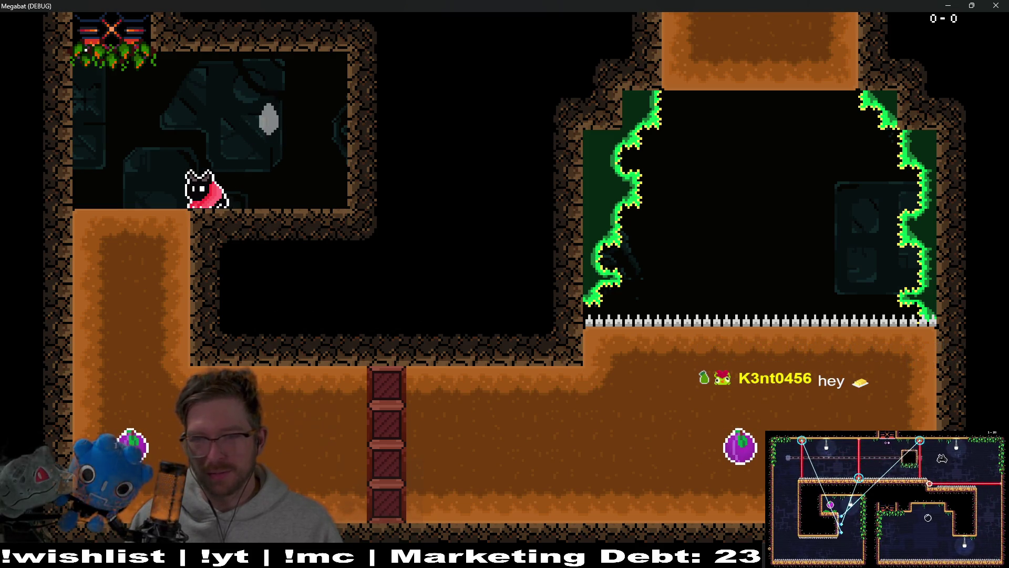
key(Down)
key(Right)
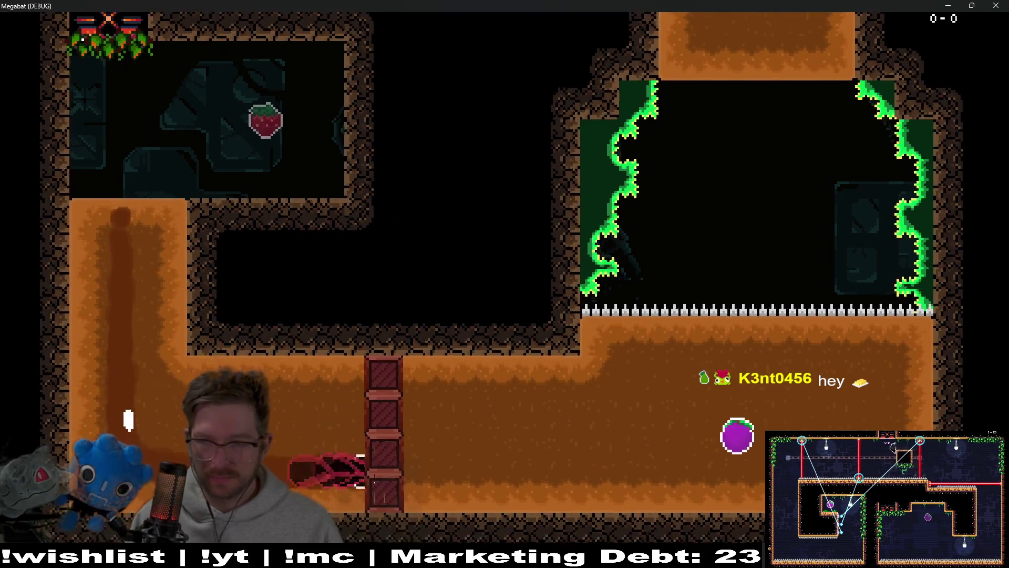
key(Up)
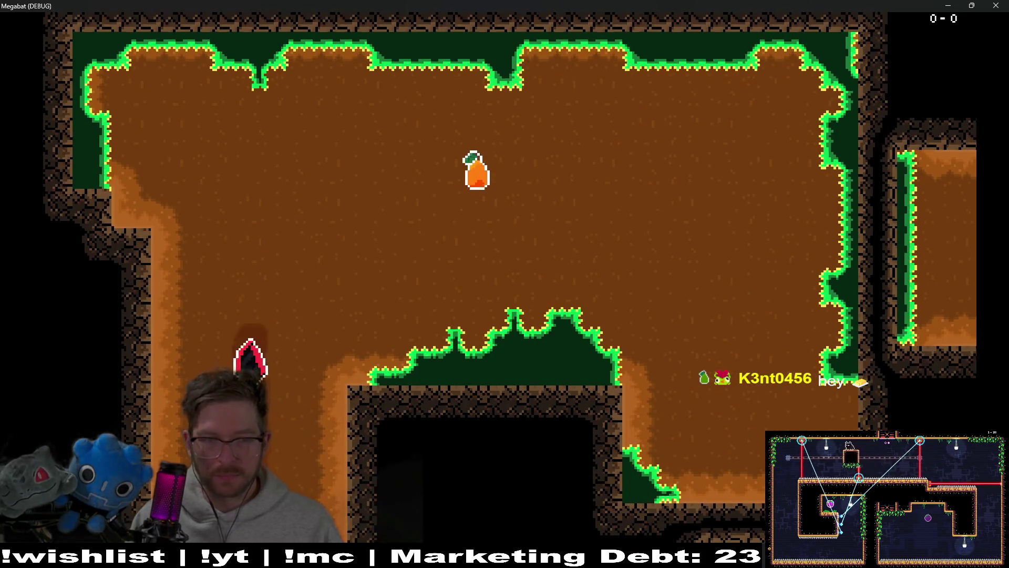
key(Right)
key(Down)
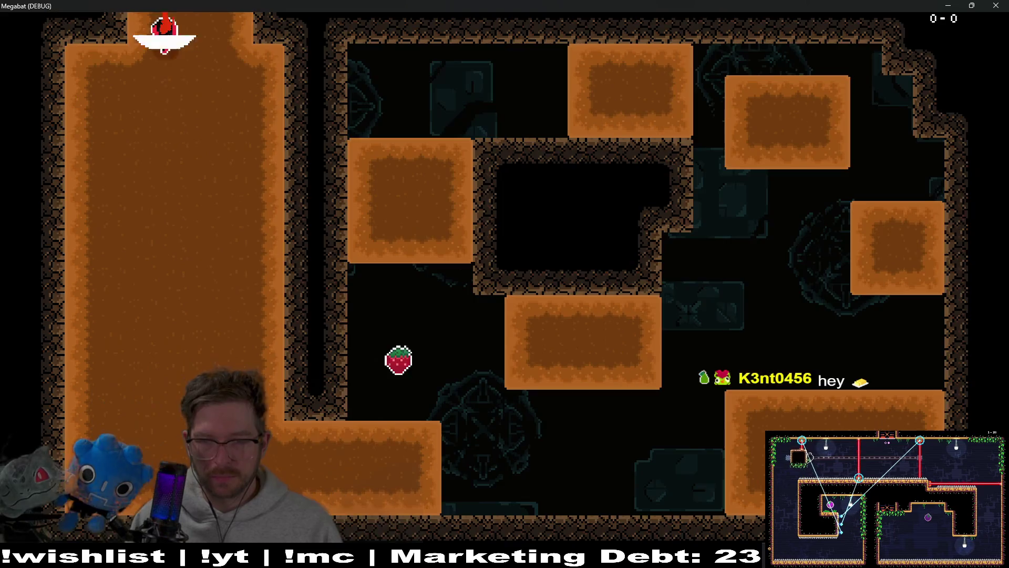
key(Right)
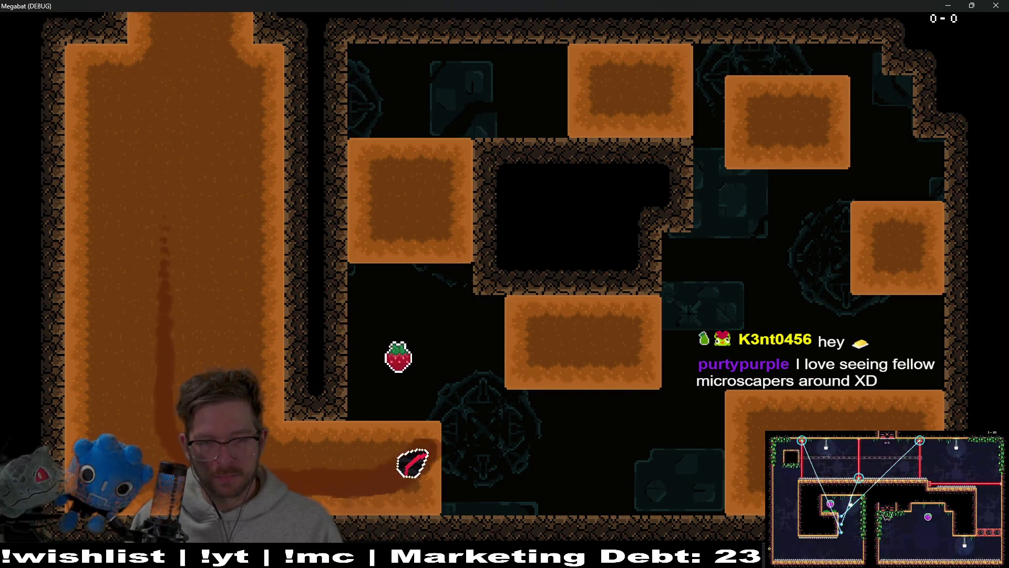
Dig the bat through the middle and lower-right sand blocks, then close the game
key(Up)
key(Down)
key(Up)
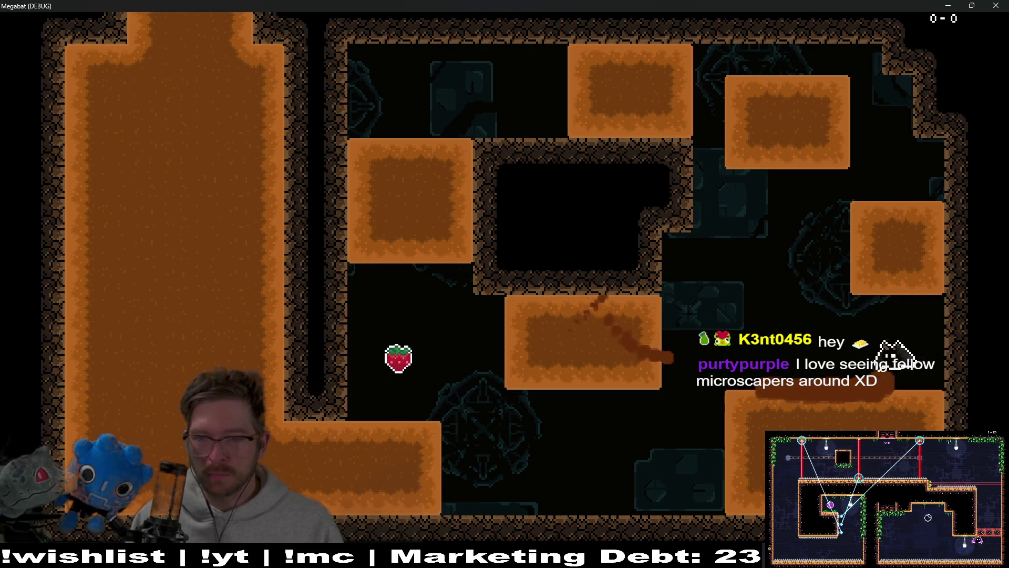
key(Left)
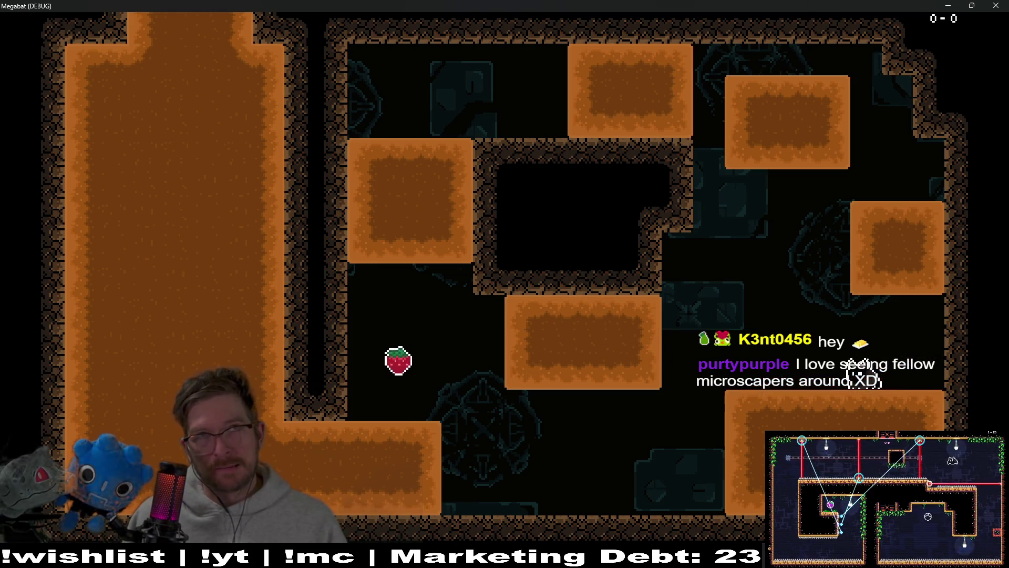
key(Down)
key(Up)
key(Left)
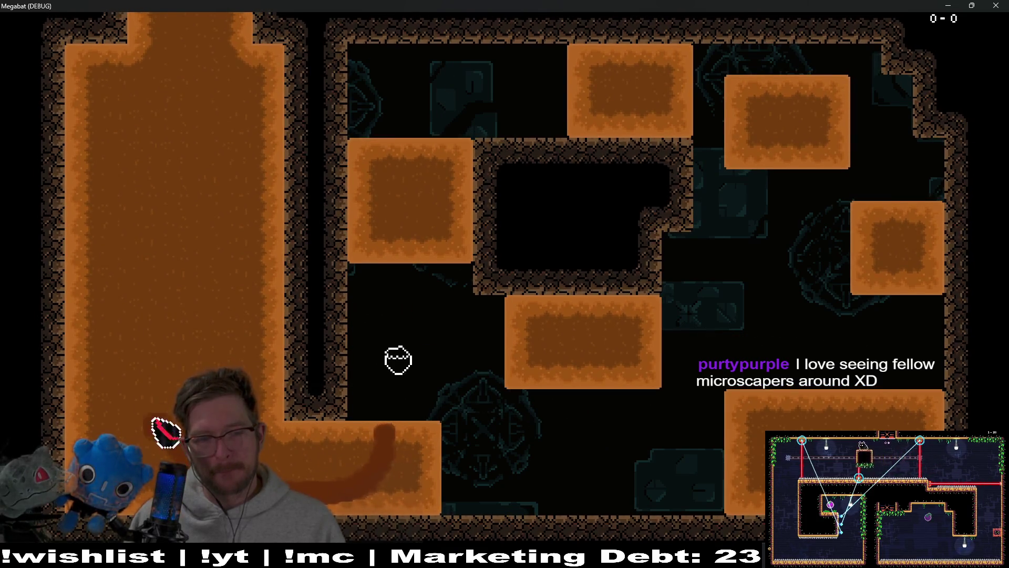
key(Right)
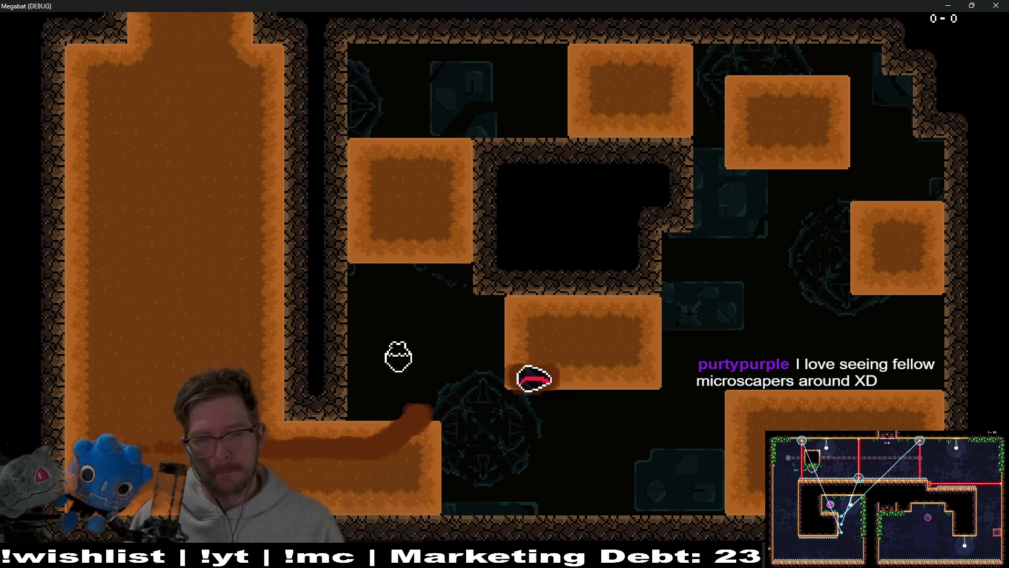
key(Left)
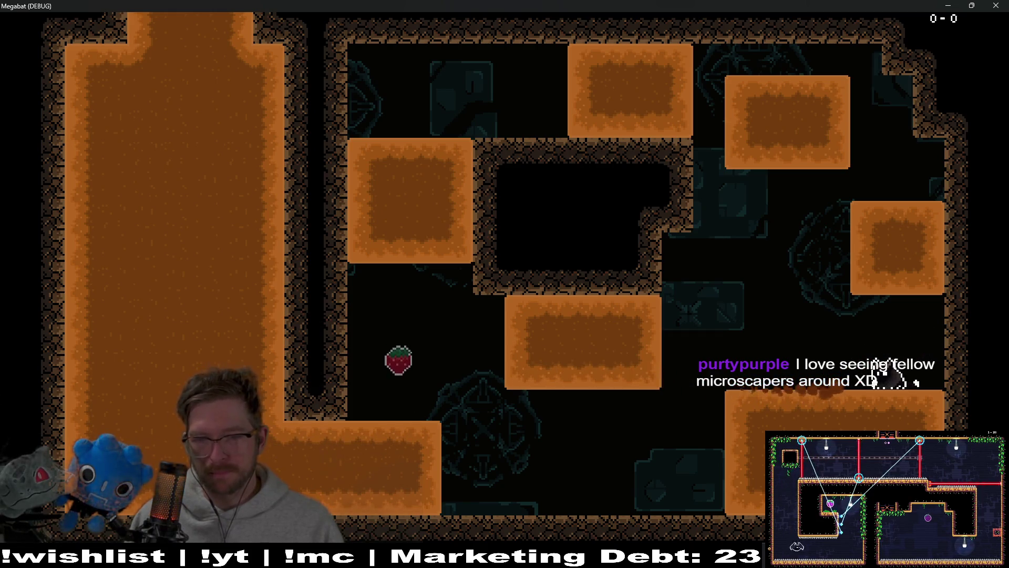
key(Left)
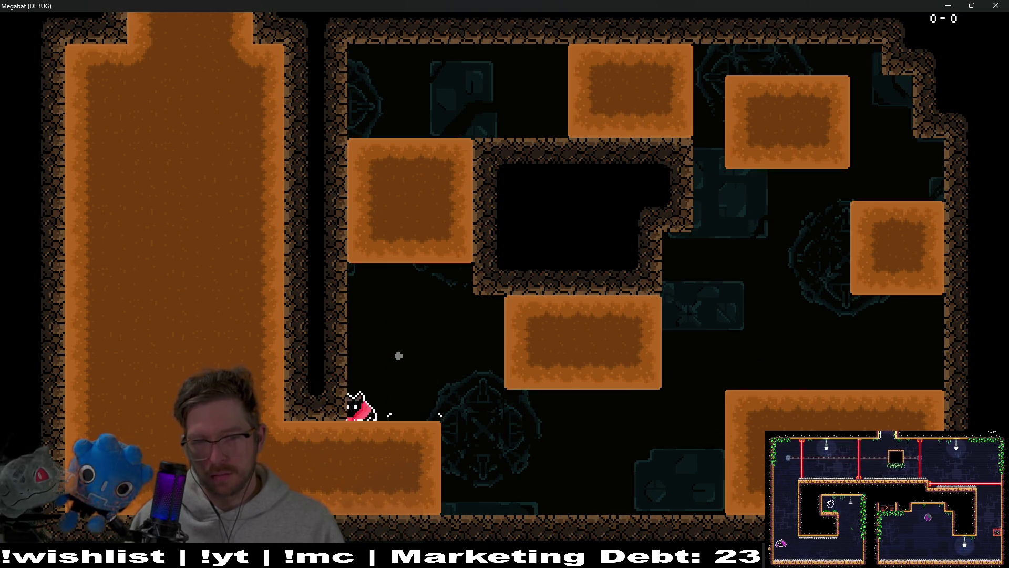
key(Left)
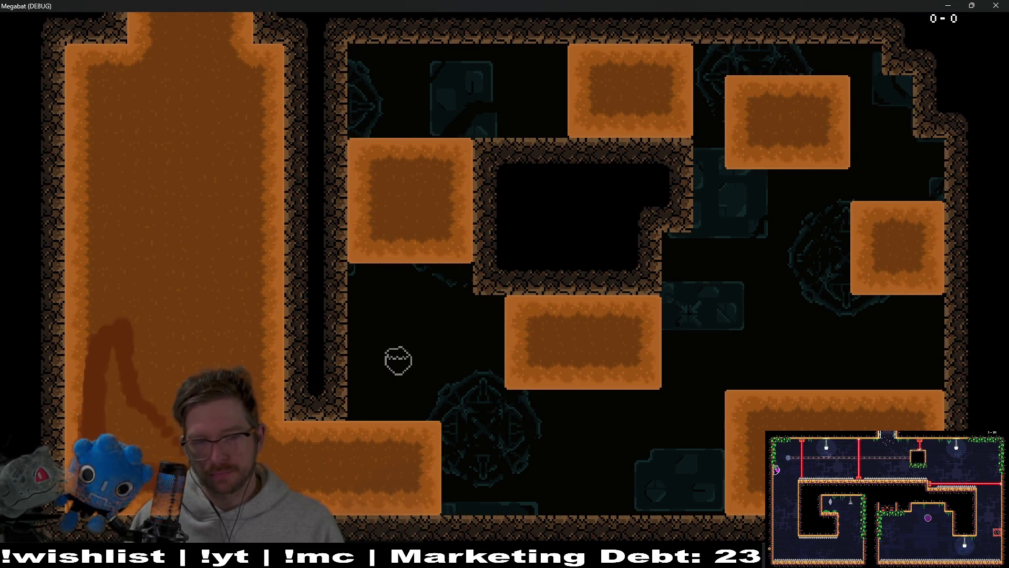
key(Left)
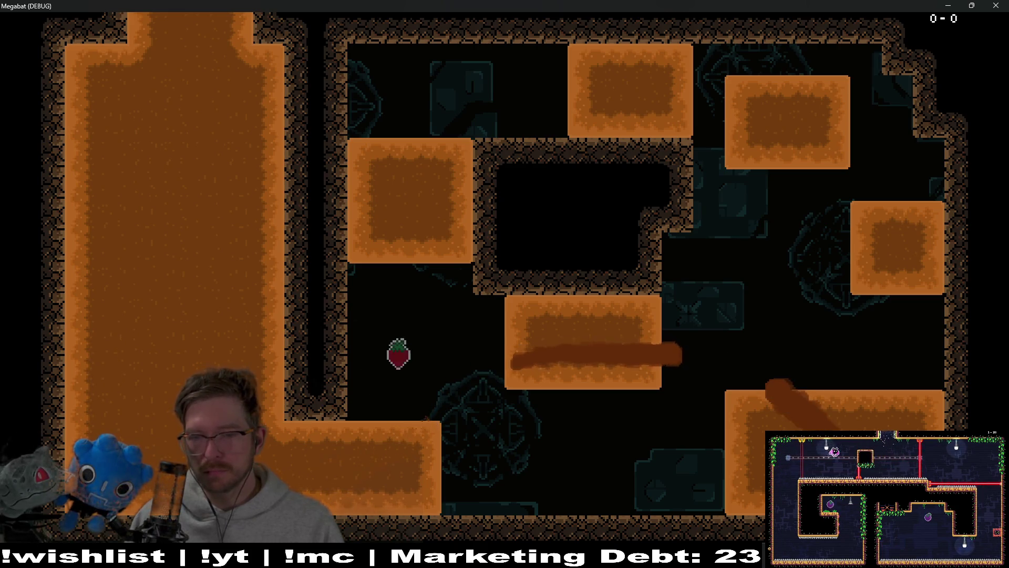
key(Left)
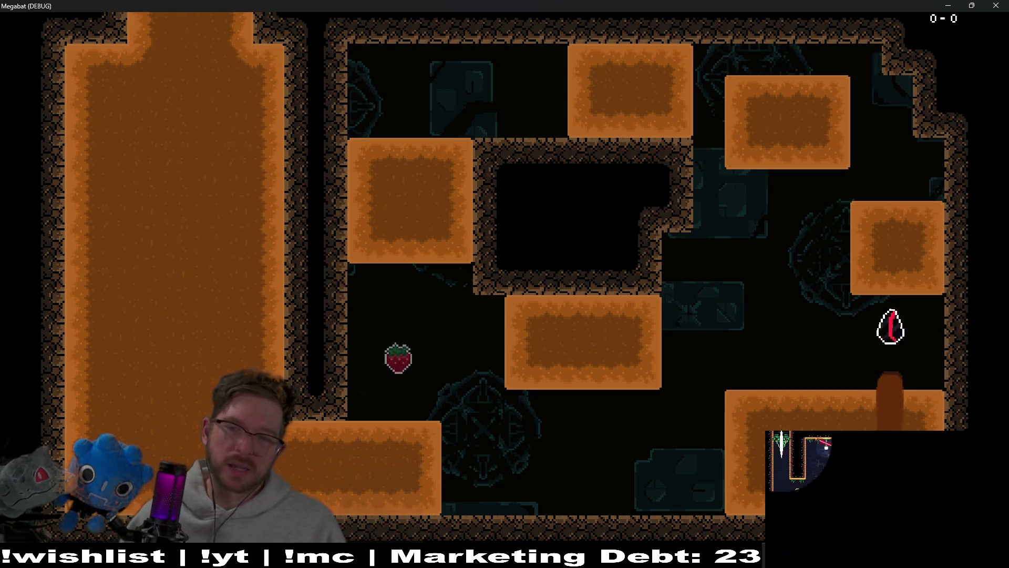
click(996, 5)
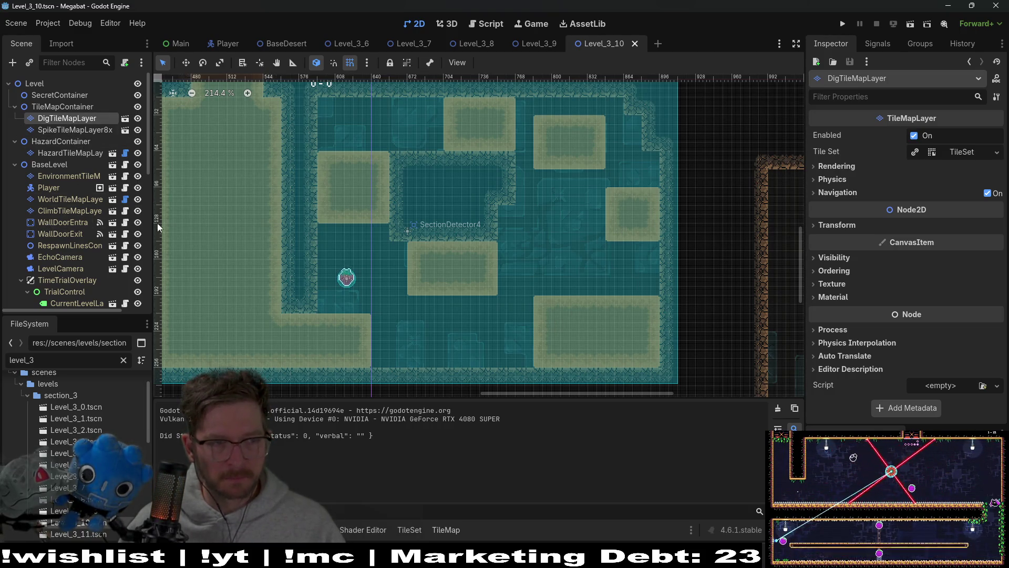
Add a sand row below the right block and a 2x2 sand patch above the lower-right block
click(77, 130)
click(67, 118)
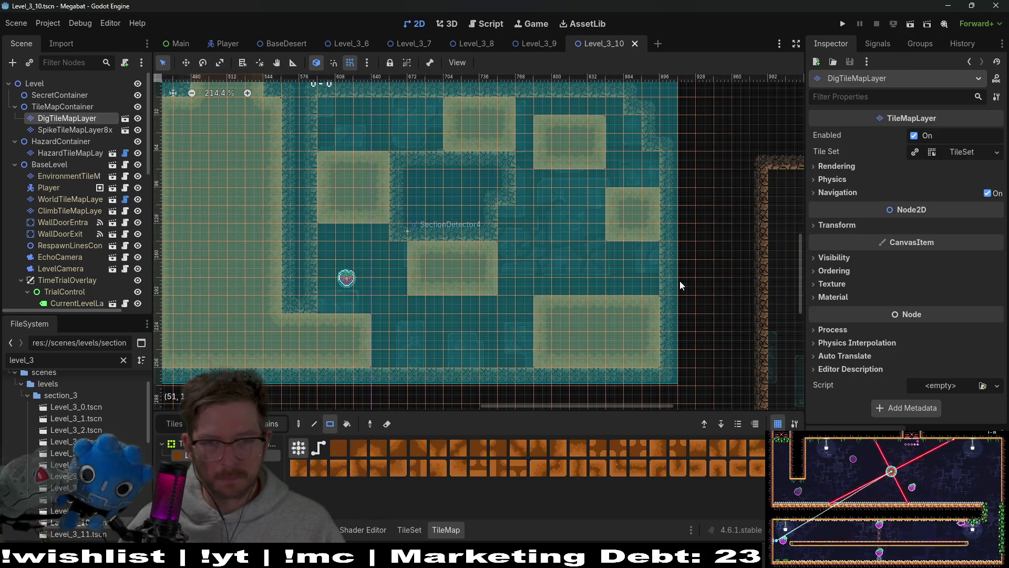
drag(613, 253, 644, 247)
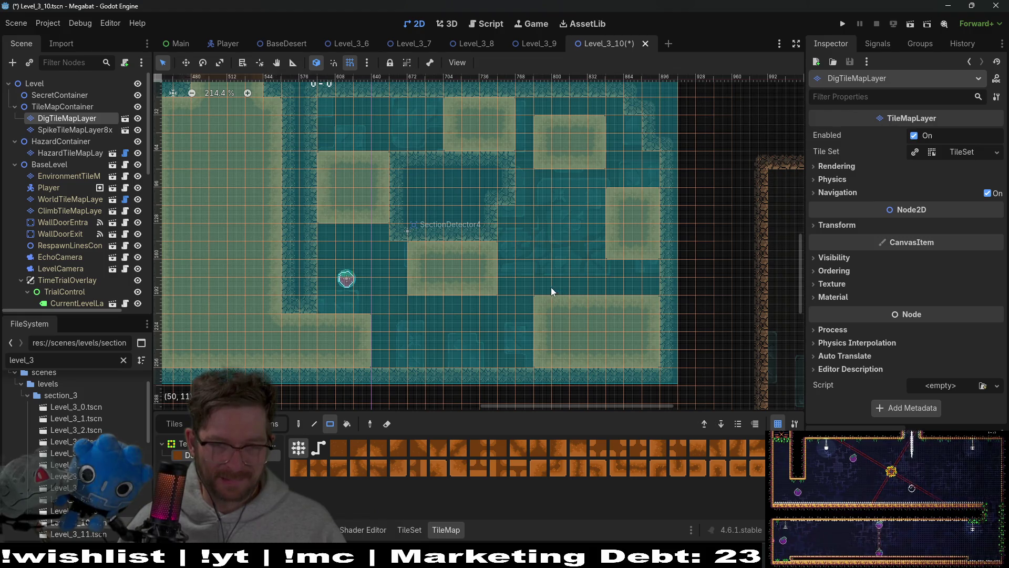
drag(555, 290, 559, 290)
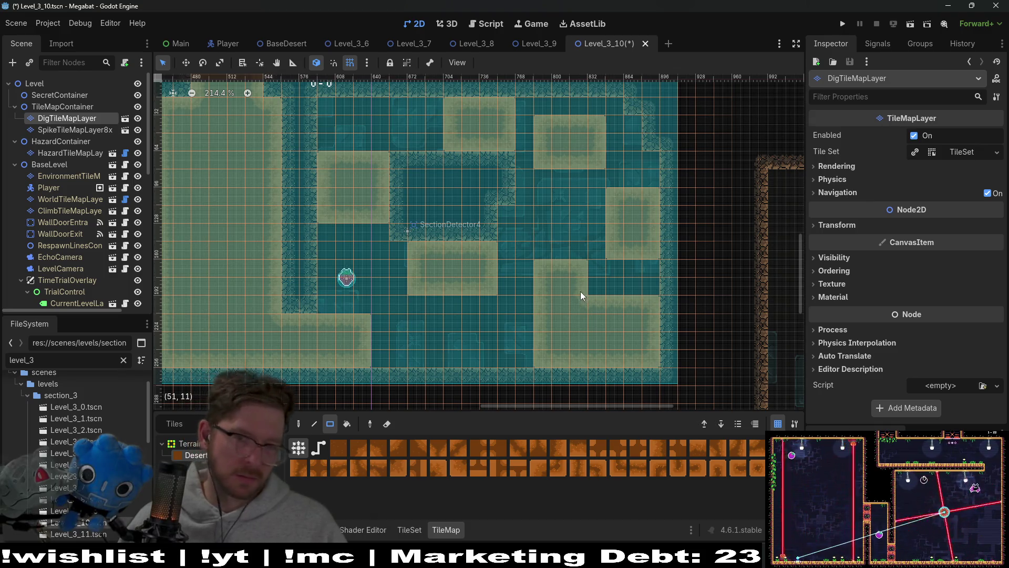
mouse_move(585, 282)
mouse_down()
mouse_move(568, 282)
mouse_move(576, 285)
mouse_up()
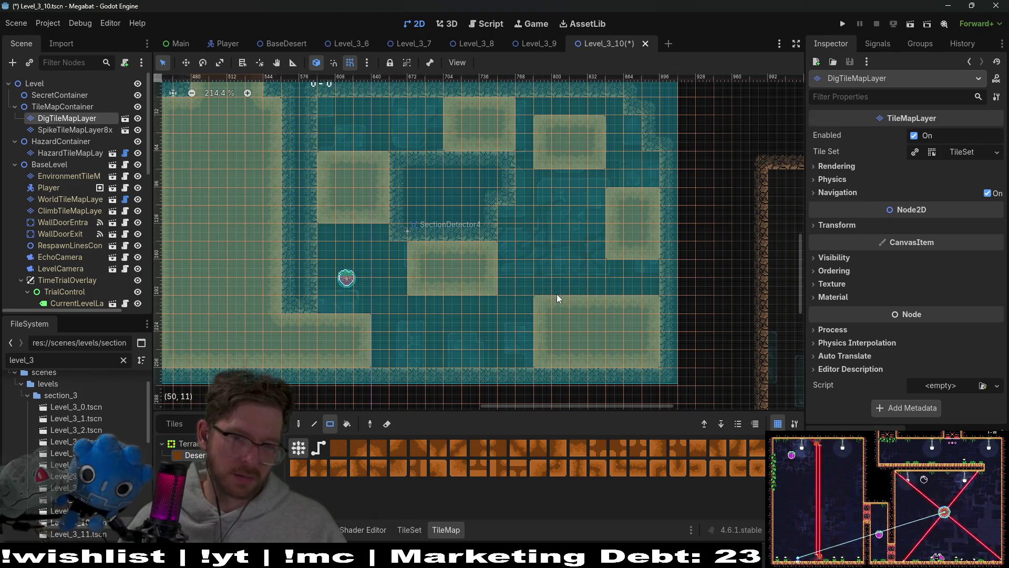
Extend the middle block's sand down one row, then paint spikes atop the lower-right block
drag(417, 303, 497, 304)
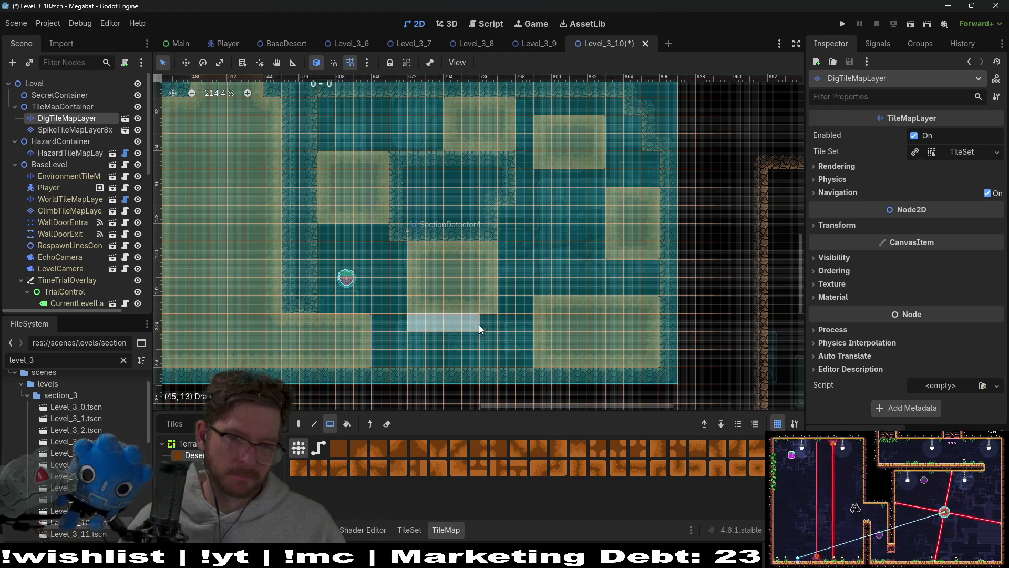
drag(479, 325, 487, 323)
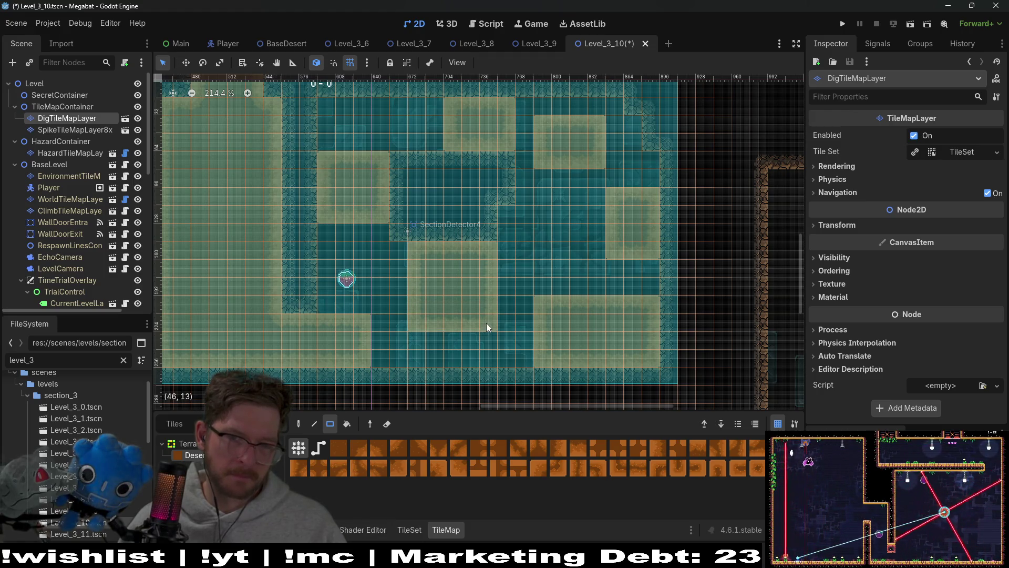
click(78, 152)
drag(548, 286, 651, 289)
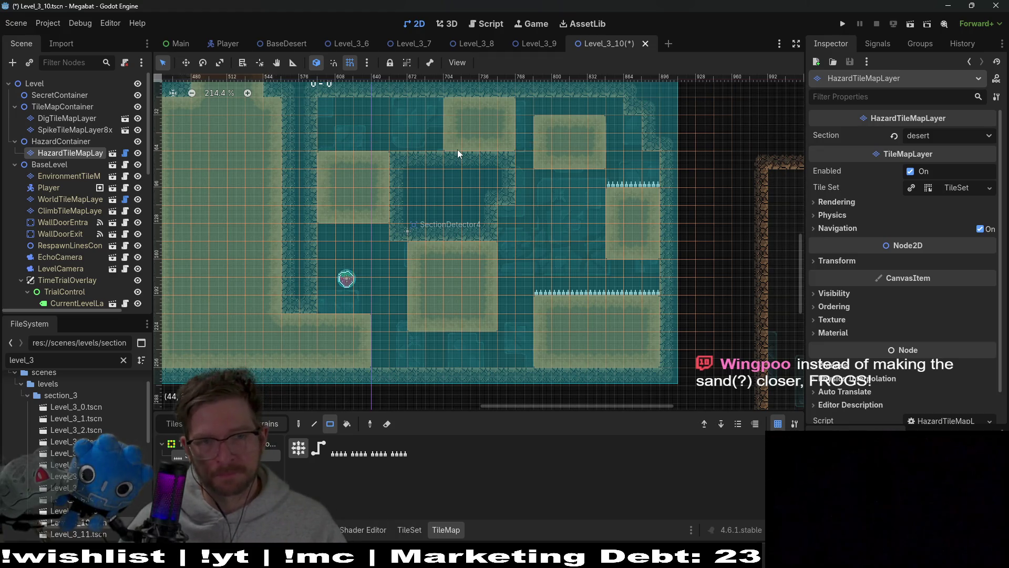
Erase the left two columns of the upper-right sand block on the dig tile layer
scroll(565, 189, up, 2)
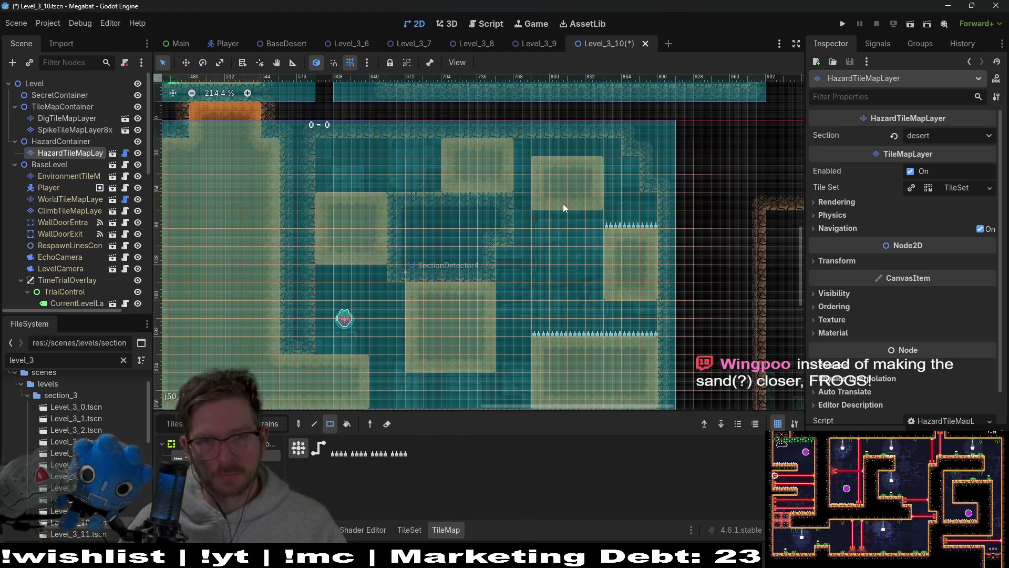
key(Up)
key(Up)
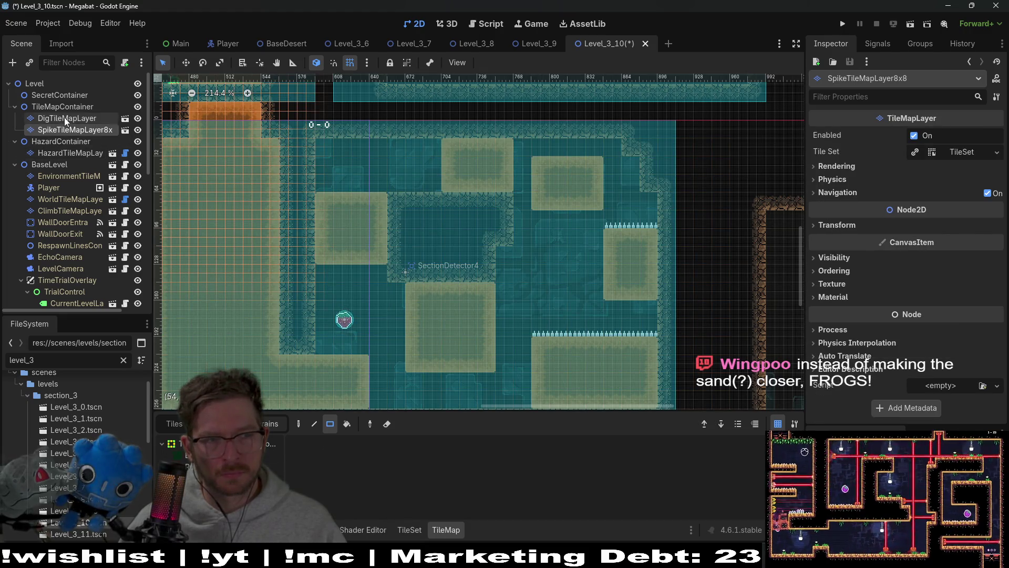
key(Up)
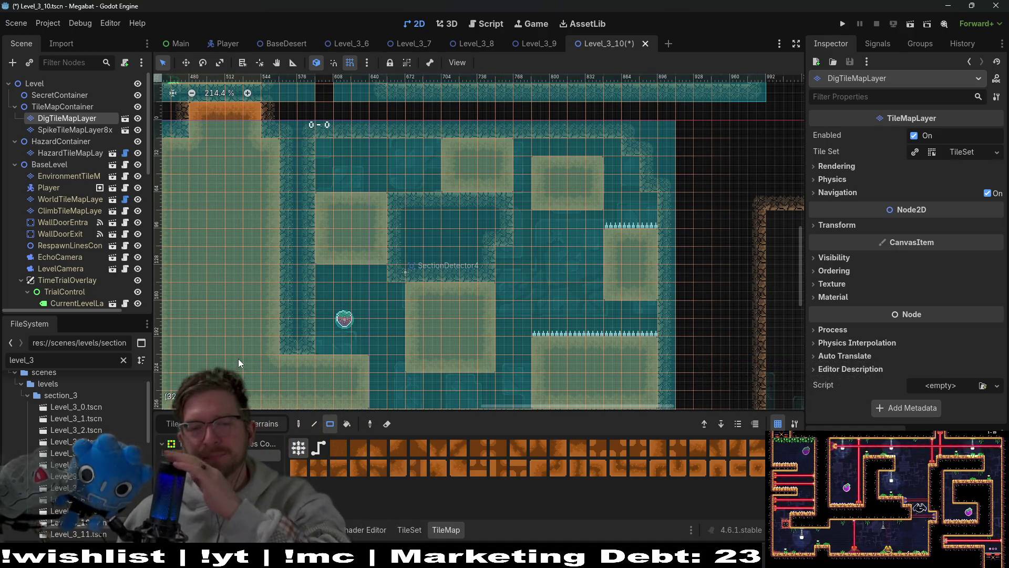
drag(534, 147, 595, 147)
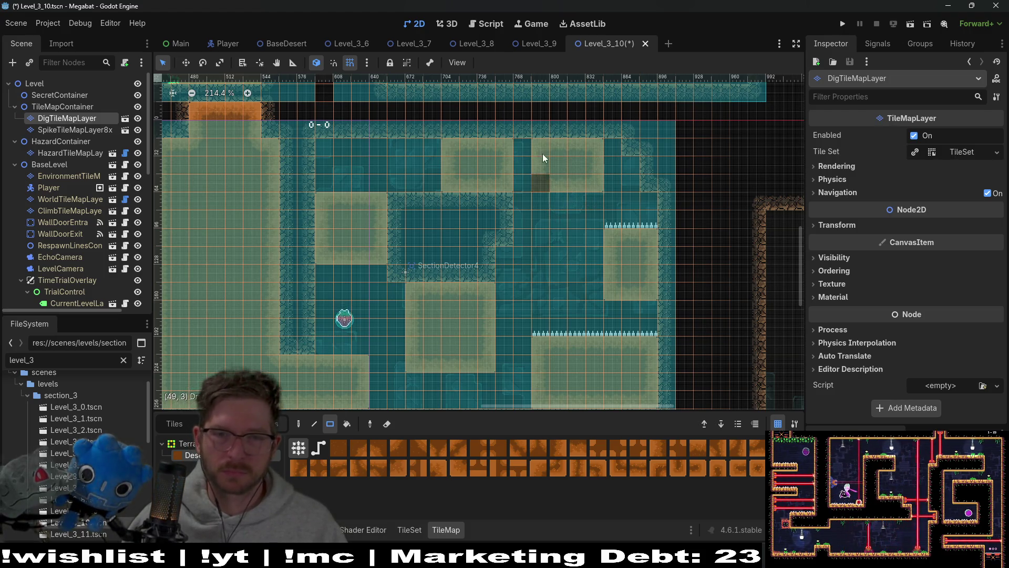
drag(543, 153, 541, 189)
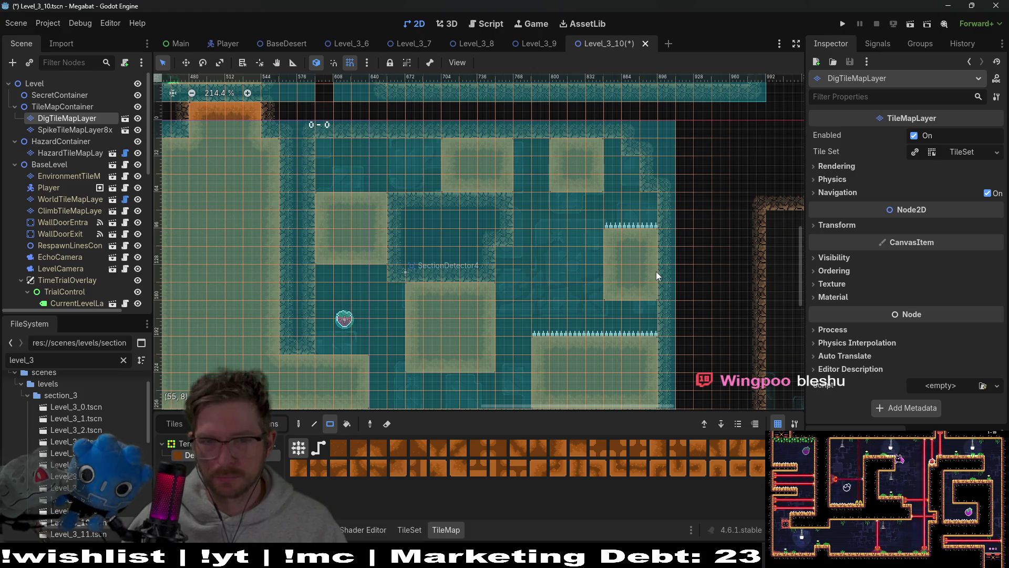
scroll(563, 261, down, 2)
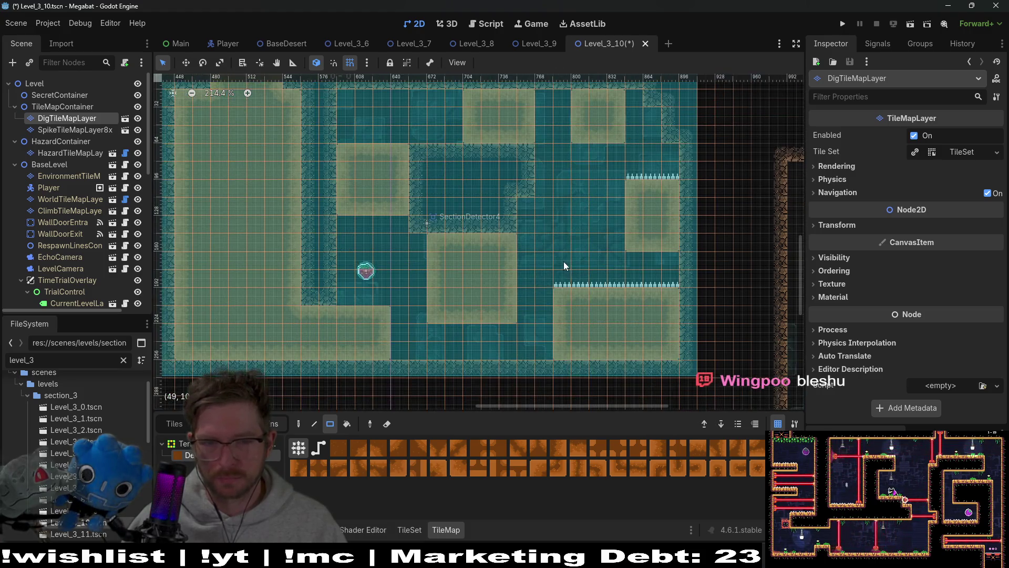
click(73, 130)
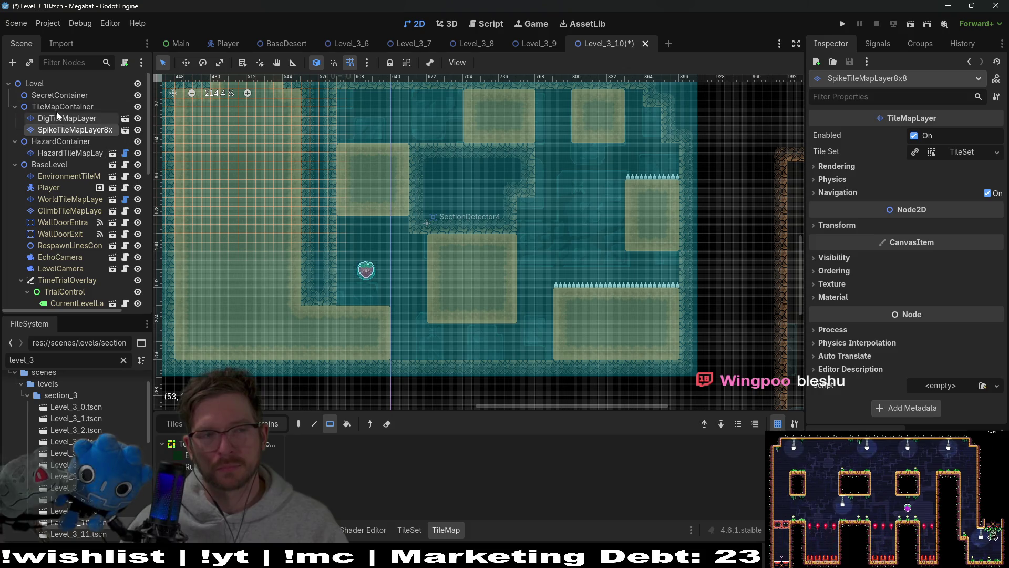
Instance HazardTileMapLayer.tscn under HazardContainer and set its rotation to 180 degrees
right_click(56, 143)
click(103, 165)
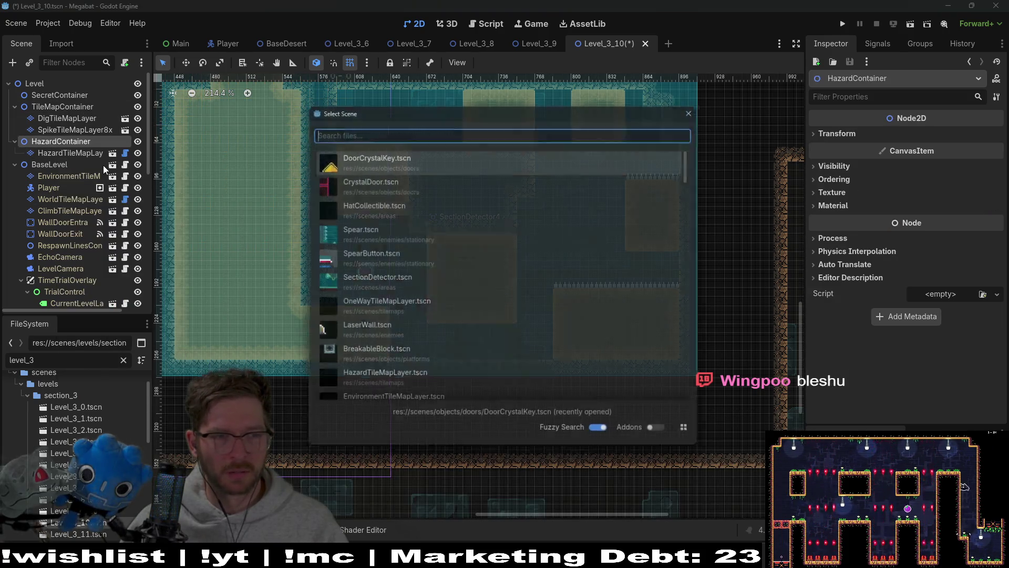
text(haz)
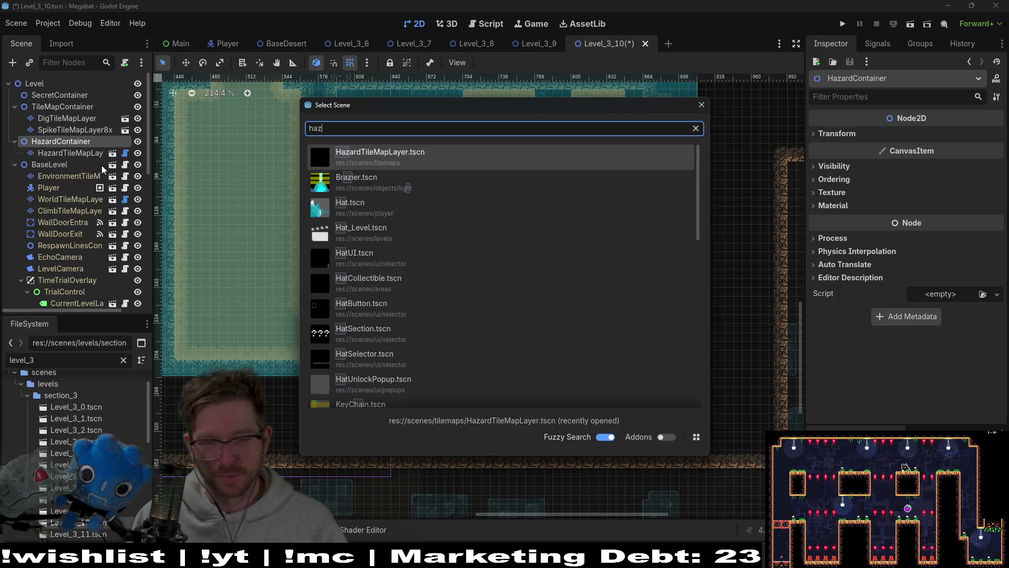
text(ard)
key(Return)
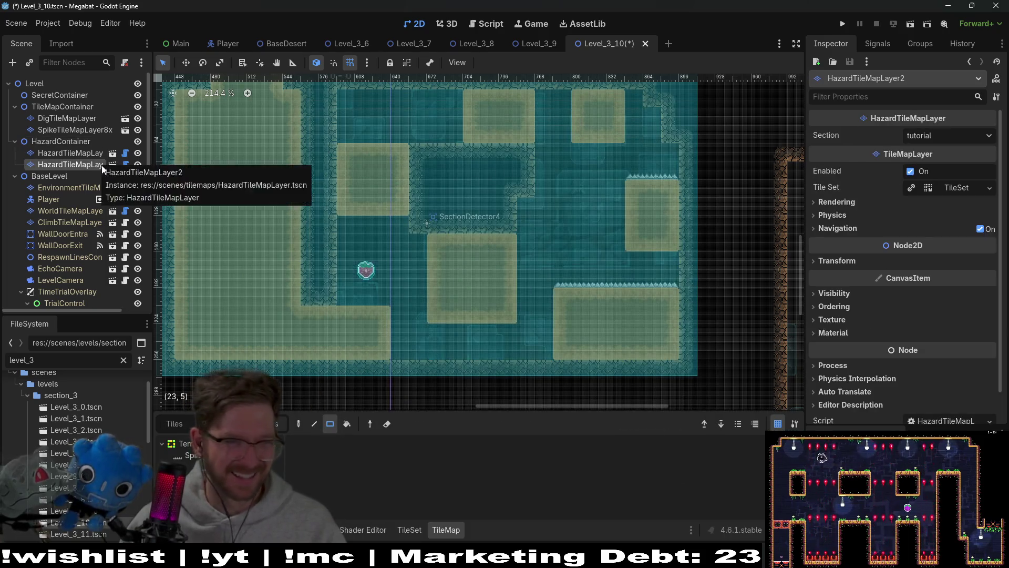
click(869, 261)
click(934, 308)
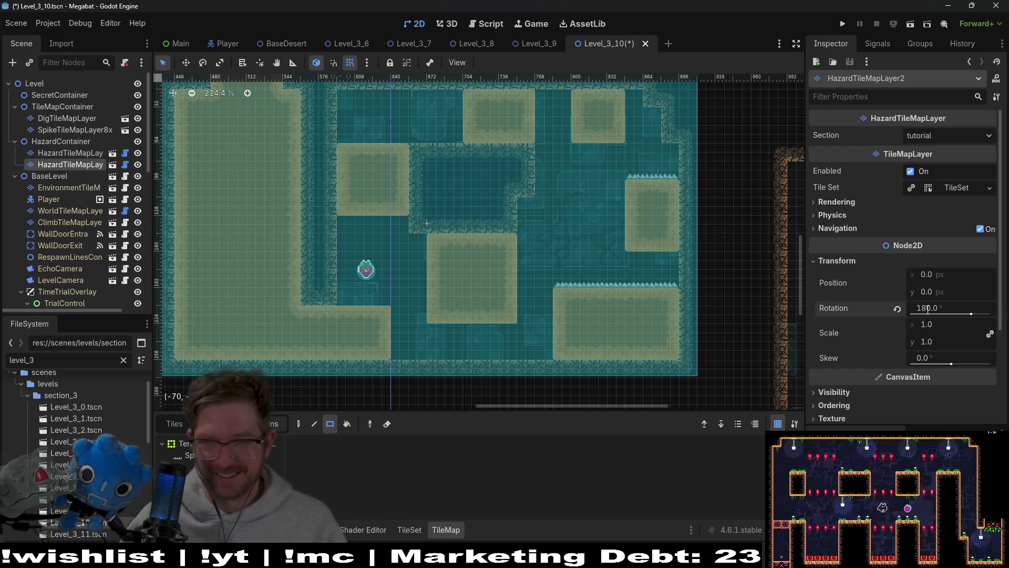
scroll(881, 373, down, 3)
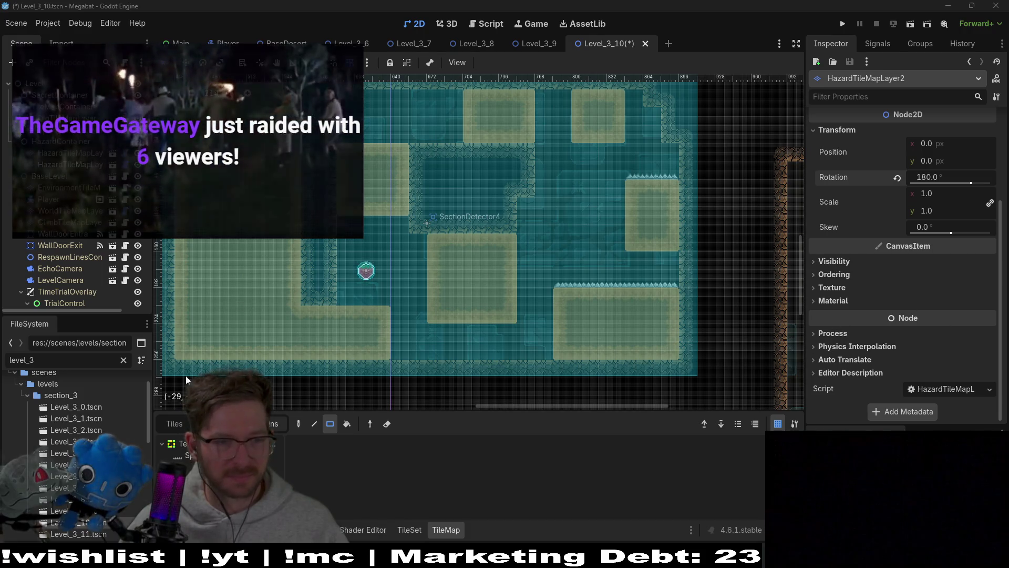
Paint downward spikes under the left sand block, set the layer's Section to desert, and save
drag(349, 222, 396, 216)
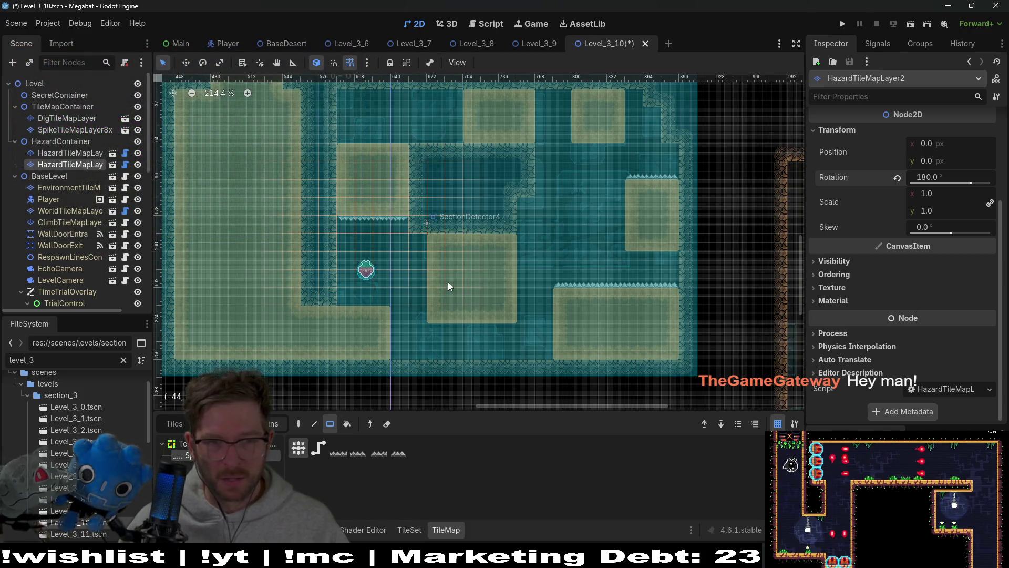
scroll(896, 147, up, 3)
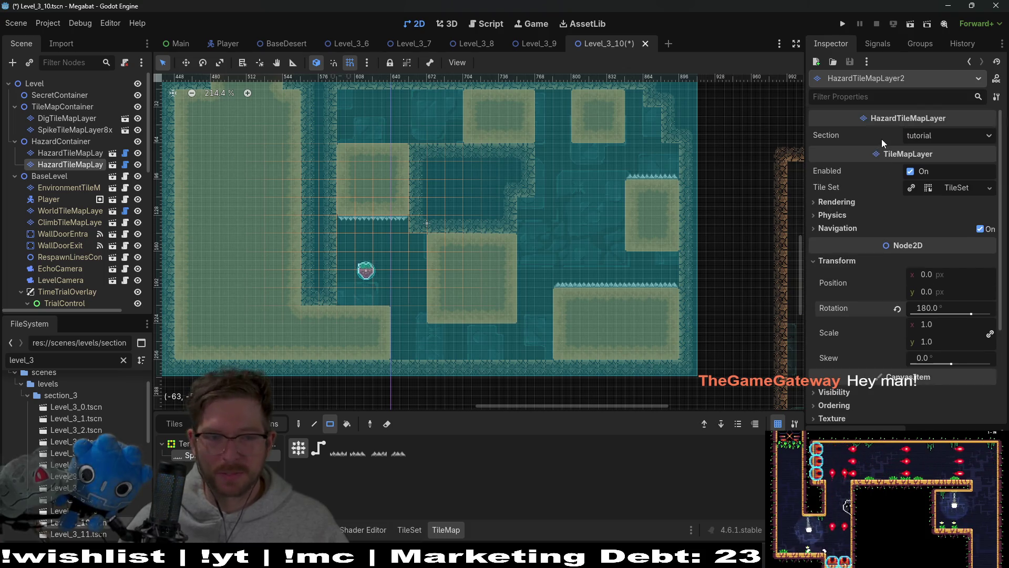
click(923, 136)
click(941, 190)
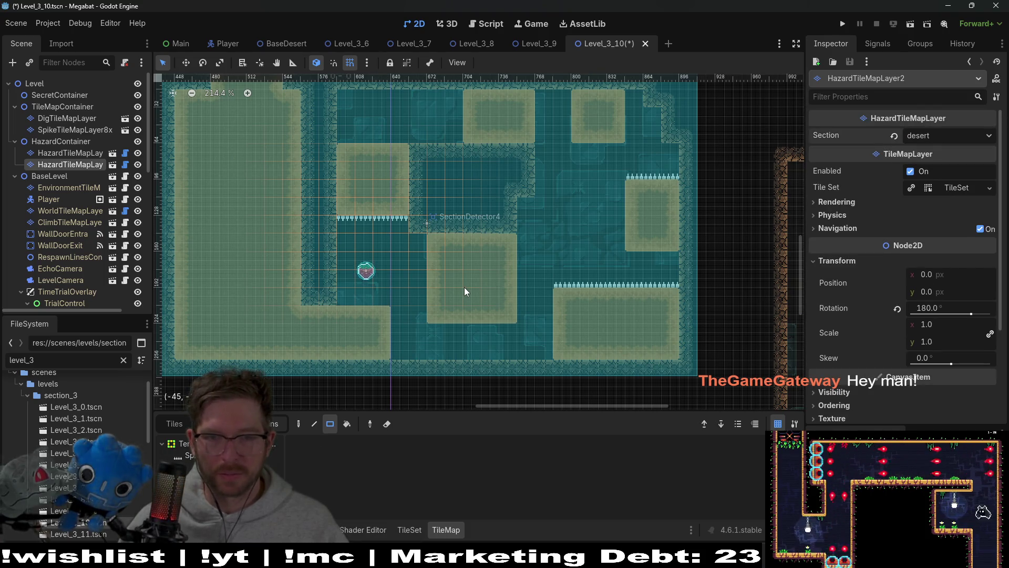
key(ctrl+s)
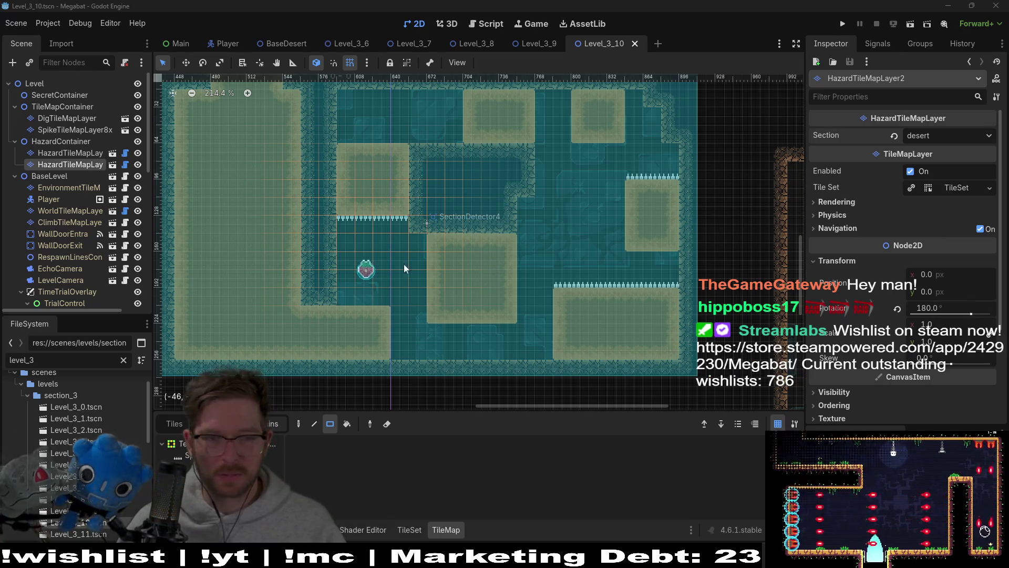
Paint a spike row along the bottom floor on the first HazardTileMapLayer
scroll(370, 264, down, 2)
scroll(367, 228, up, 3)
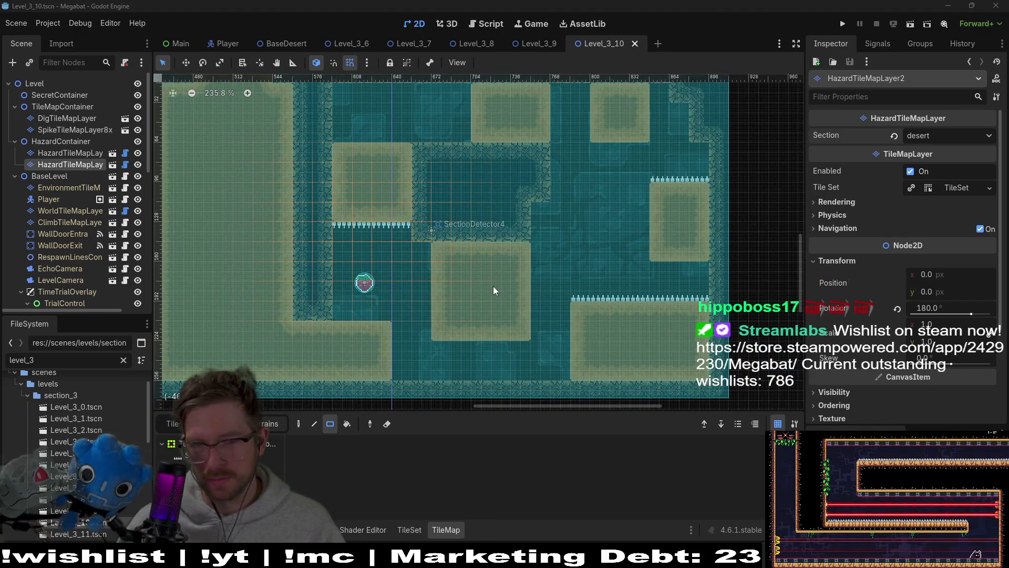
click(76, 155)
mouse_move(545, 369)
mouse_down()
mouse_move(555, 367)
mouse_move(565, 283)
mouse_up()
scroll(542, 310, down, 3)
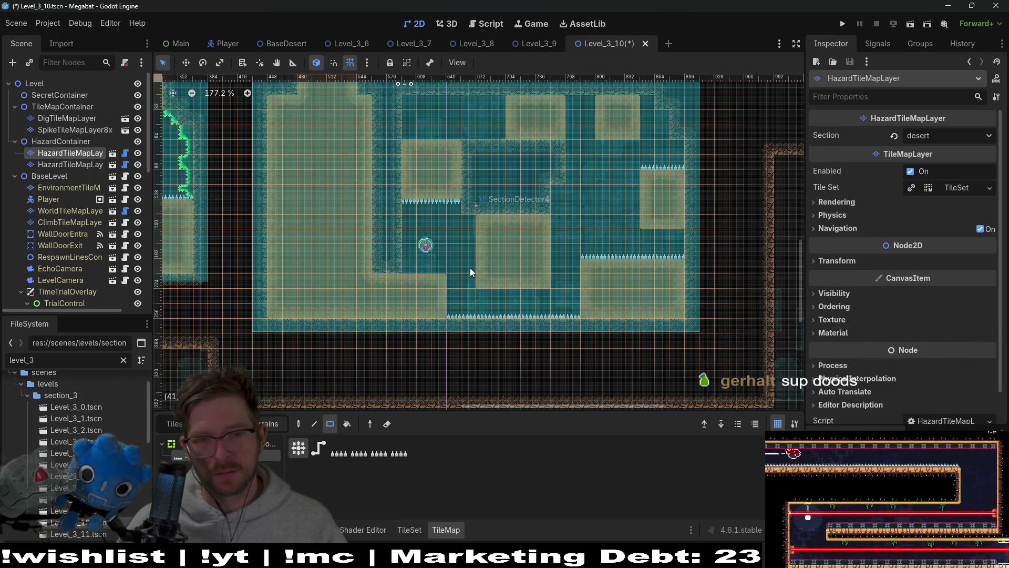
Run the scene with F6 and fly the bat through the corridors and left shaft
key(F6)
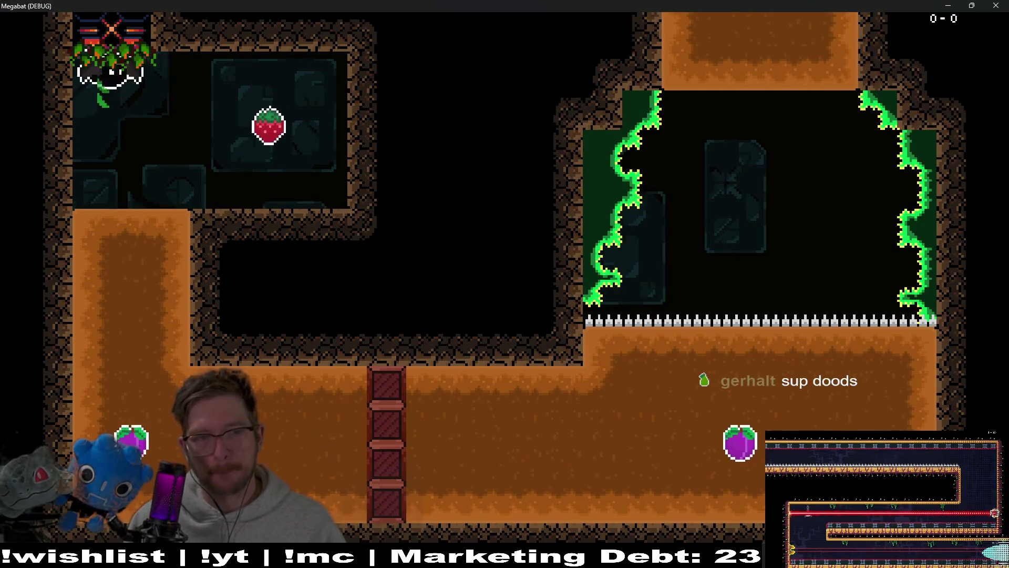
key(Left)
key(Down)
key(Right)
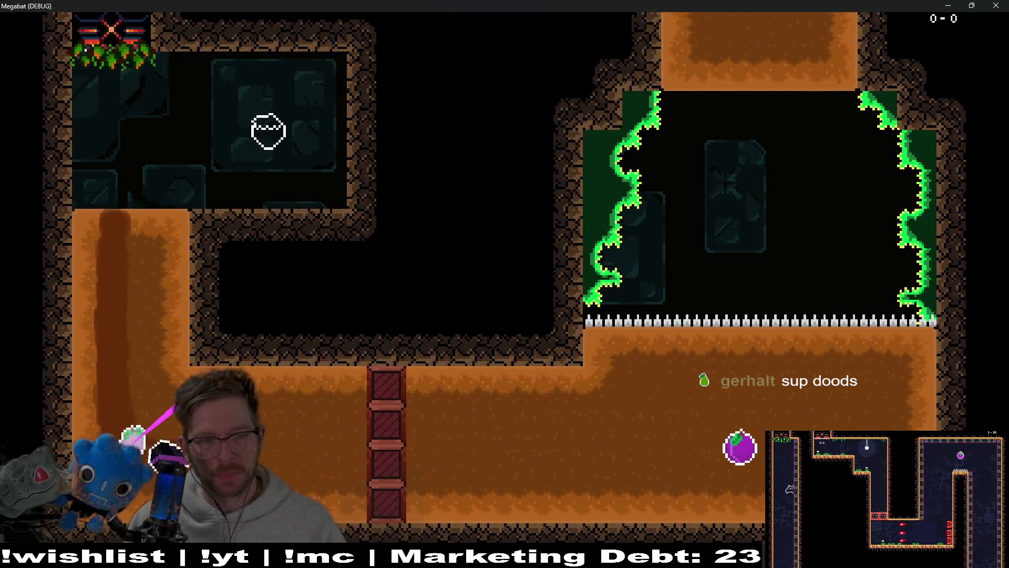
key(Up)
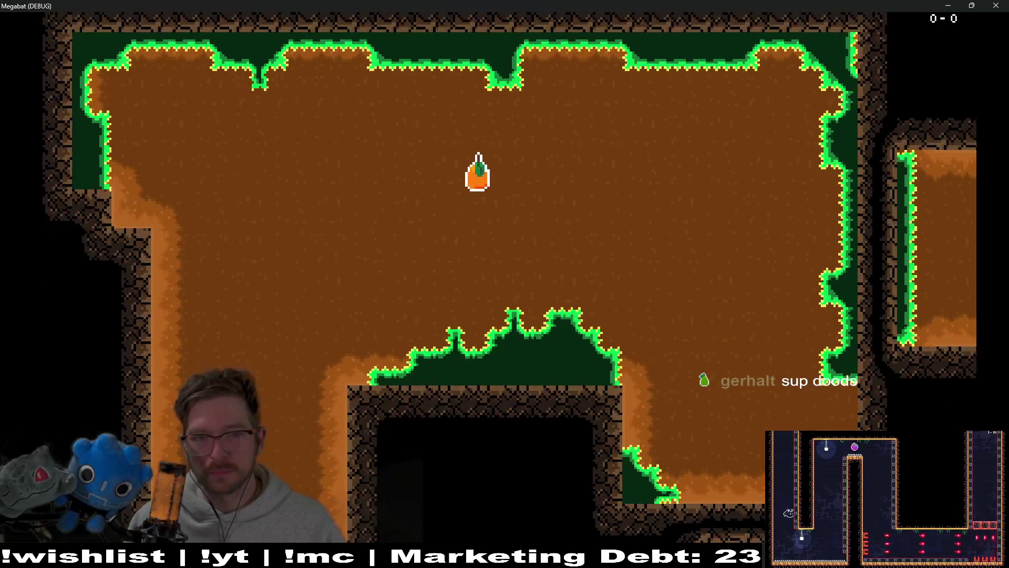
key(Right)
key(Down)
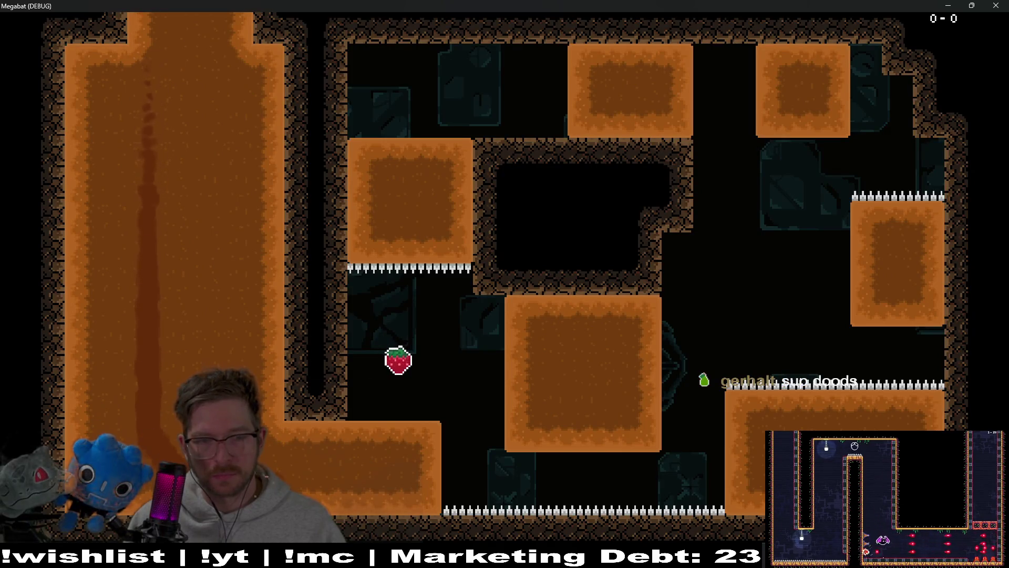
key(Right)
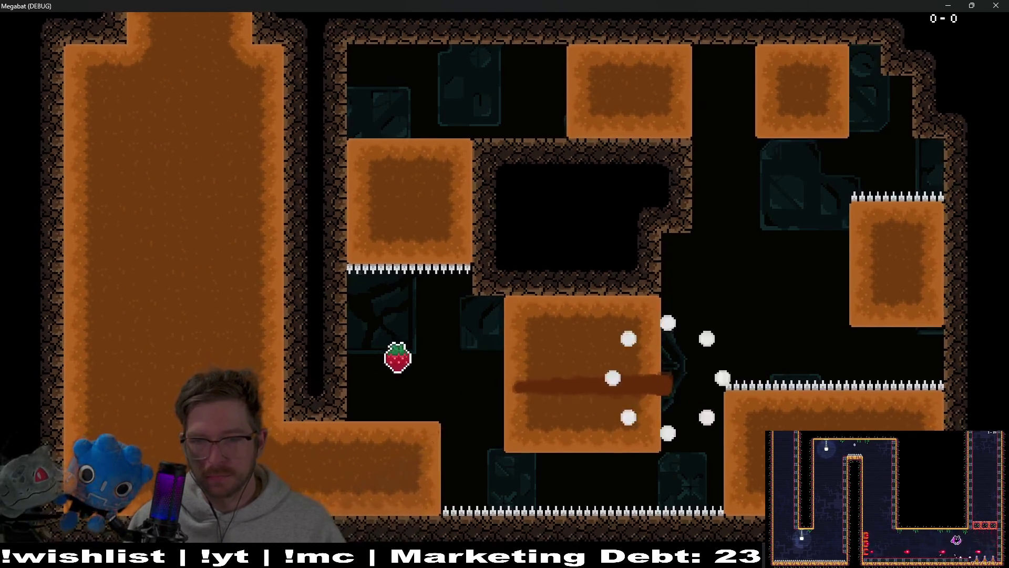
key(Right)
key(Left)
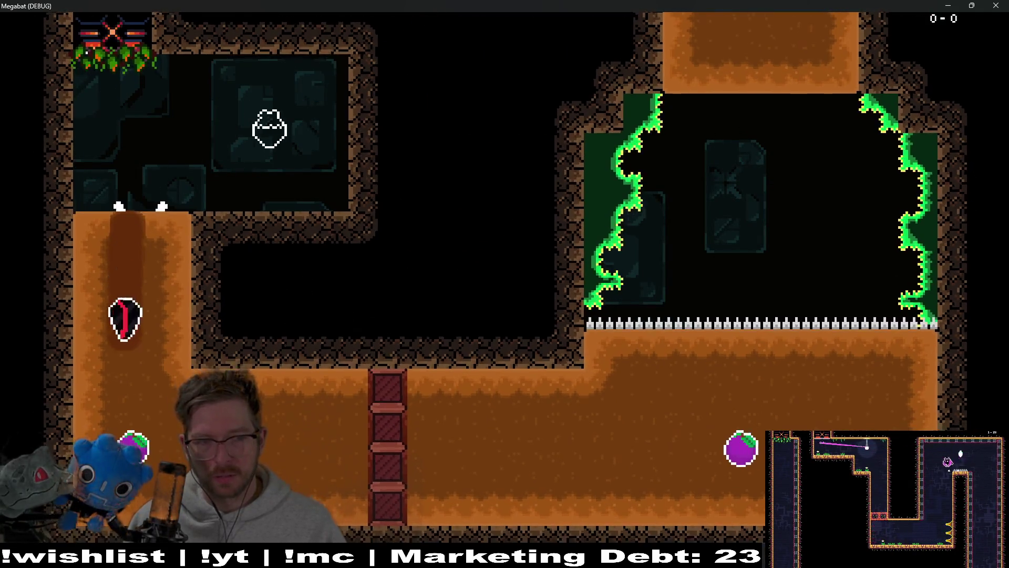
key(Right)
Dash and tunnel the bat through the sand blocks to the strawberry, then close the game
key(Up)
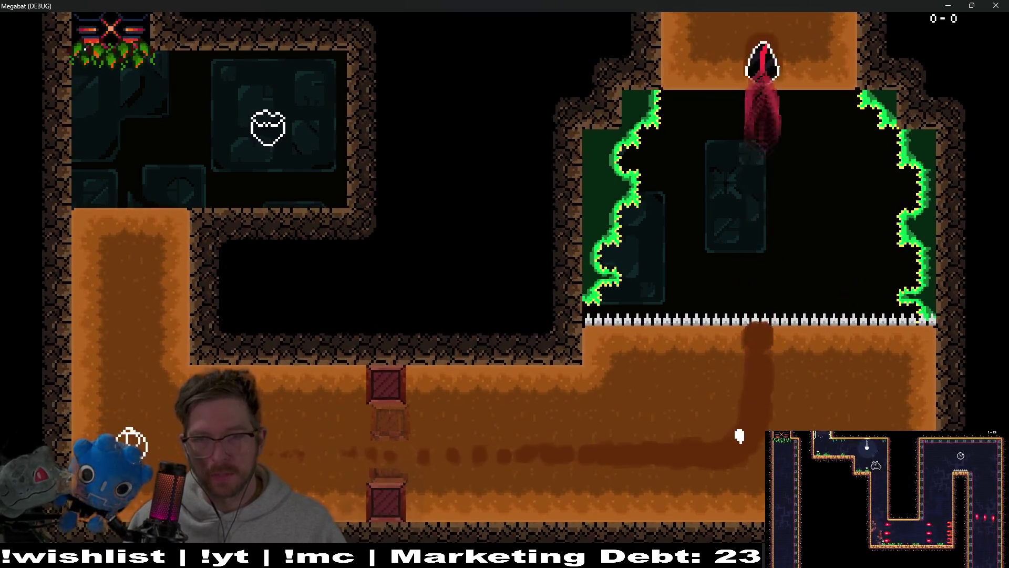
key(Right)
key(Down)
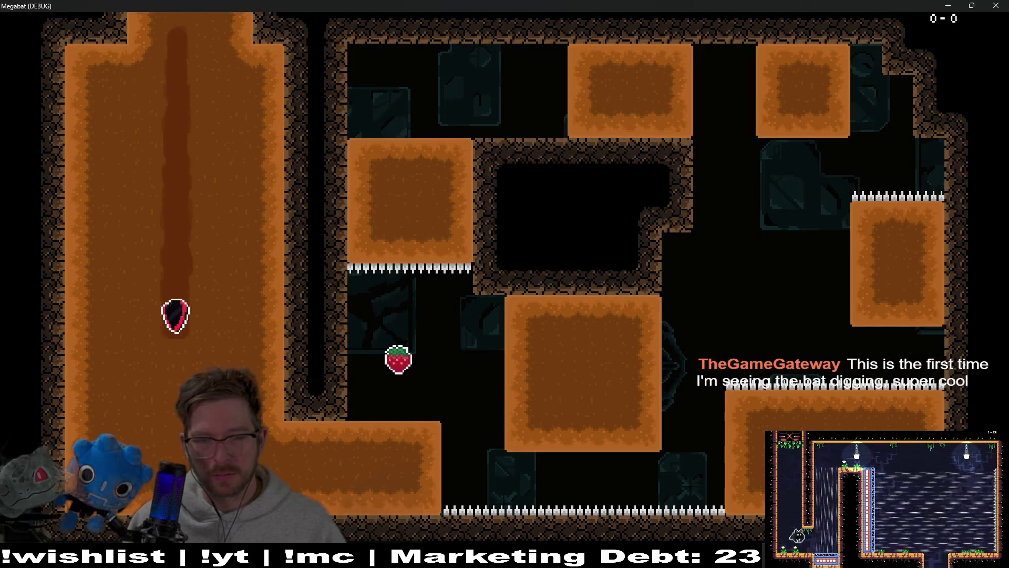
key(Right)
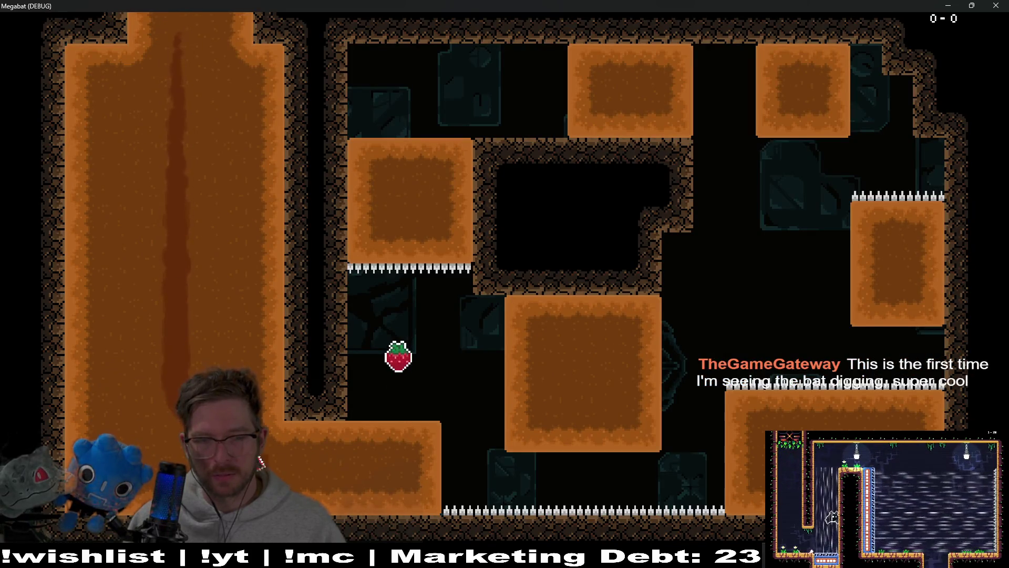
key(Up)
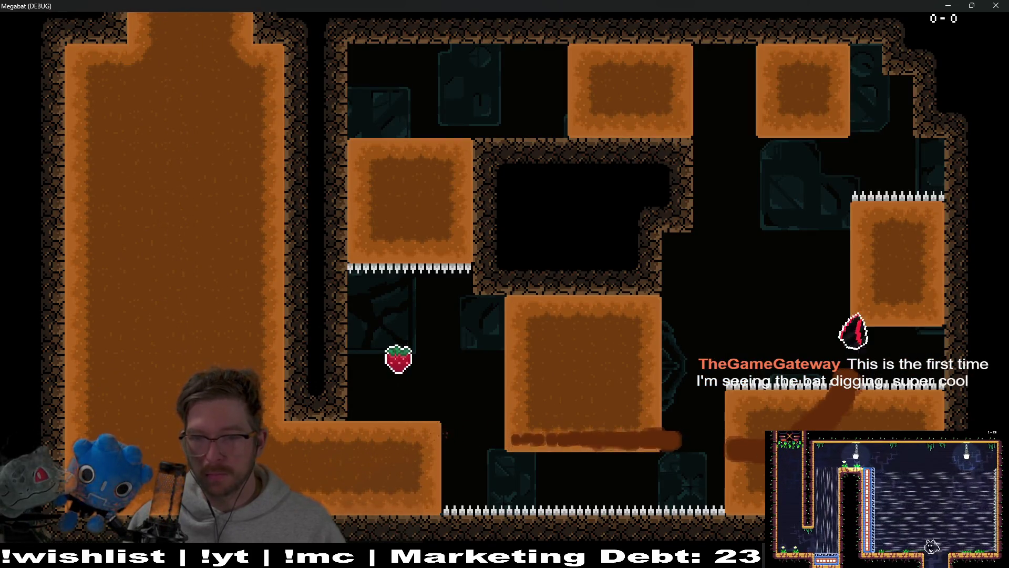
key(Left)
key(Down)
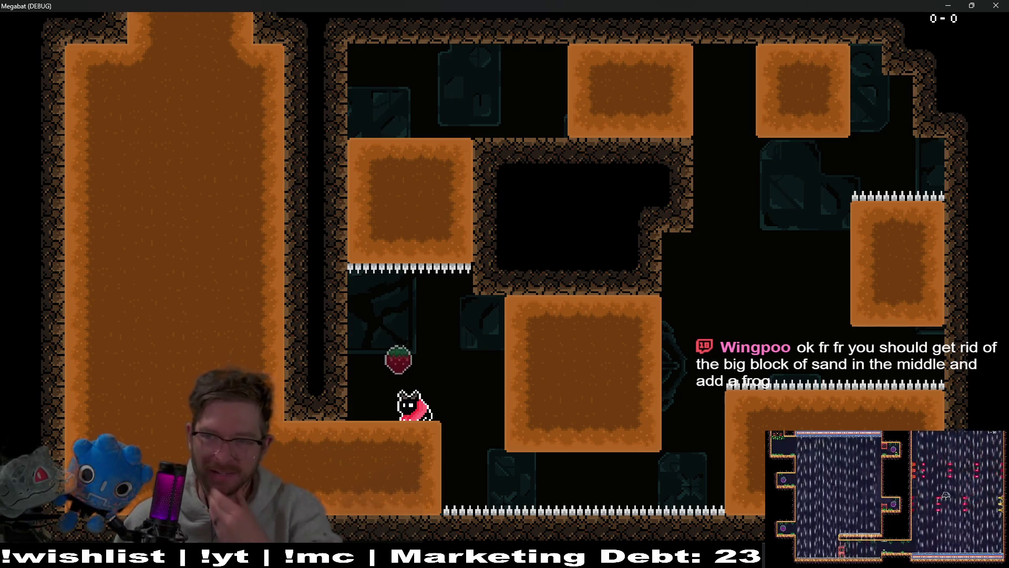
key(x)
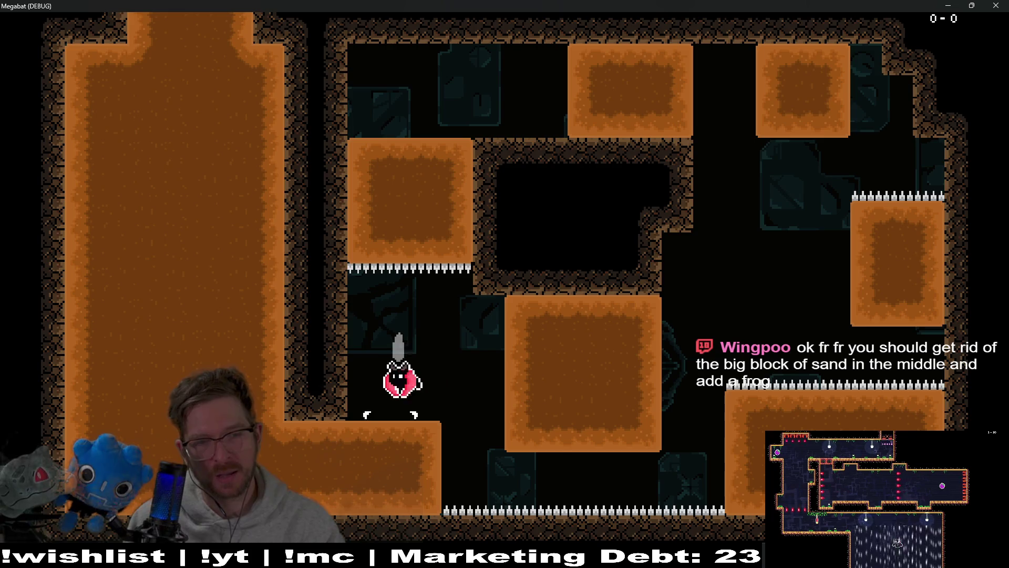
key(Down)
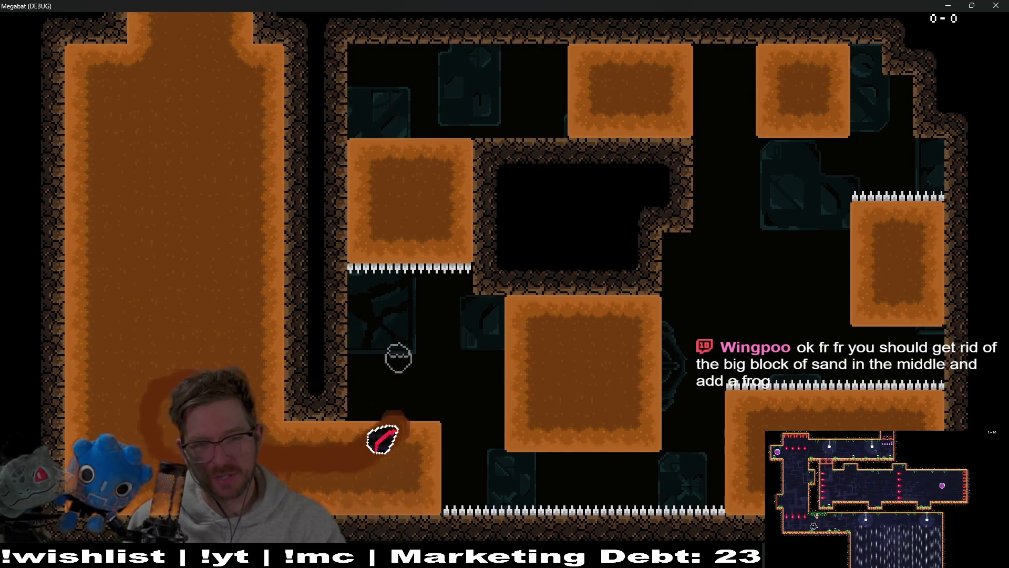
key(Right)
key(Up)
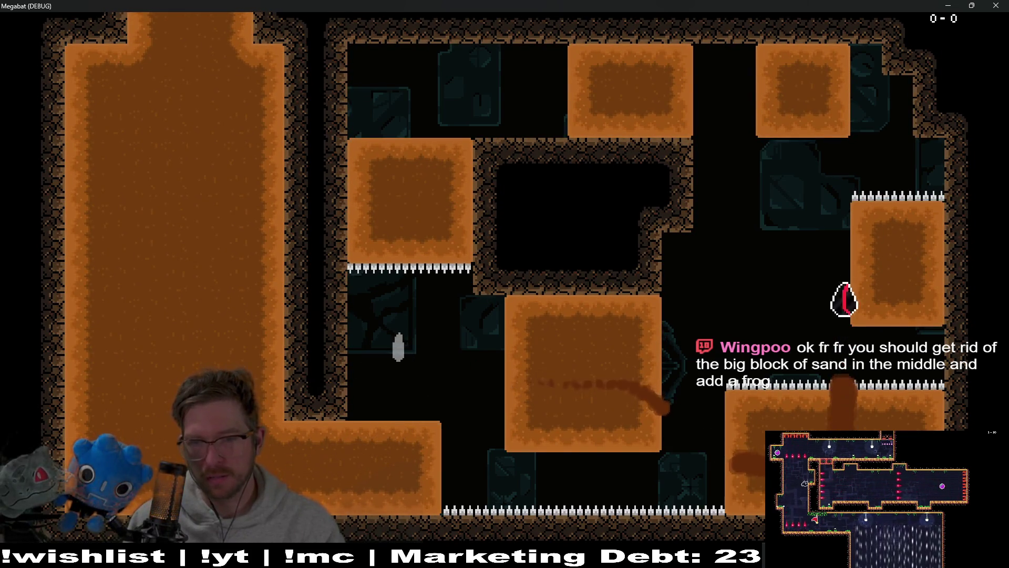
key(Left)
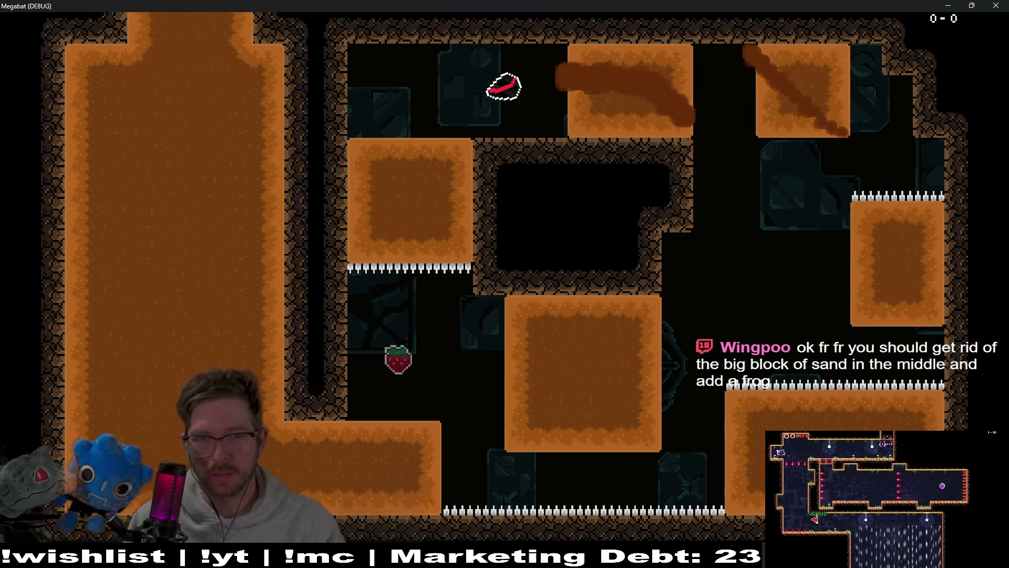
key(Down)
key(Right)
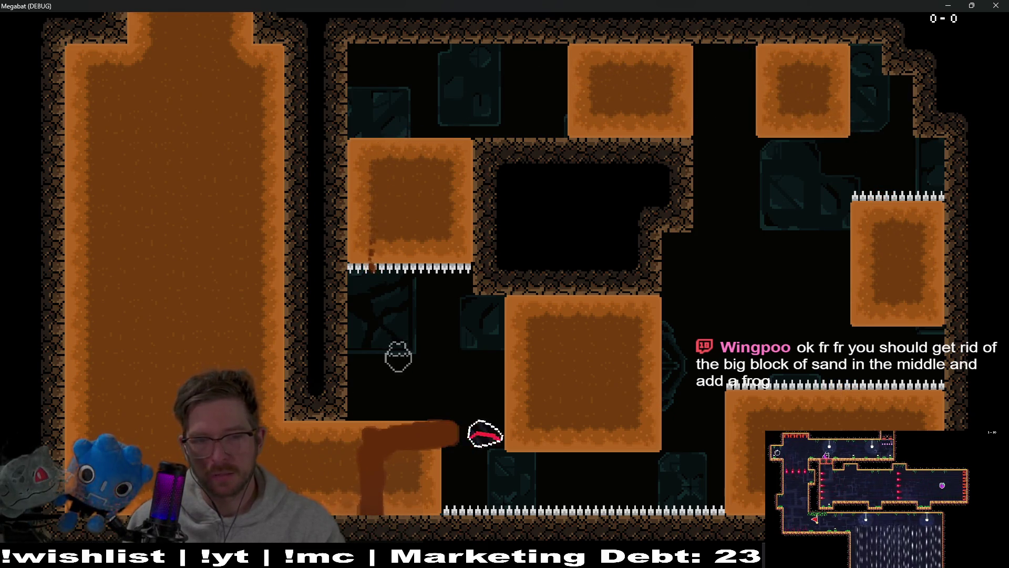
key(Down)
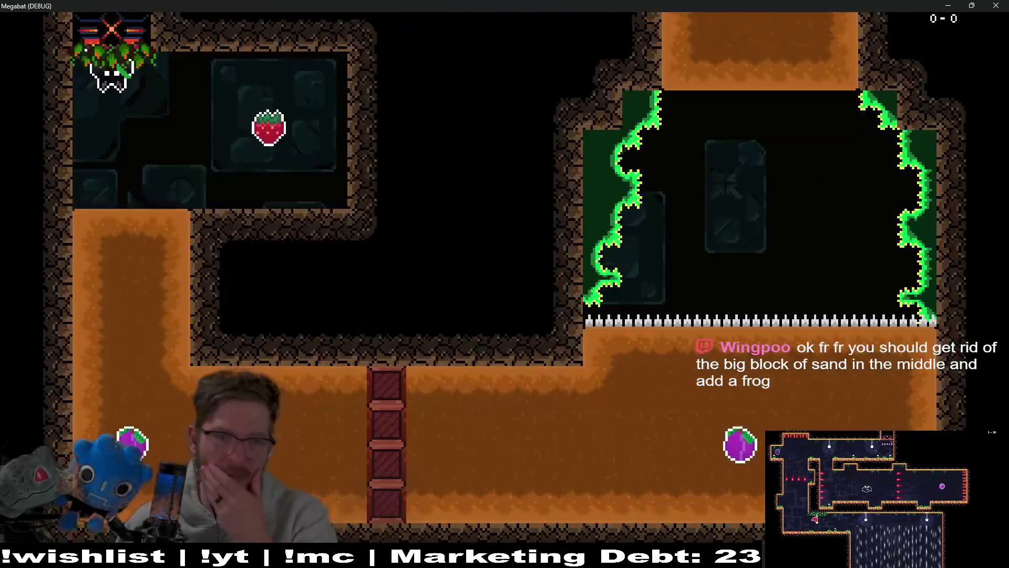
click(995, 5)
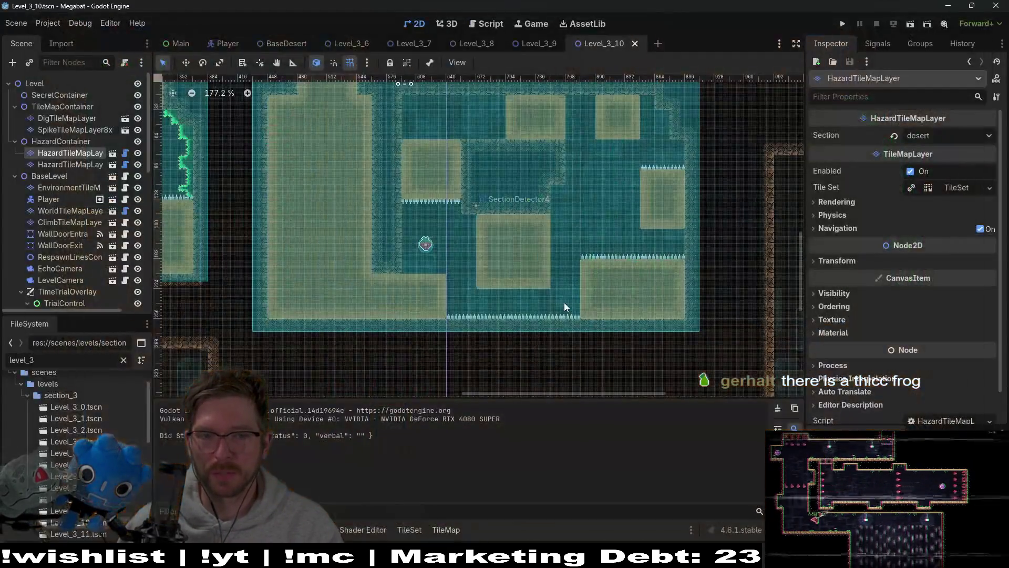
Instance HatCollectible.tscn under SecretContainer and open its HatCollectible.gd script
click(58, 95)
right_click(66, 98)
click(115, 121)
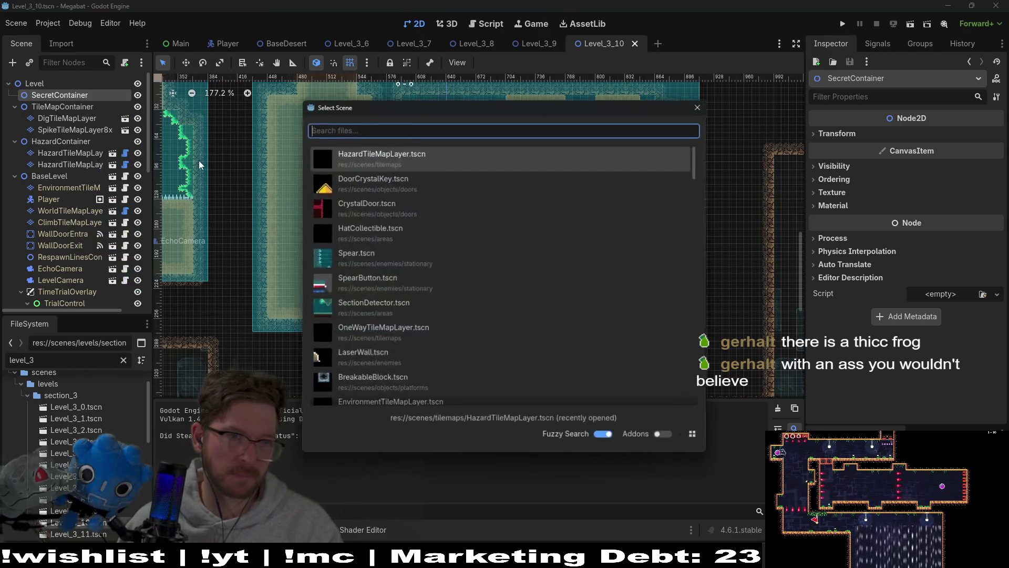
text(hatco)
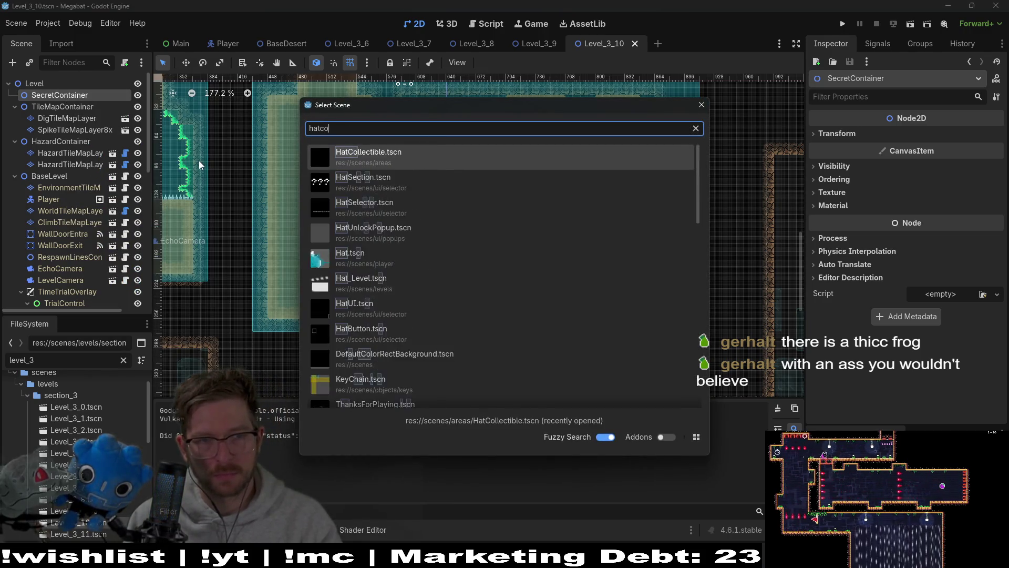
key(Return)
key(w)
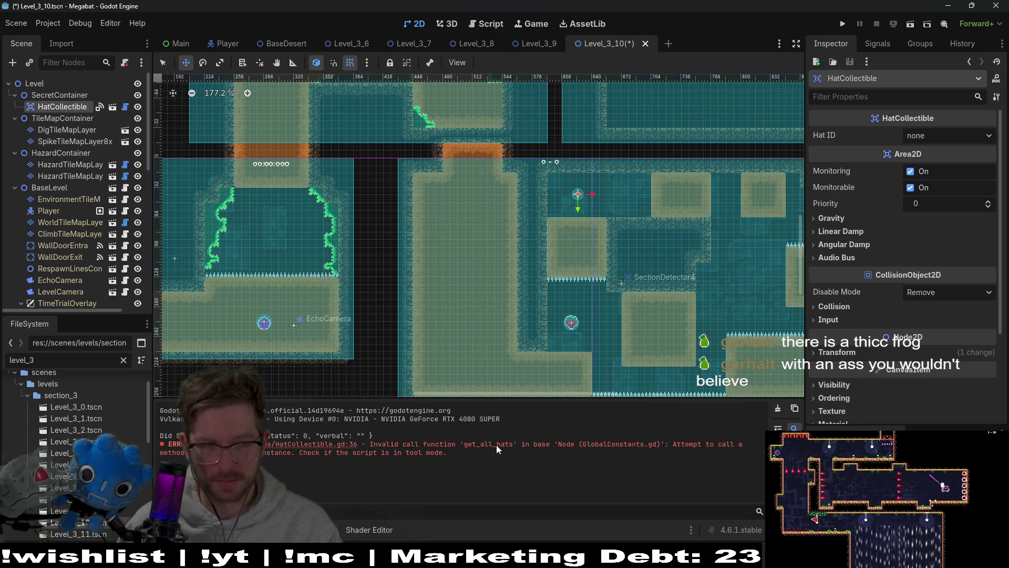
click(126, 107)
scroll(505, 261, up, 2)
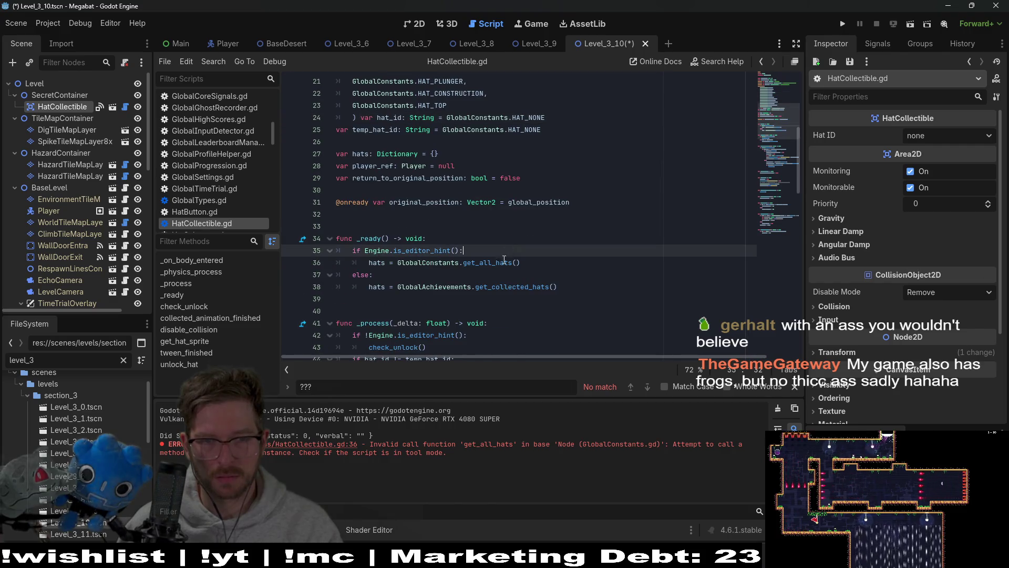
Inspect the get_all_hats definition and the editor-hint check in HatCollectible.gd's _ready
ctrl+click(505, 262)
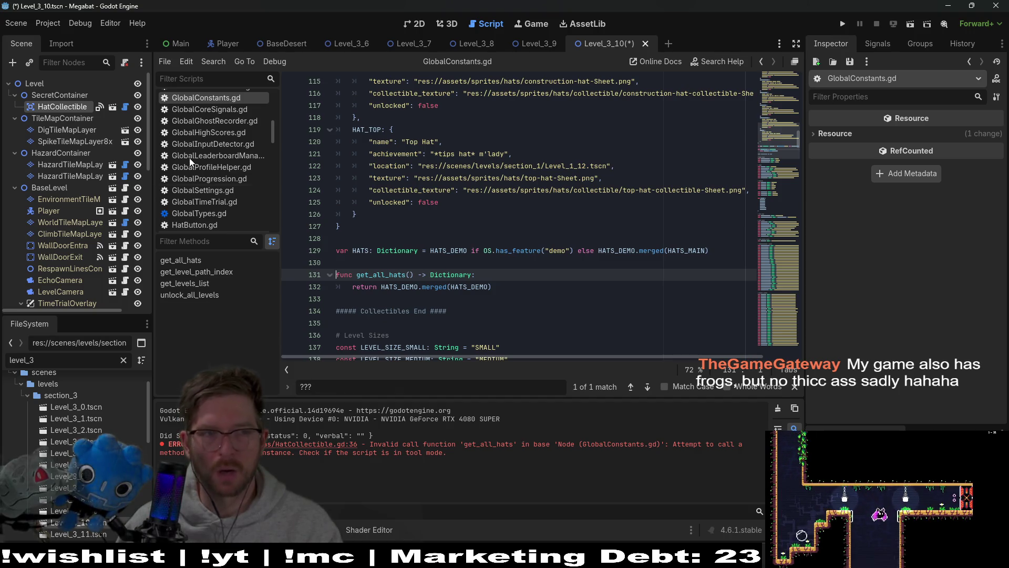
click(127, 108)
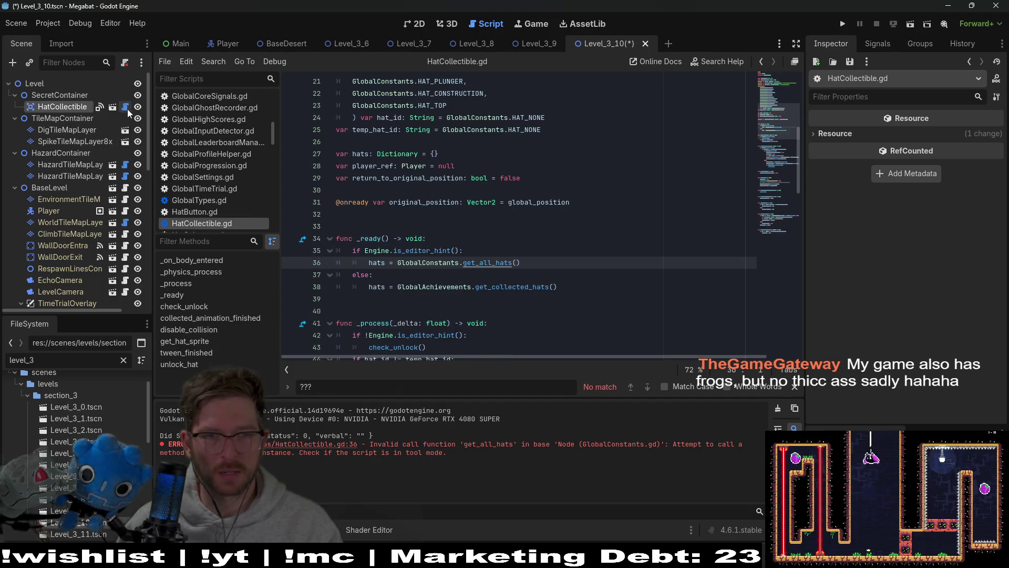
click(473, 246)
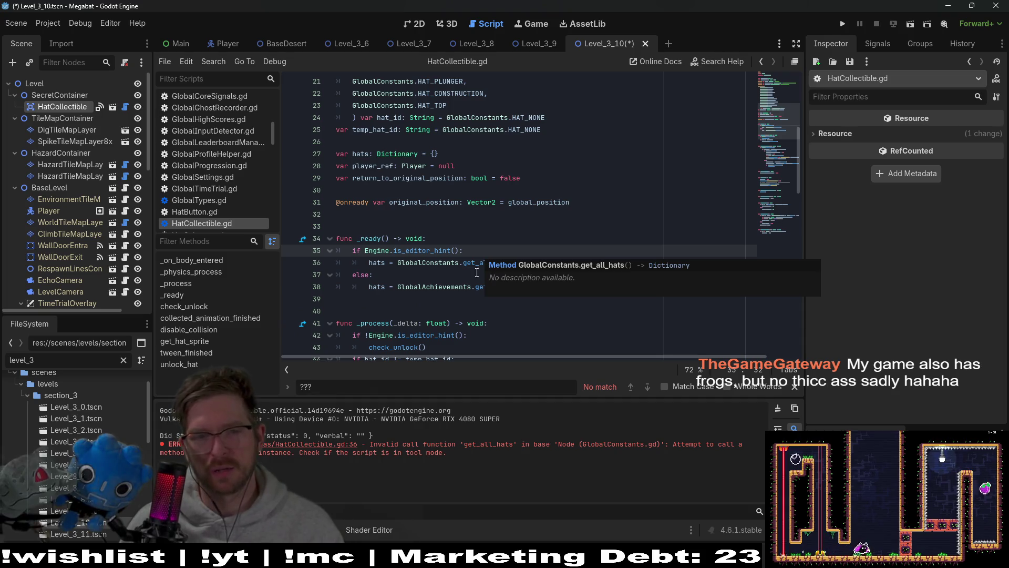
click(462, 262)
click(518, 286)
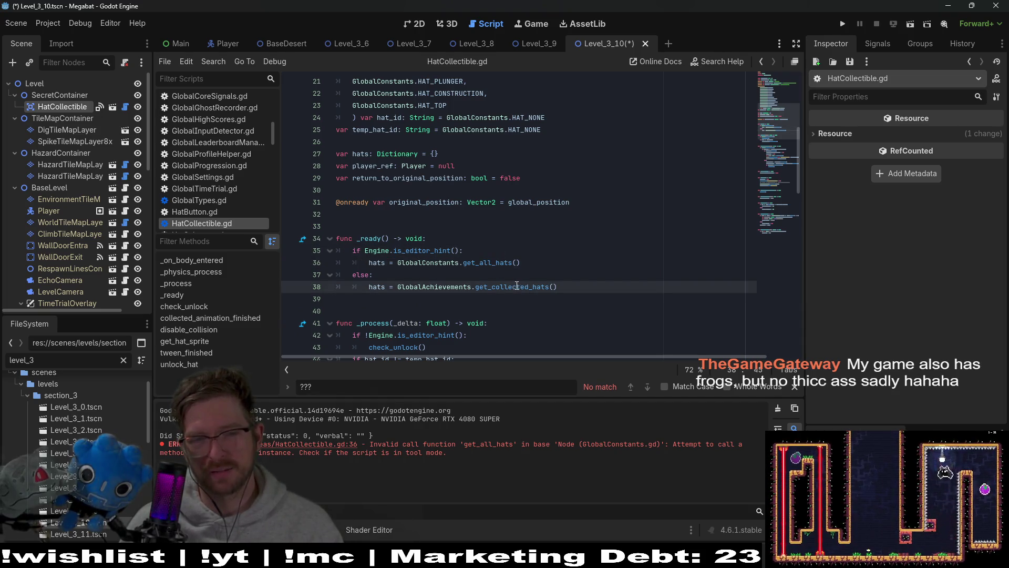
Delete the get_all_hats and else lines, negate Engine.is_editor_hint() with '!', and save
double_click(463, 262)
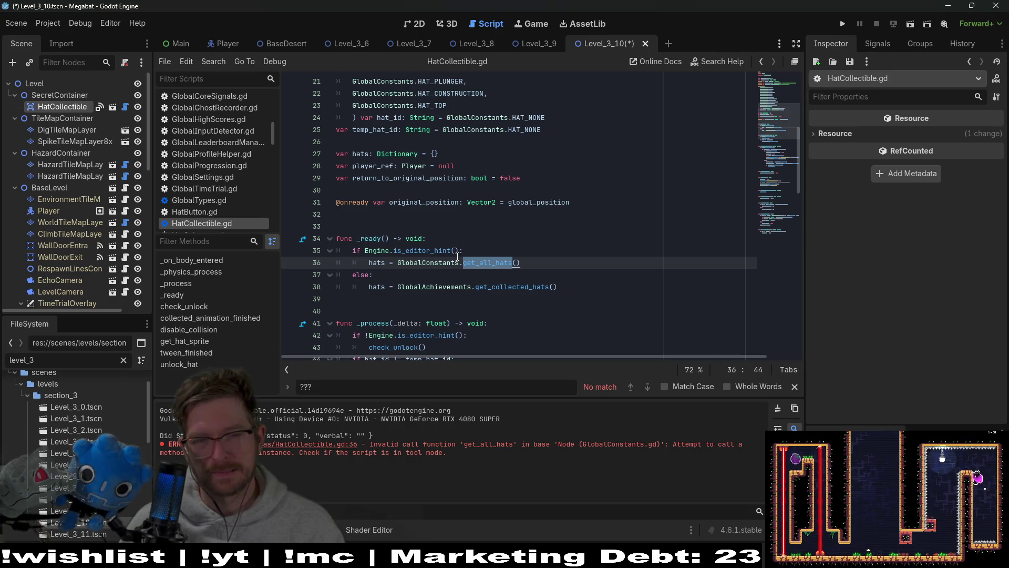
click(395, 280)
drag(413, 275, 465, 251)
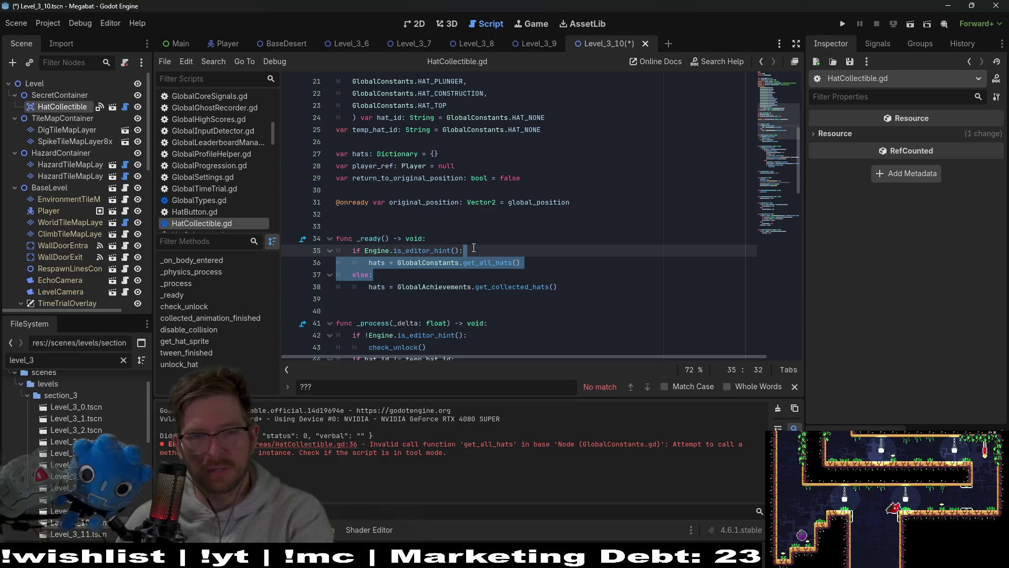
key(BackSpace)
click(365, 250)
text(!)
key(ctrl+s)
click(415, 23)
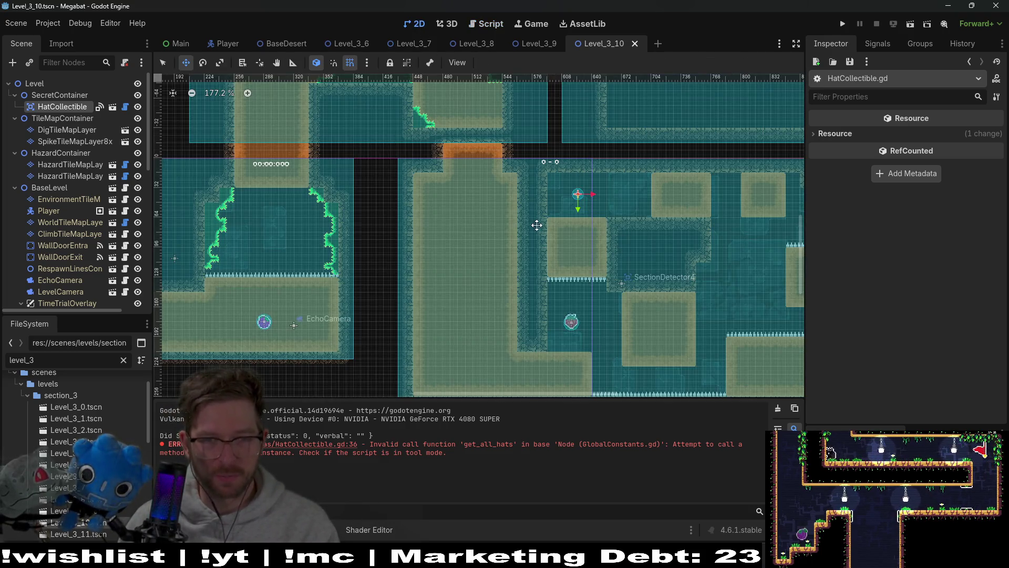
Set the HatCollectible's Hat ID to box_hat and save the scene
scroll(536, 225, right, 5)
click(69, 118)
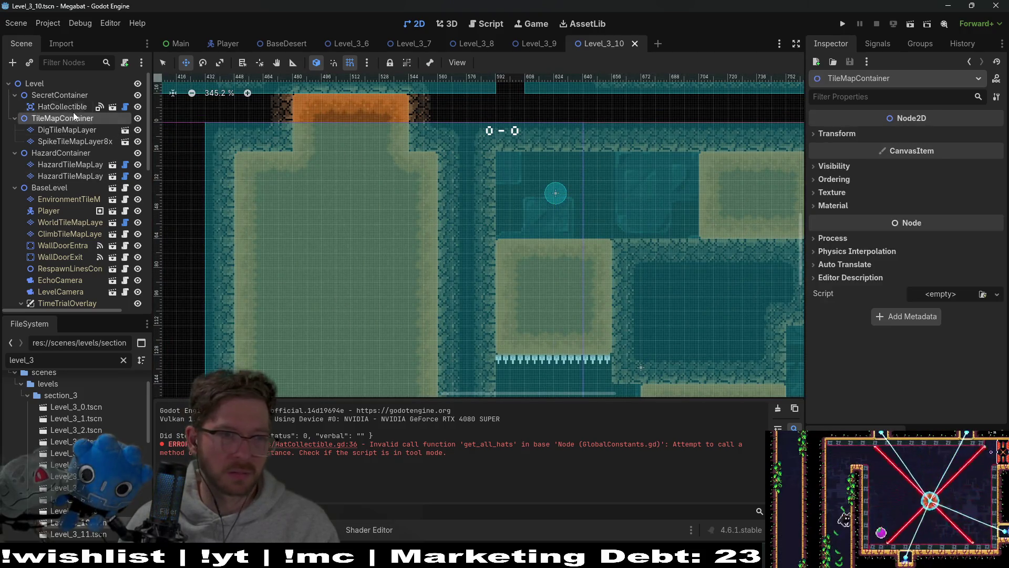
click(66, 106)
click(936, 136)
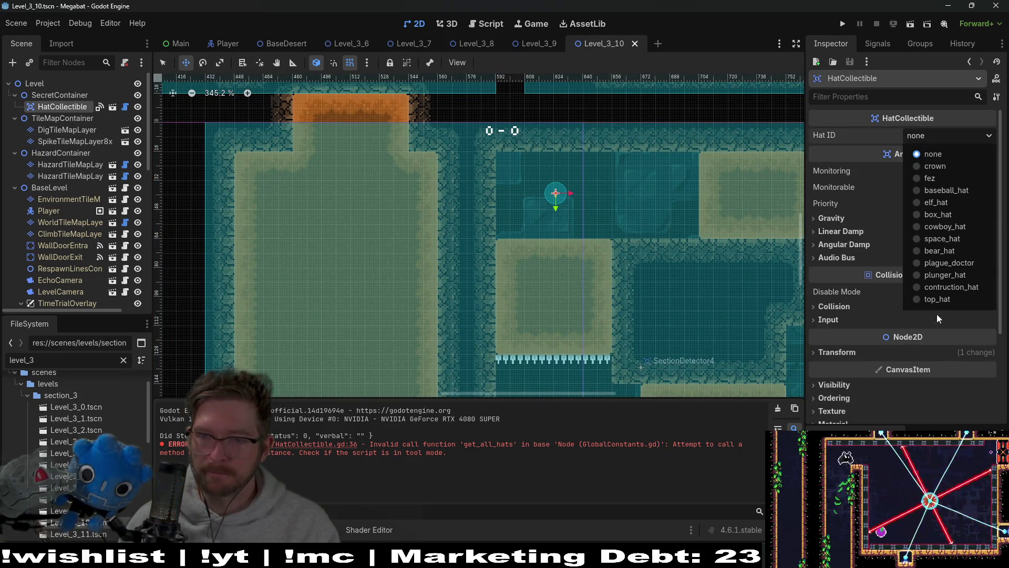
click(940, 298)
click(931, 134)
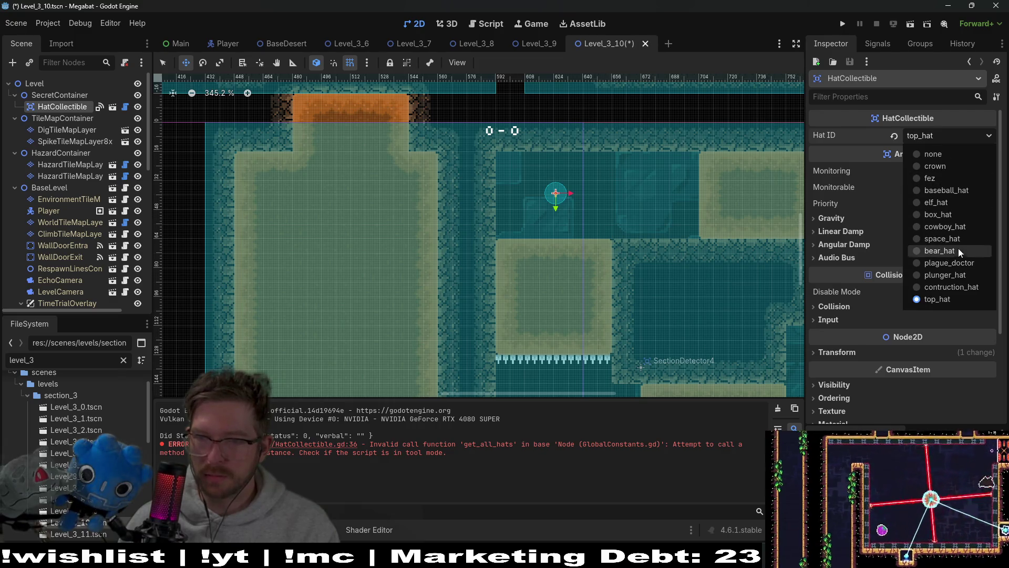
click(939, 214)
key(ctrl+s)
Move the hat collectible slightly to the right within the upper room
drag(576, 210, 629, 208)
scroll(627, 207, up, 3)
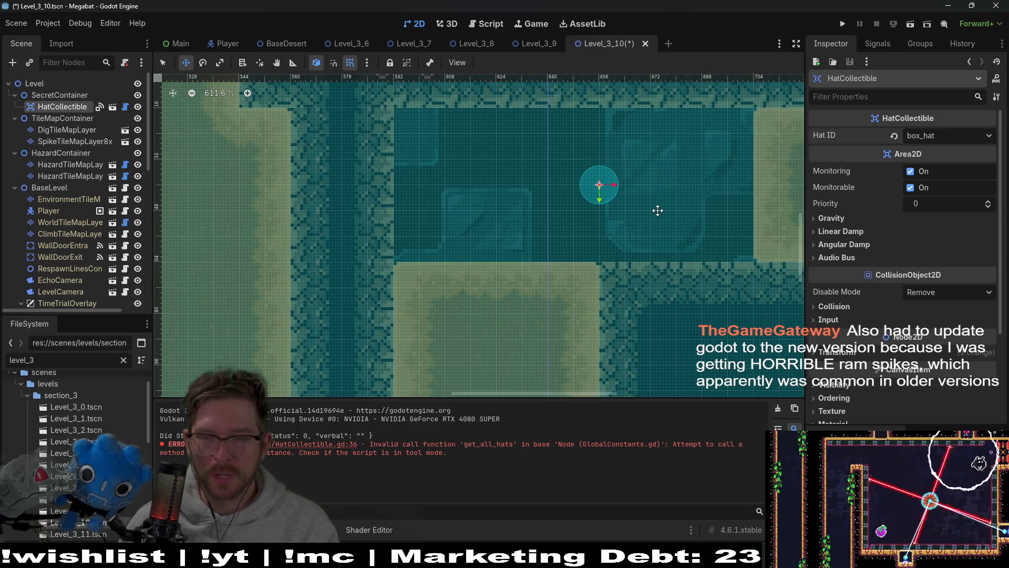
scroll(656, 210, down, 5)
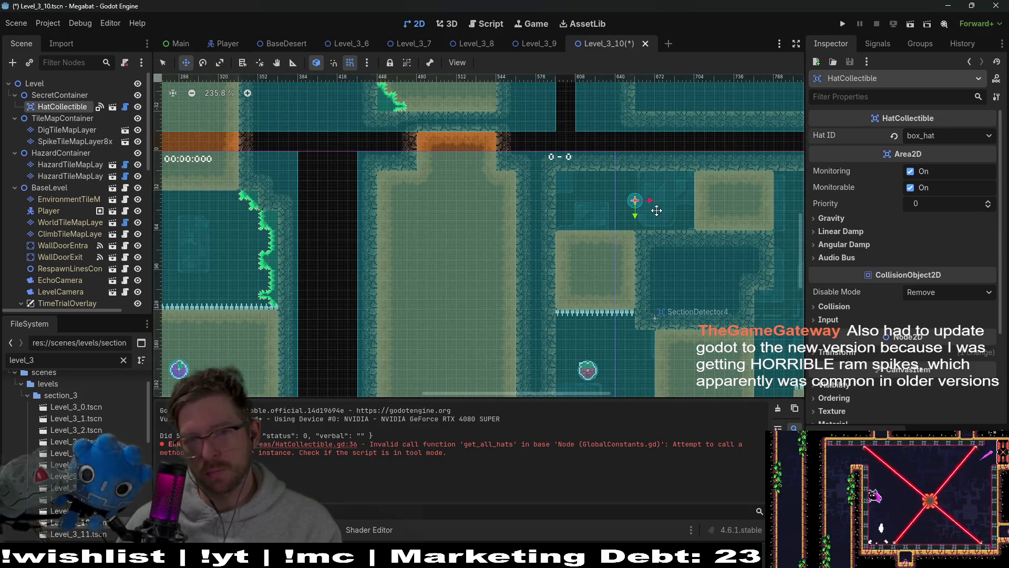
scroll(656, 211, up, 4)
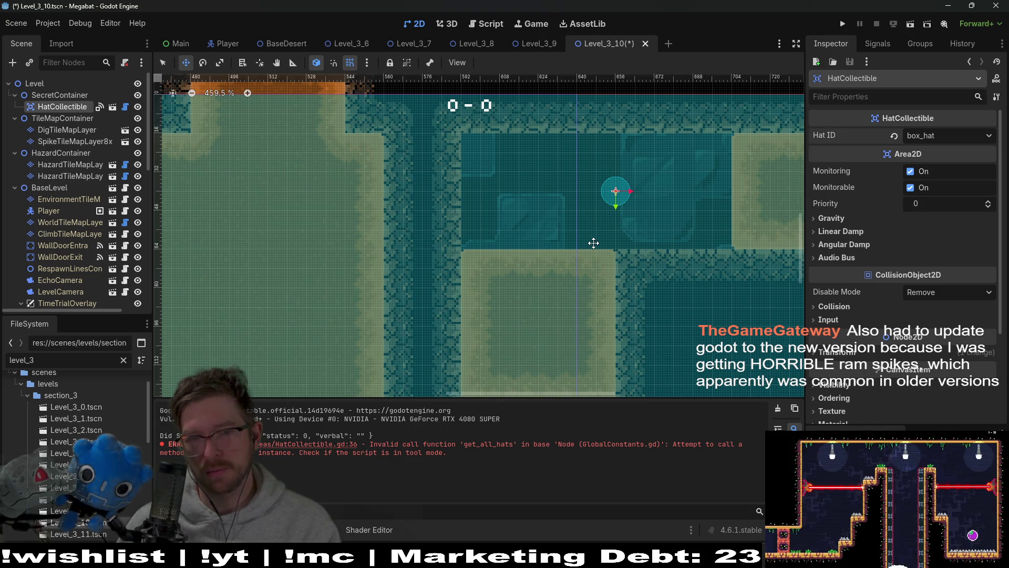
scroll(642, 207, down, 4)
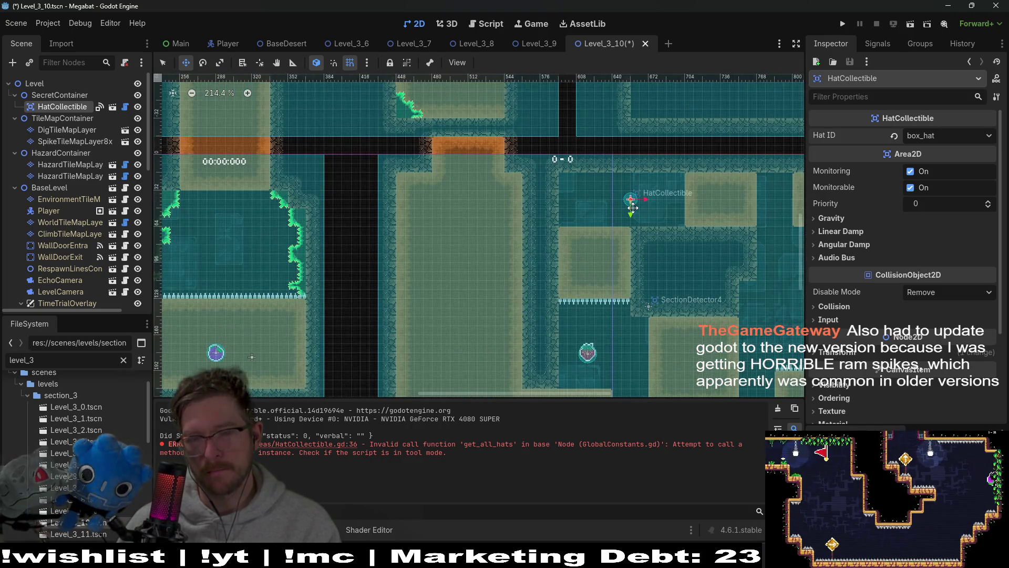
scroll(643, 208, up, 2)
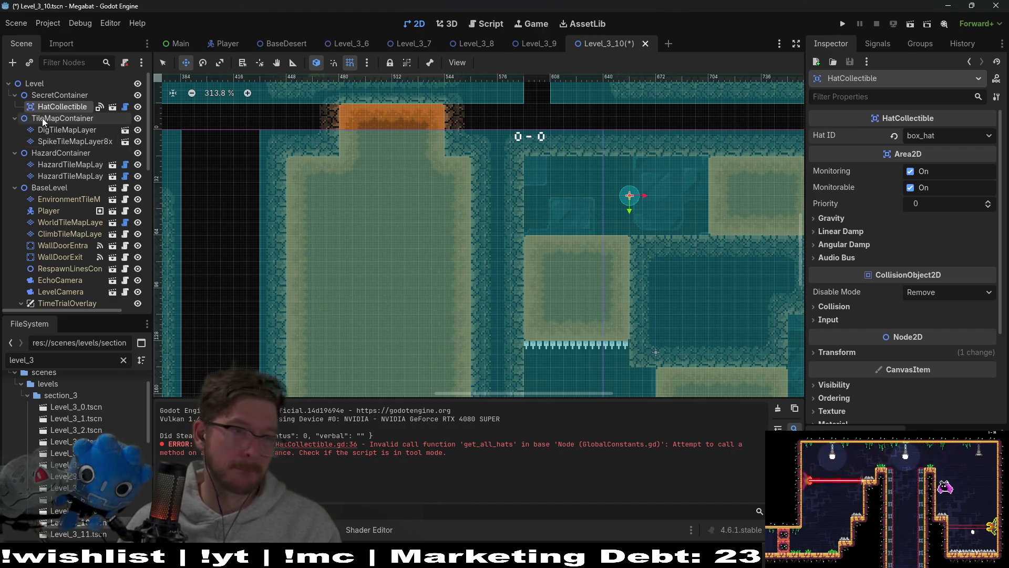
scroll(74, 282, down, 5)
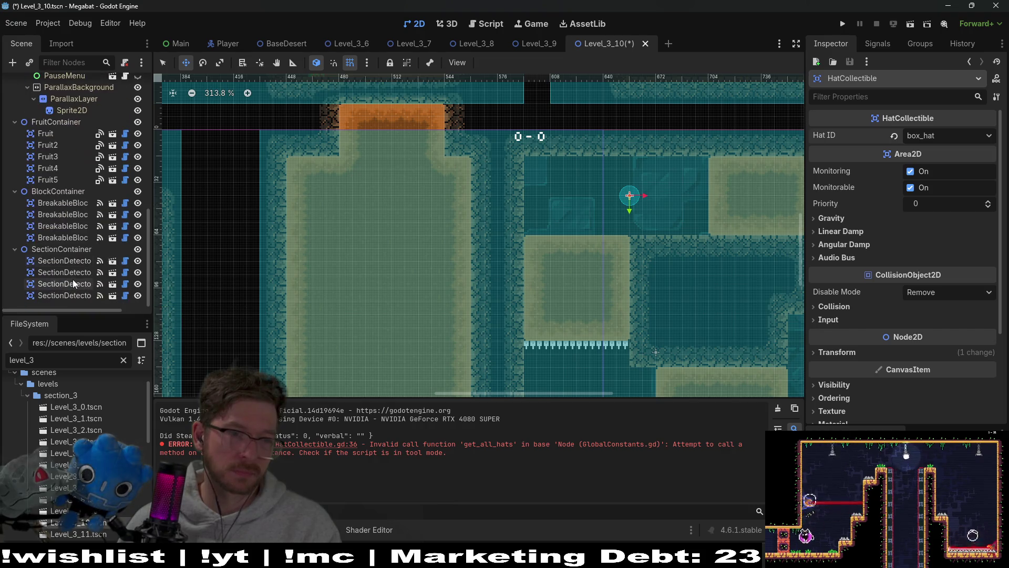
scroll(73, 277, up, 5)
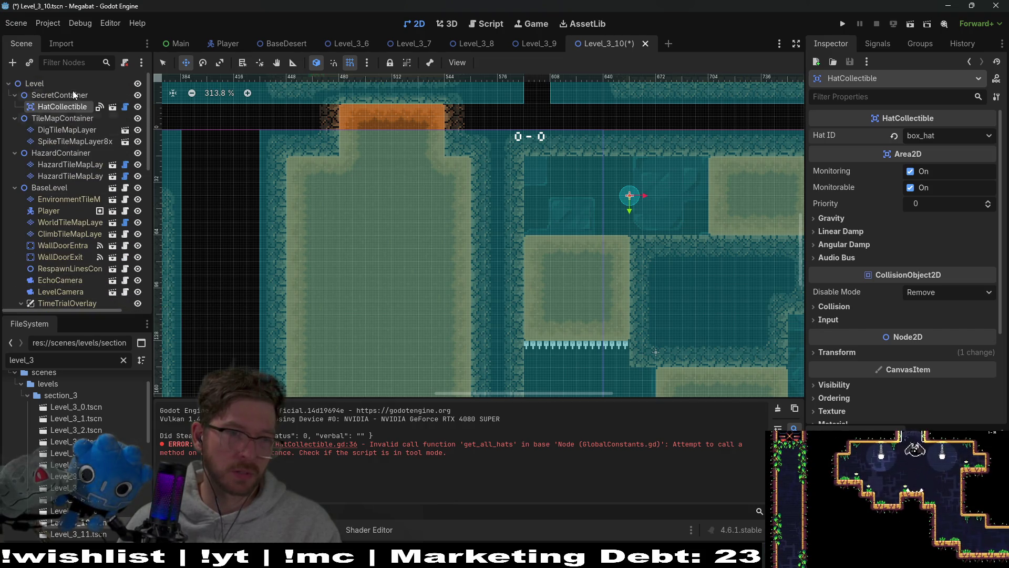
right_click(70, 91)
Instance the Spear scene under SecretContainer and place it up beside the hat collectible
click(110, 113)
text(spear)
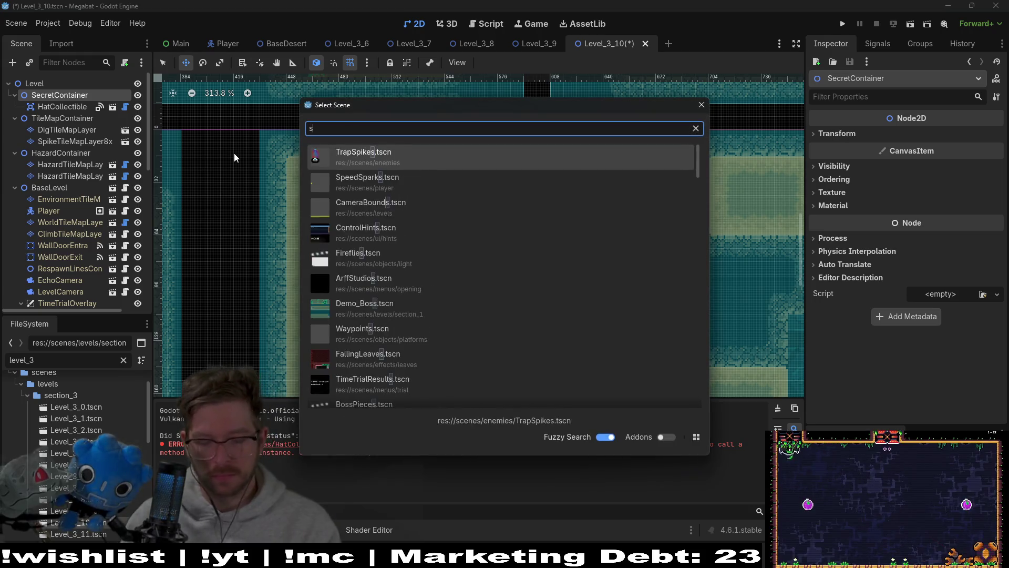
key(Return)
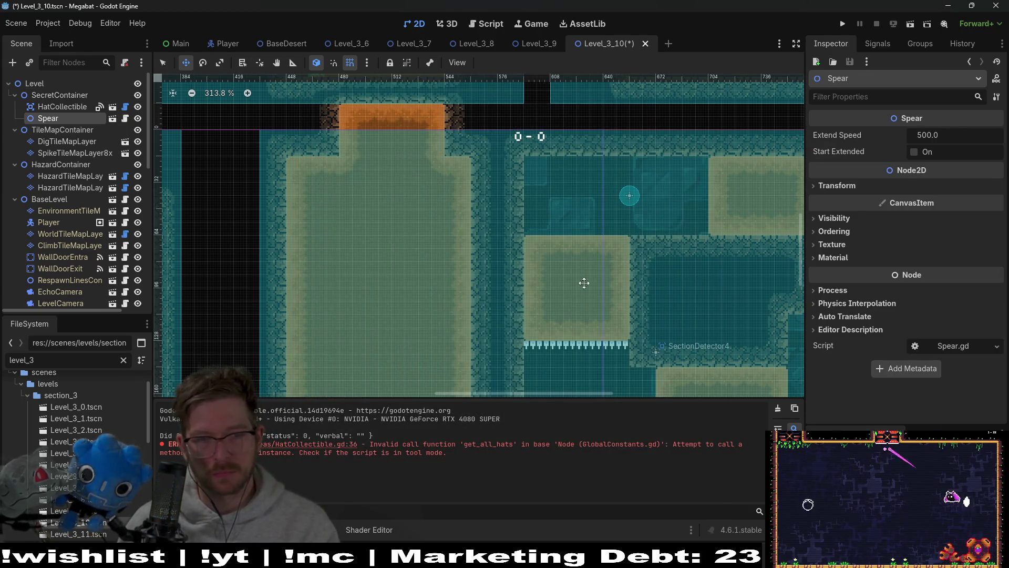
scroll(323, 245, down, 6)
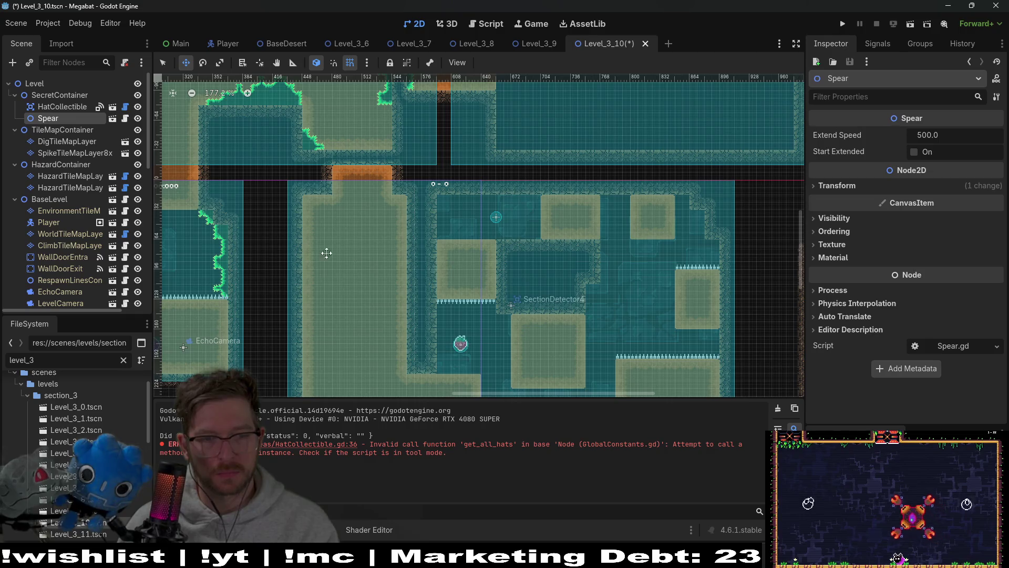
drag(419, 224, 470, 207)
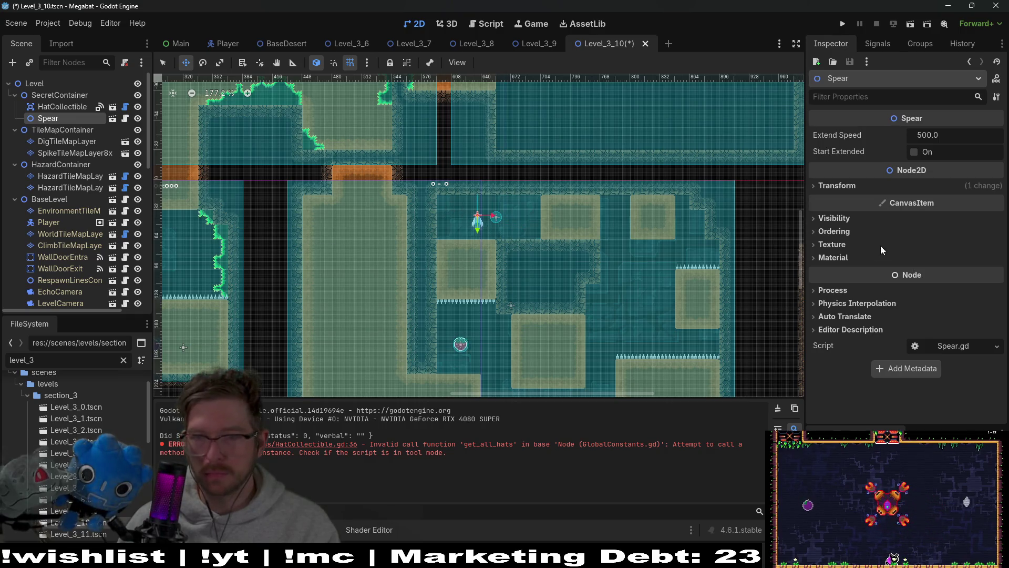